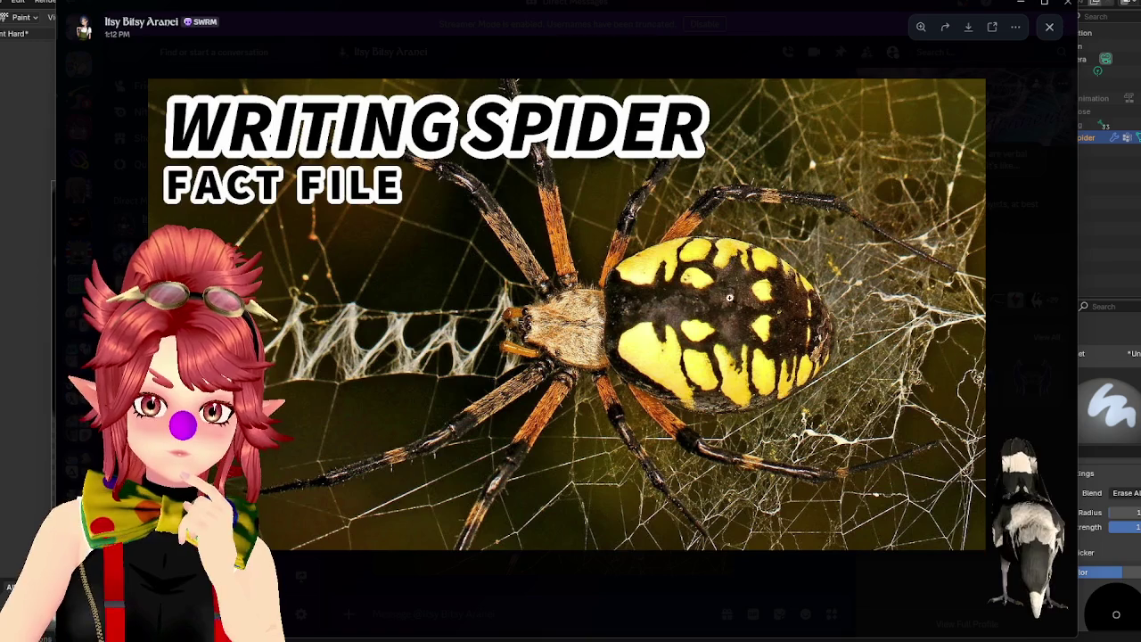
# Close the spider reference photo and display the Saturation texture in the image editor.
pyautogui.click(1019, 8)
pyautogui.moveTo(646, 397); pyautogui.dragTo(656, 345, button='middle')
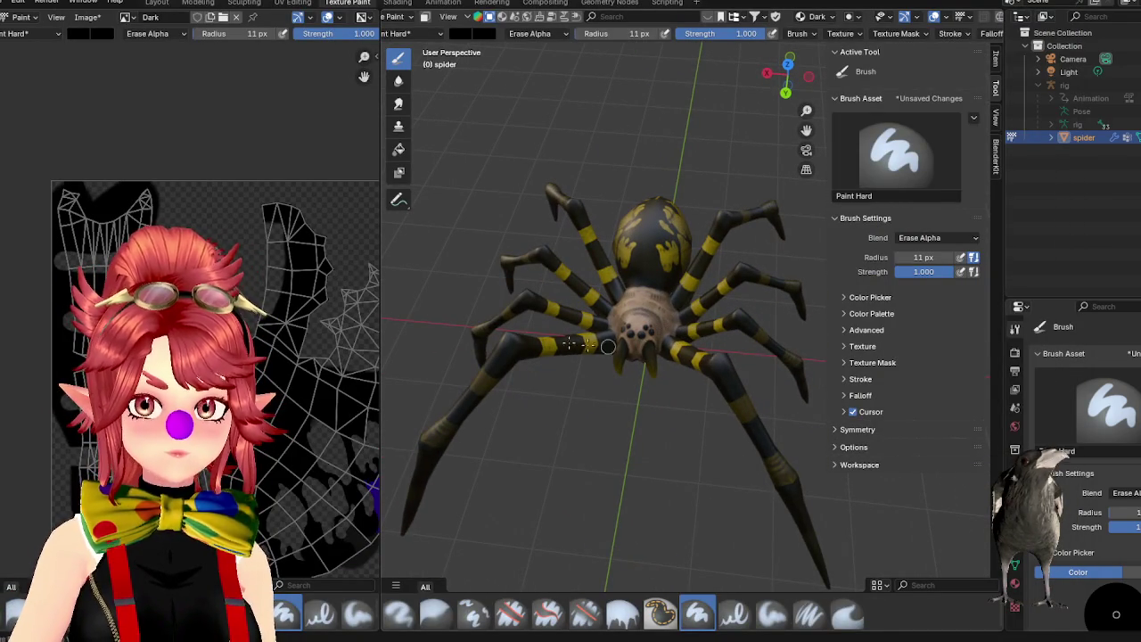
pyautogui.scroll(-3, 143, 277)
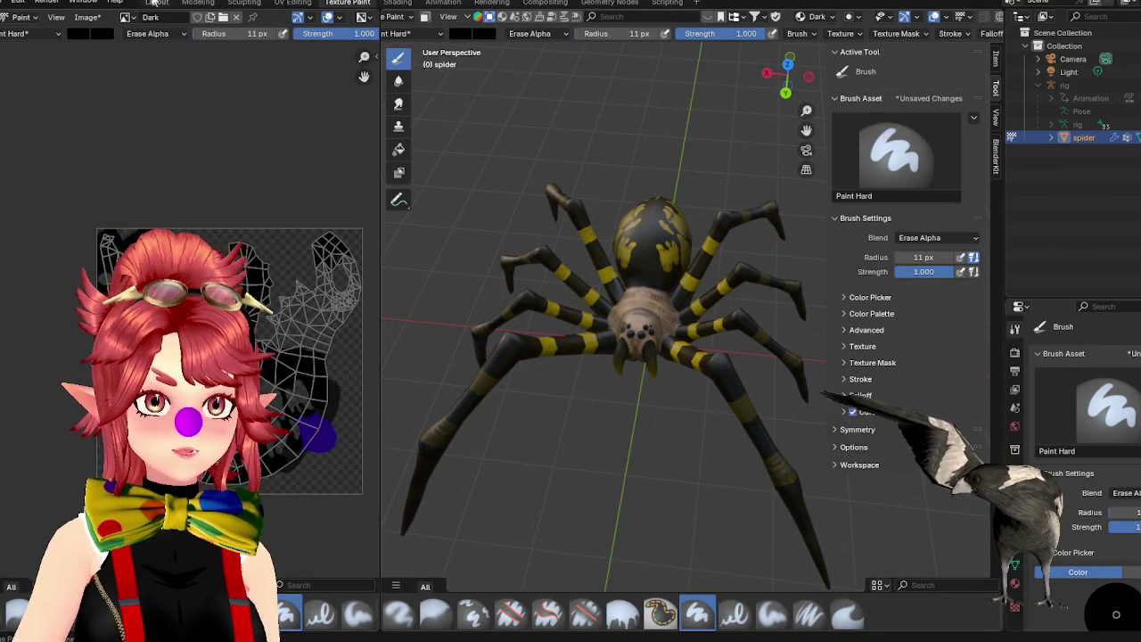
pyautogui.click(126, 18)
pyautogui.click(152, 71)
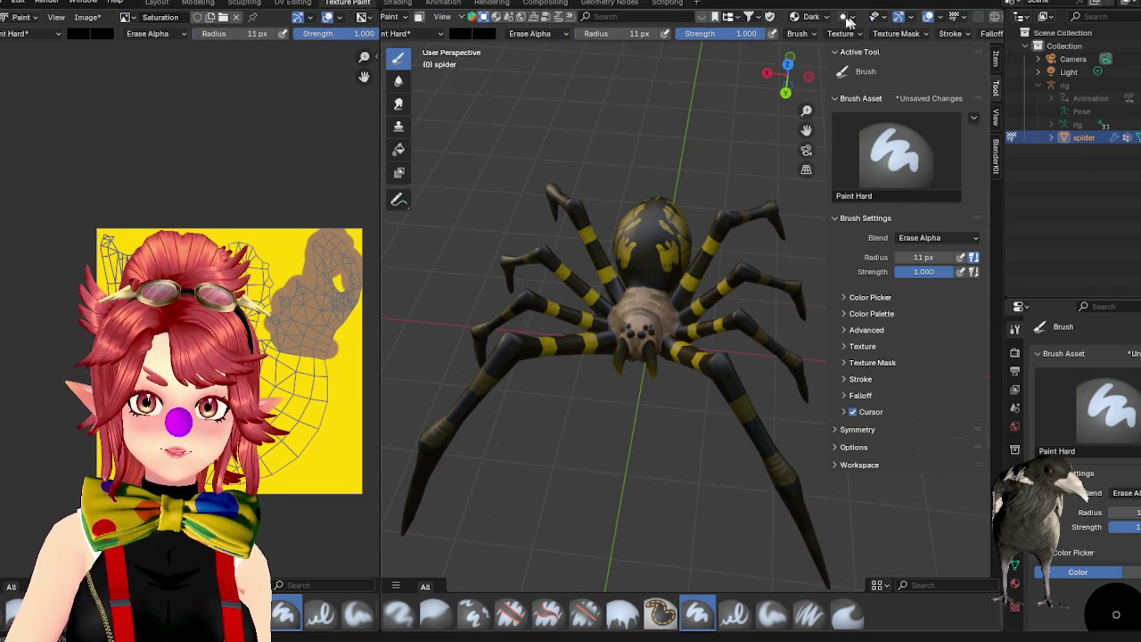
# Make Saturation the active paint texture slot.
pyautogui.click(813, 17)
pyautogui.click(792, 96)
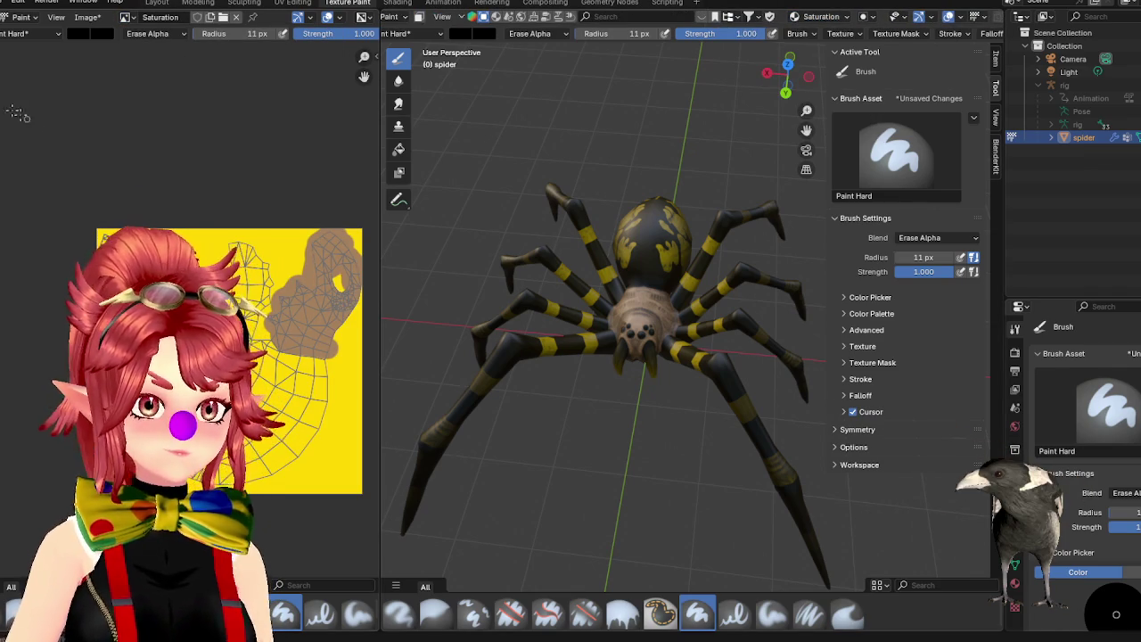
pyautogui.click(78, 33)
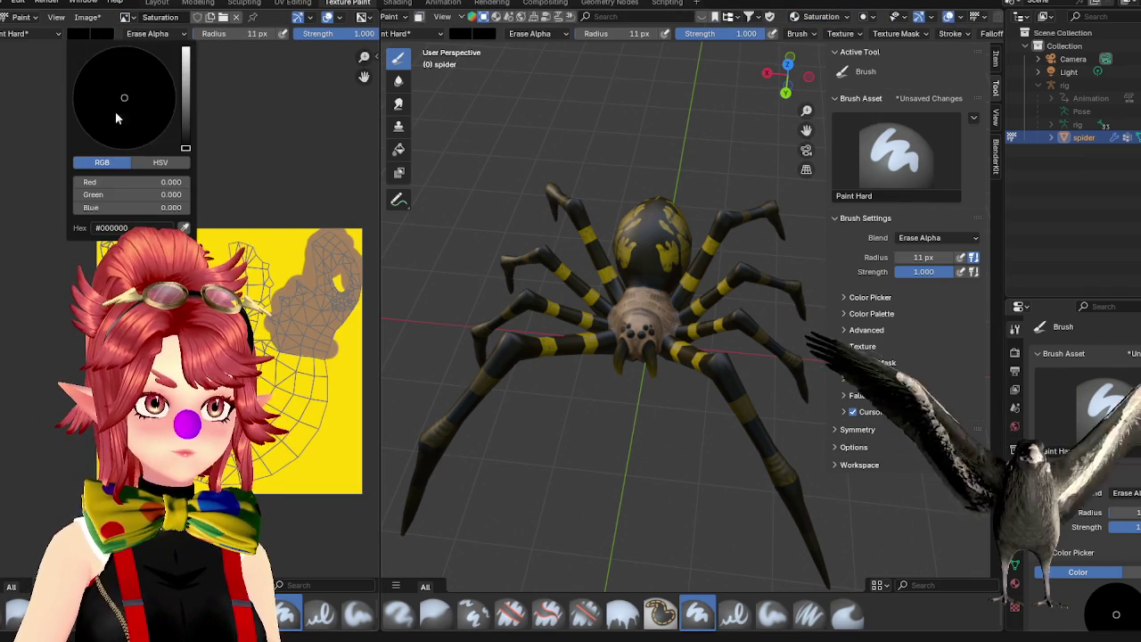
# Set the brush to the sampled tan colour, Mix blending and a 108 px radius.
pyautogui.click(189, 229)
pyautogui.click(280, 271)
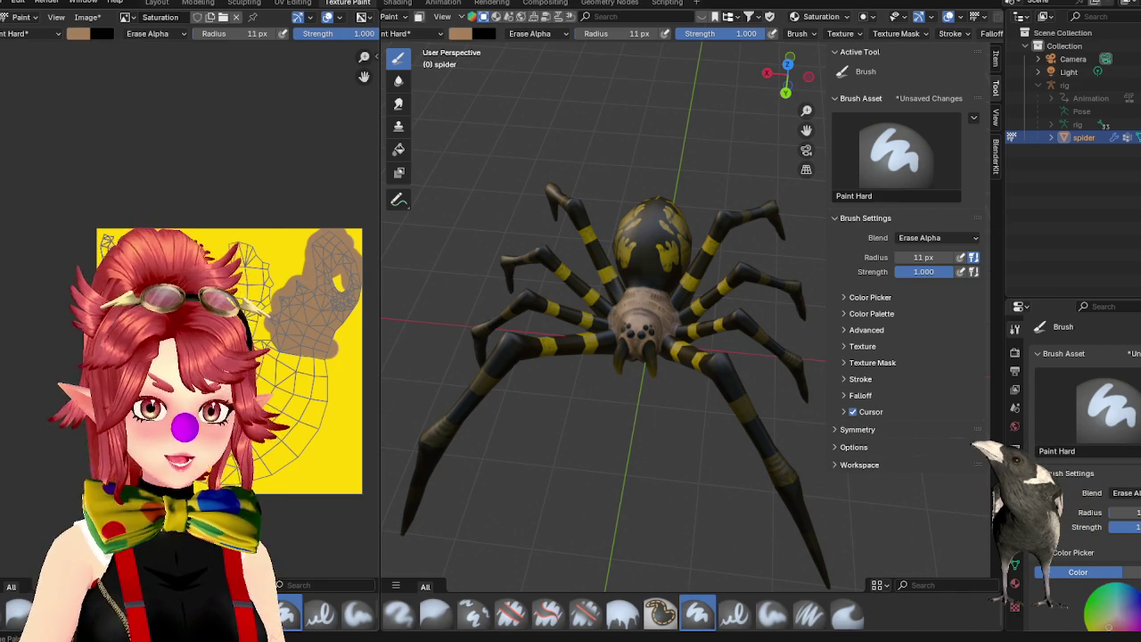
pyautogui.click(153, 33)
pyautogui.click(152, 66)
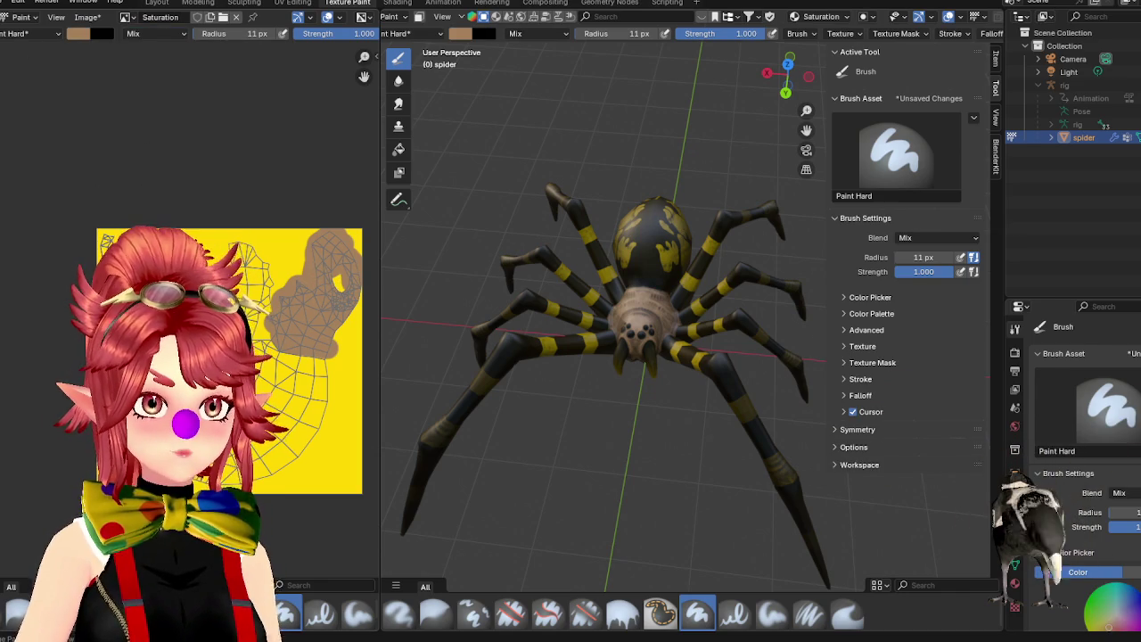
pyautogui.moveTo(233, 33); pyautogui.dragTo(294, 33)
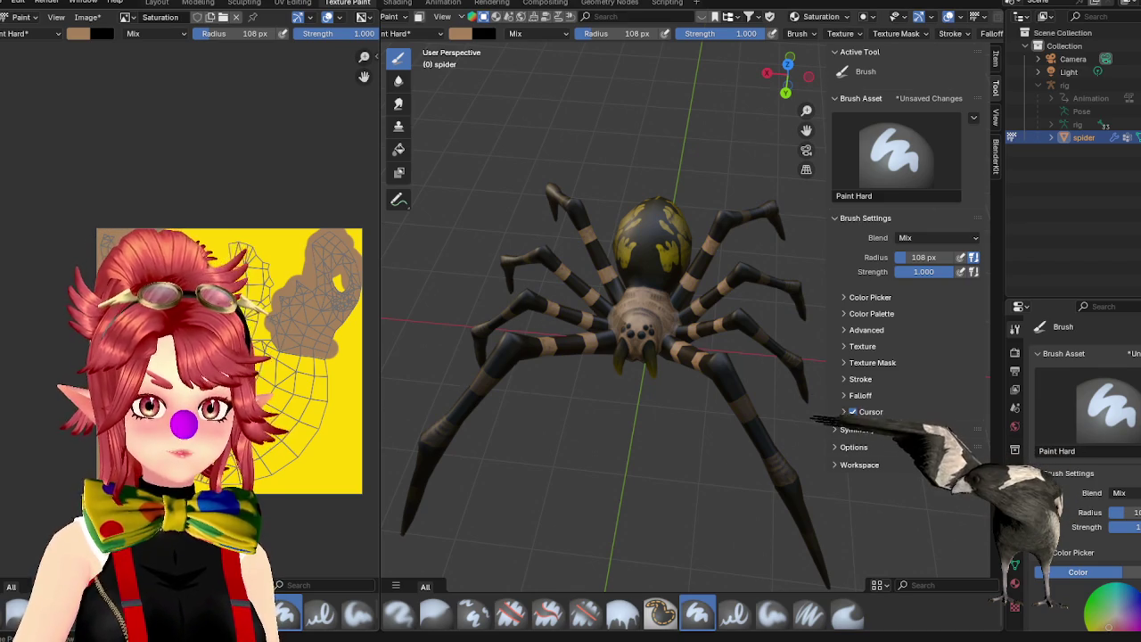
# Orbit to a lower angle on the spider and compare with the Writing Spider reference photo.
pyautogui.moveTo(535, 428)
pyautogui.mouseDown(button='middle')
pyautogui.moveTo(617, 429)
pyautogui.moveTo(548, 460)
pyautogui.moveTo(611, 433)
pyautogui.moveTo(626, 440)
pyautogui.moveTo(681, 584)
pyautogui.mouseUp(button='middle')
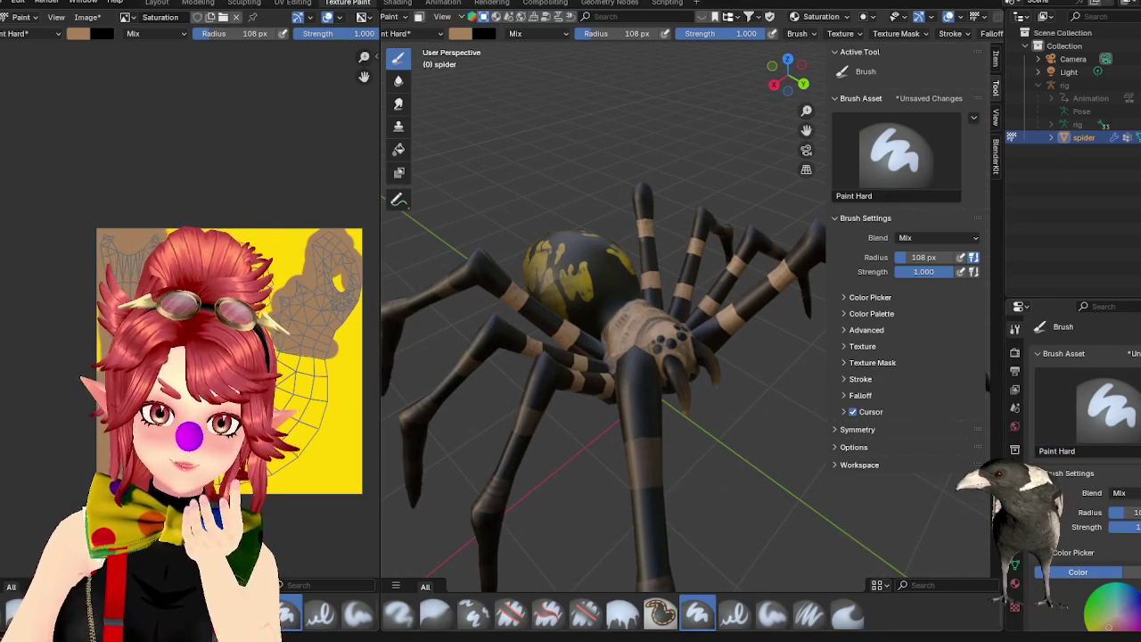
pyautogui.hotkey('alt', 'Tab')
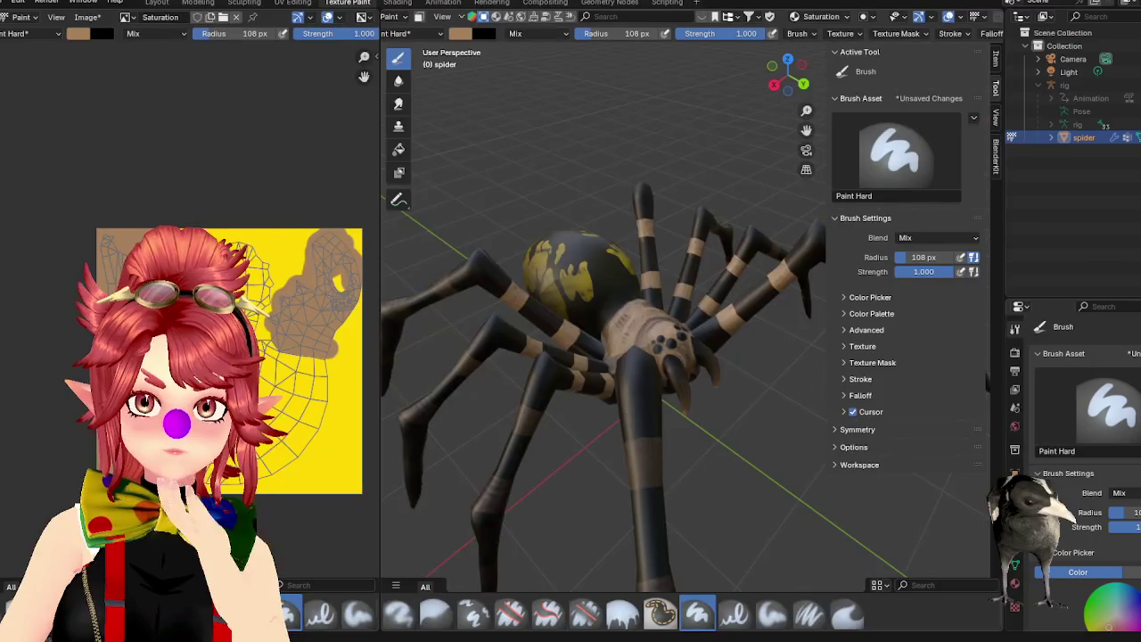
pyautogui.click(78, 34)
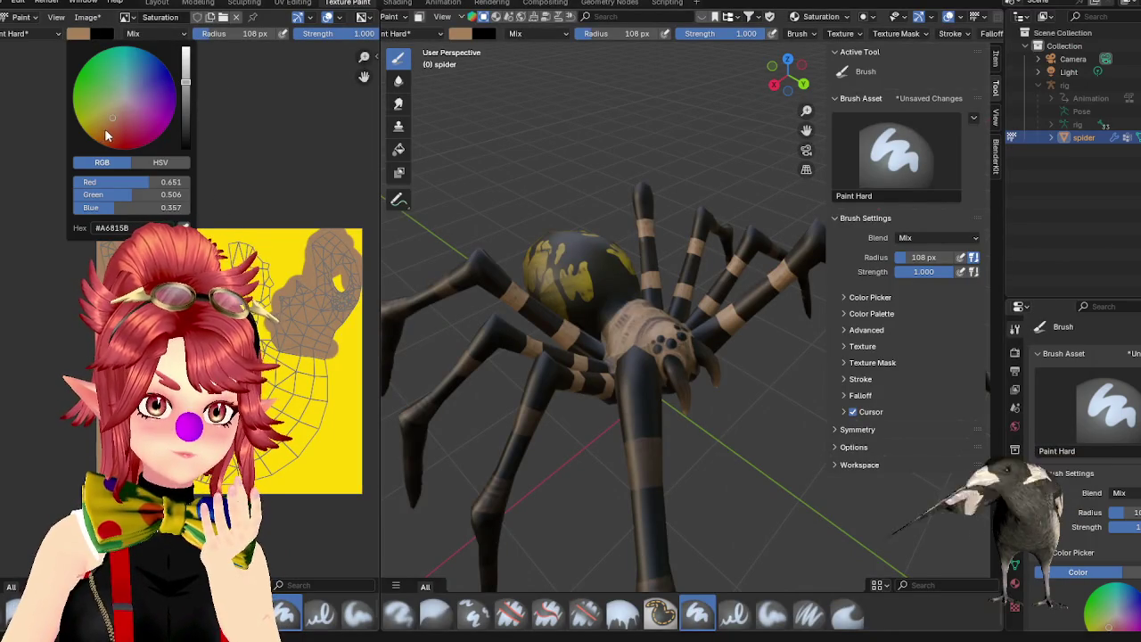
# Change the brush to a more saturated orange and check it against the spider reference photo.
pyautogui.click(105, 128)
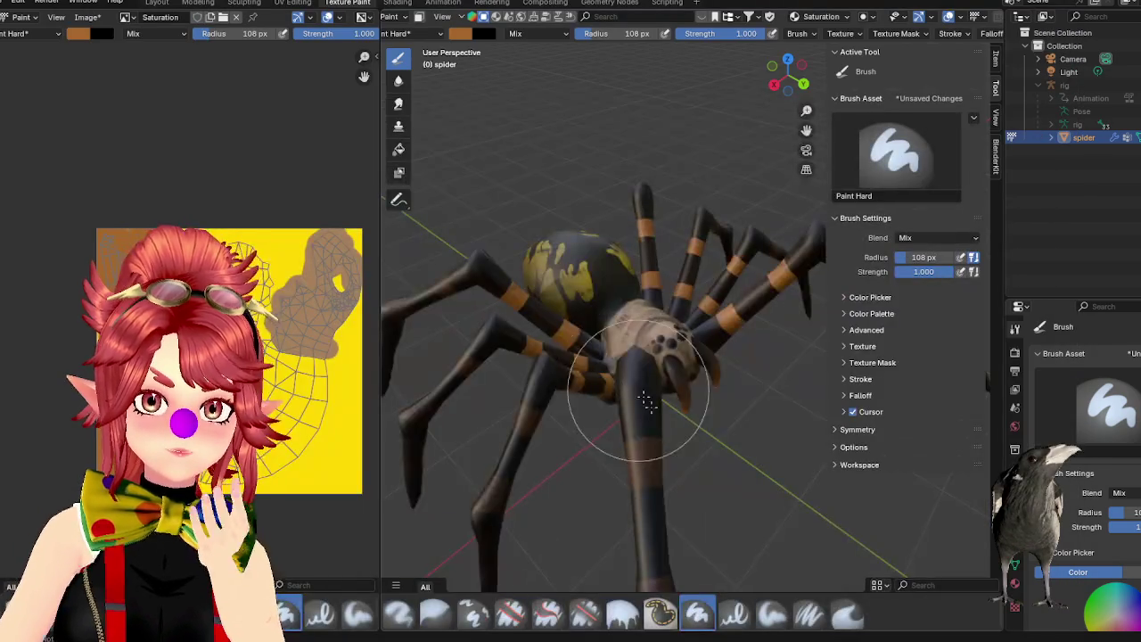
pyautogui.moveTo(624, 446)
pyautogui.mouseDown(button='middle')
pyautogui.moveTo(536, 461)
pyautogui.moveTo(603, 401)
pyautogui.moveTo(613, 419)
pyautogui.moveTo(625, 408)
pyautogui.moveTo(621, 442)
pyautogui.mouseUp(button='middle')
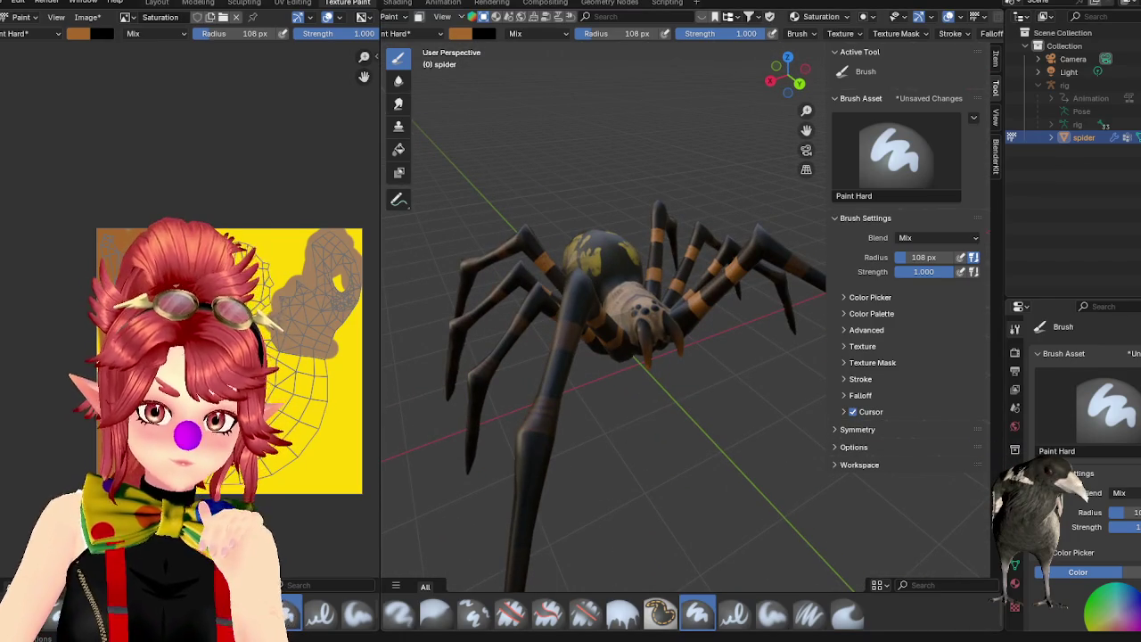
pyautogui.hotkey('alt', 'Tab')
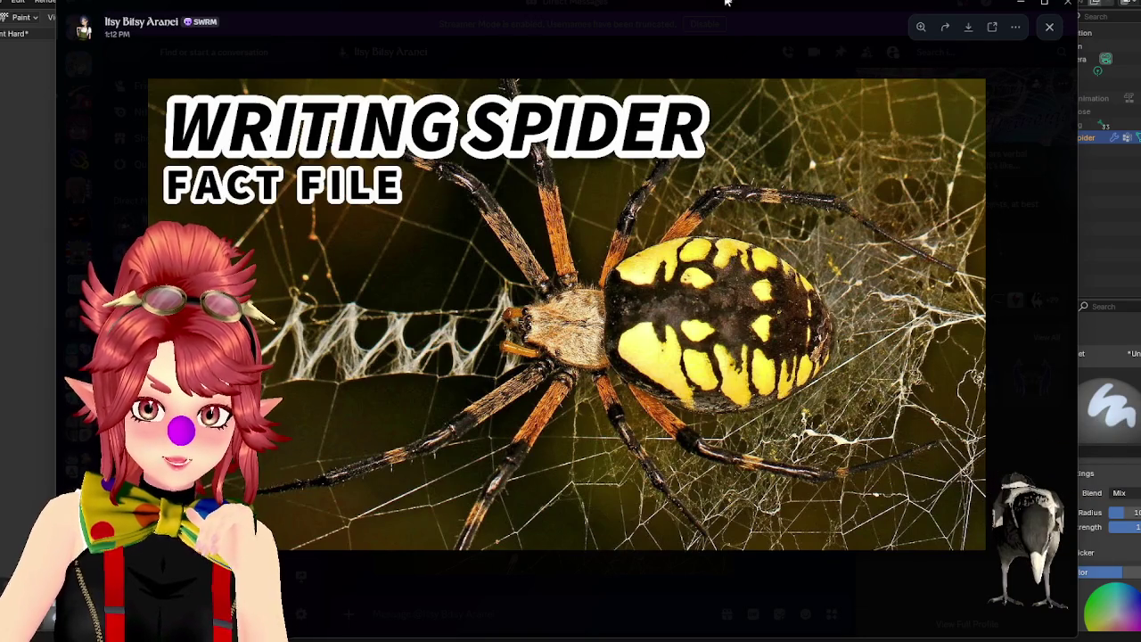
pyautogui.scroll(2, 323, 345)
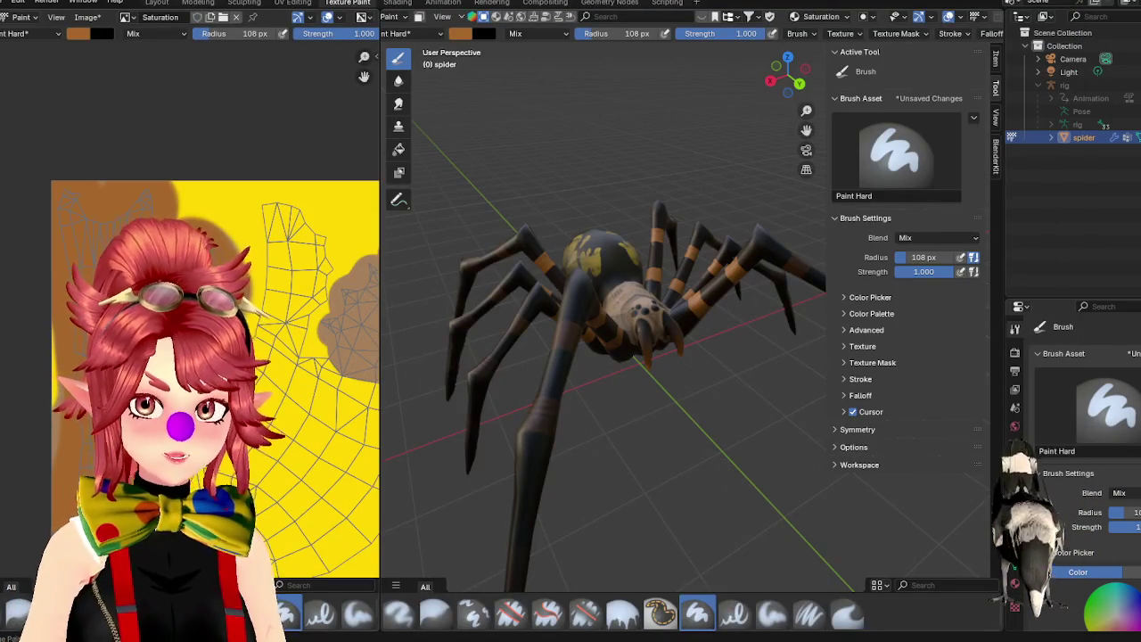
pyautogui.click(127, 17)
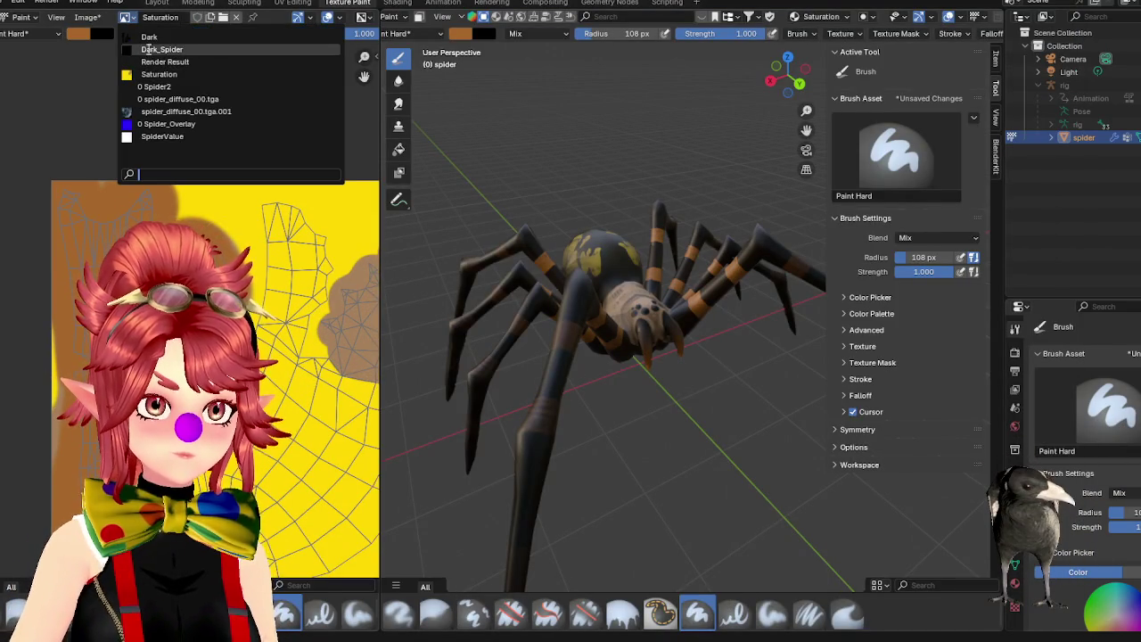
# Show the Dark texture in the image editor and zoom into the UV layout.
pyautogui.click(149, 38)
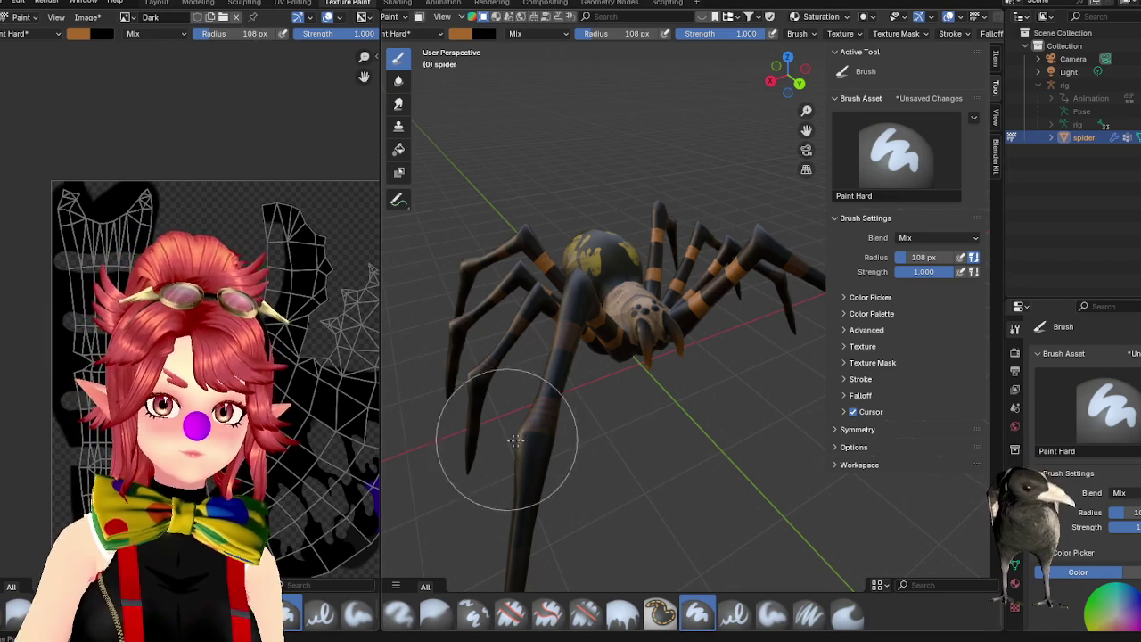
pyautogui.scroll(1, 252, 245)
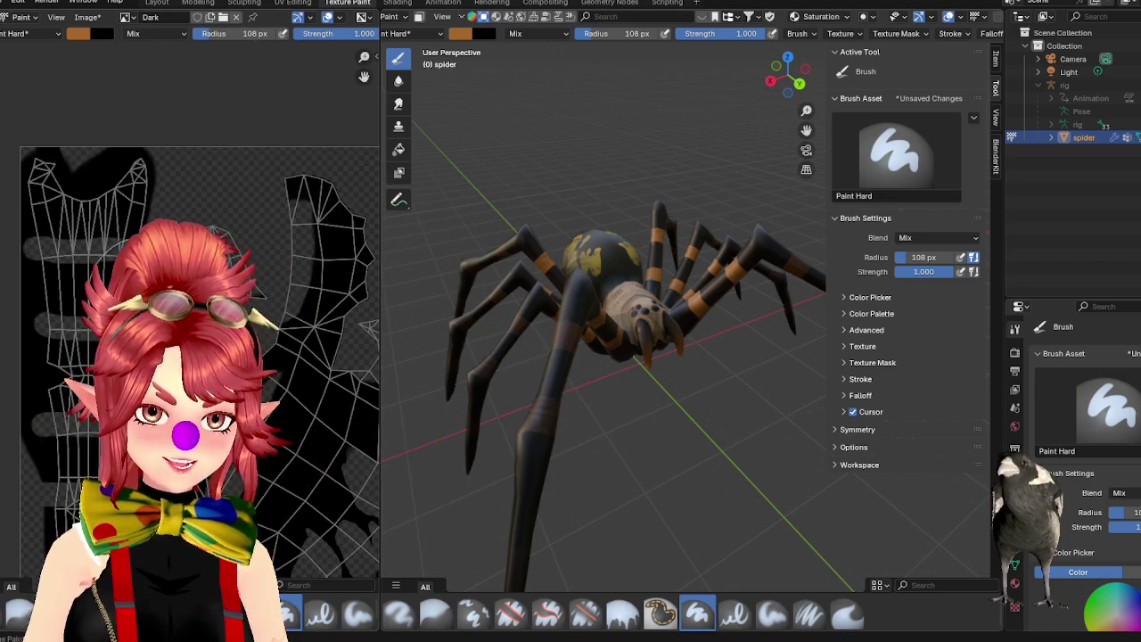
pyautogui.scroll(1, 252, 245)
pyautogui.scroll(1, 253, 245)
# Shrink the brush radius to 19 px and paint an orange stroke on the Dark texture.
pyautogui.moveTo(255, 34)
pyautogui.mouseDown()
pyautogui.moveTo(214, 34)
pyautogui.moveTo(251, 34)
pyautogui.mouseUp()
pyautogui.scroll(1, 214, 204)
pyautogui.scroll(1, 214, 203)
pyautogui.scroll(1, 101, 233)
pyautogui.moveTo(51, 165); pyautogui.dragTo(55, 263, button='middle')
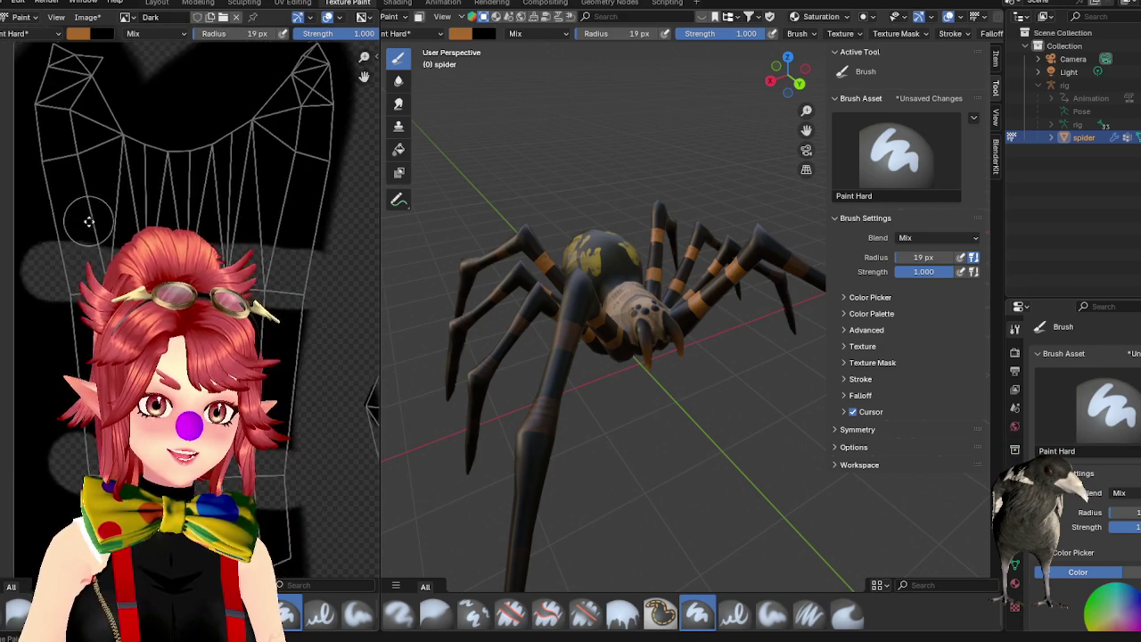
# Undo the stray orange stroke and switch the brush blending to Erase Alpha.
pyautogui.moveTo(58, 271); pyautogui.dragTo(100, 260)
pyautogui.hotkey('ctrl', 'z')
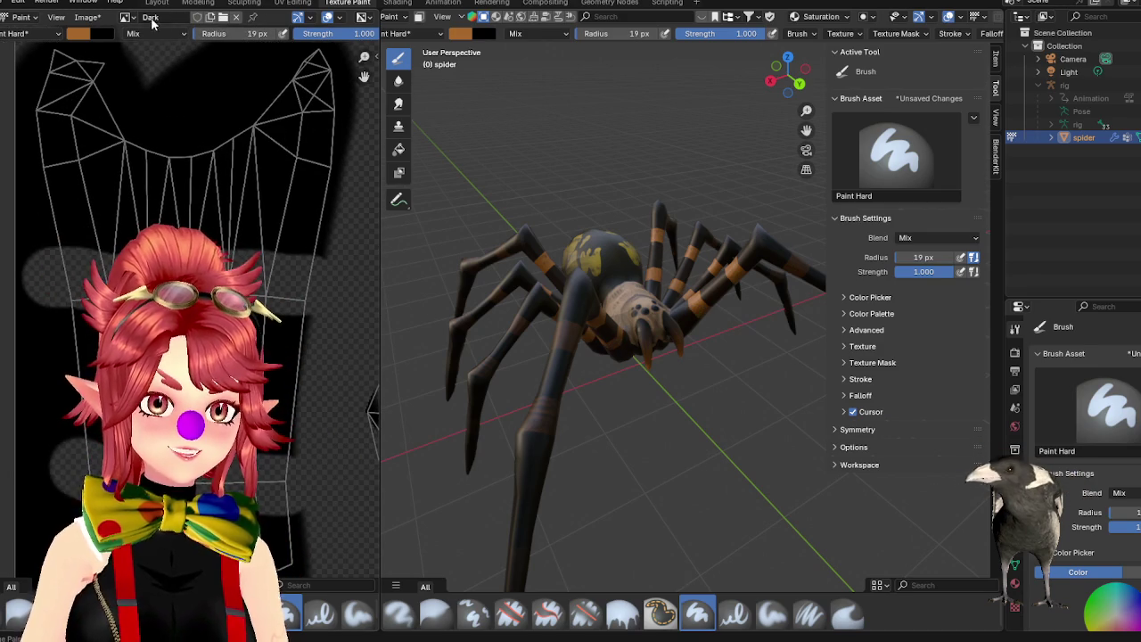
pyautogui.click(156, 33)
pyautogui.click(234, 228)
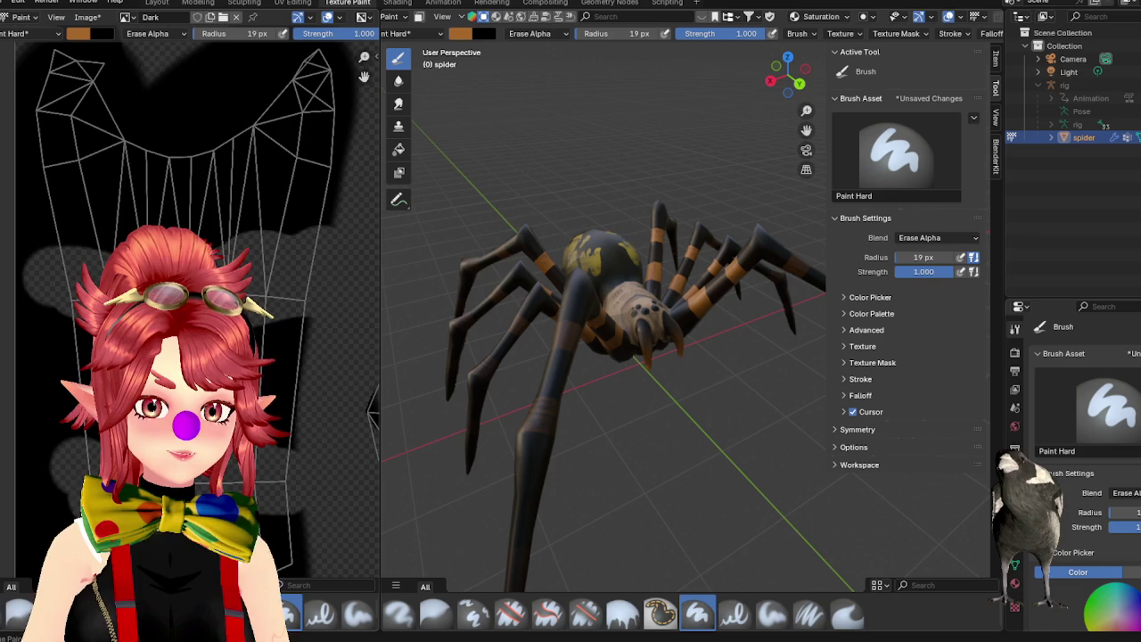
# From a low viewing angle, erase part of the Dark texture to transparency.
pyautogui.scroll(-3, 196, 294)
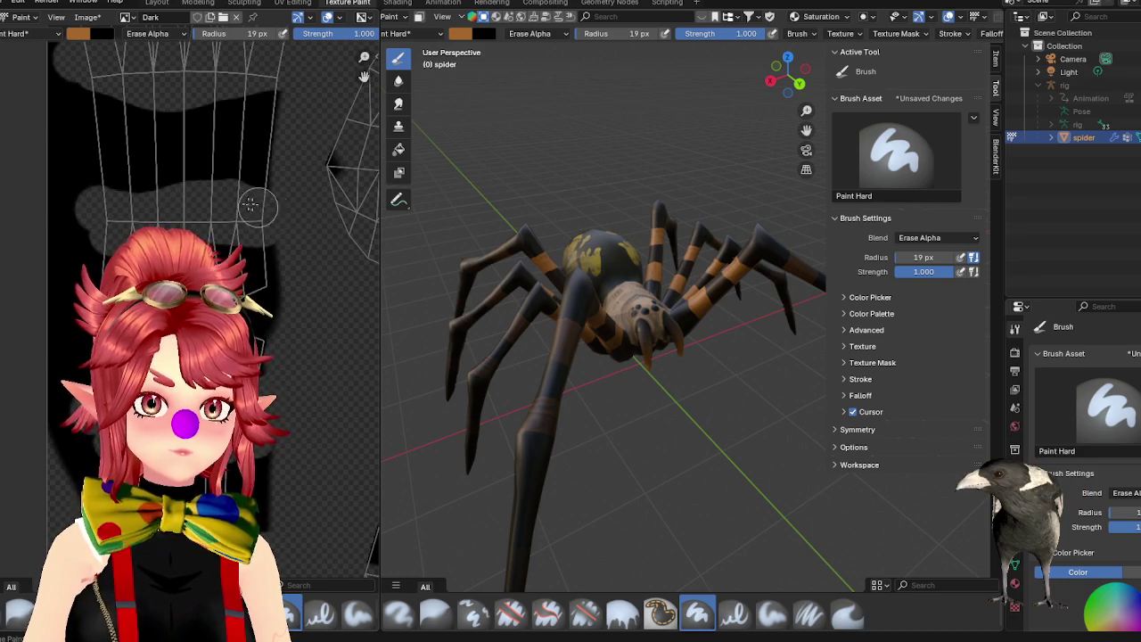
pyautogui.scroll(2, 251, 205)
pyautogui.scroll(2, 274, 218)
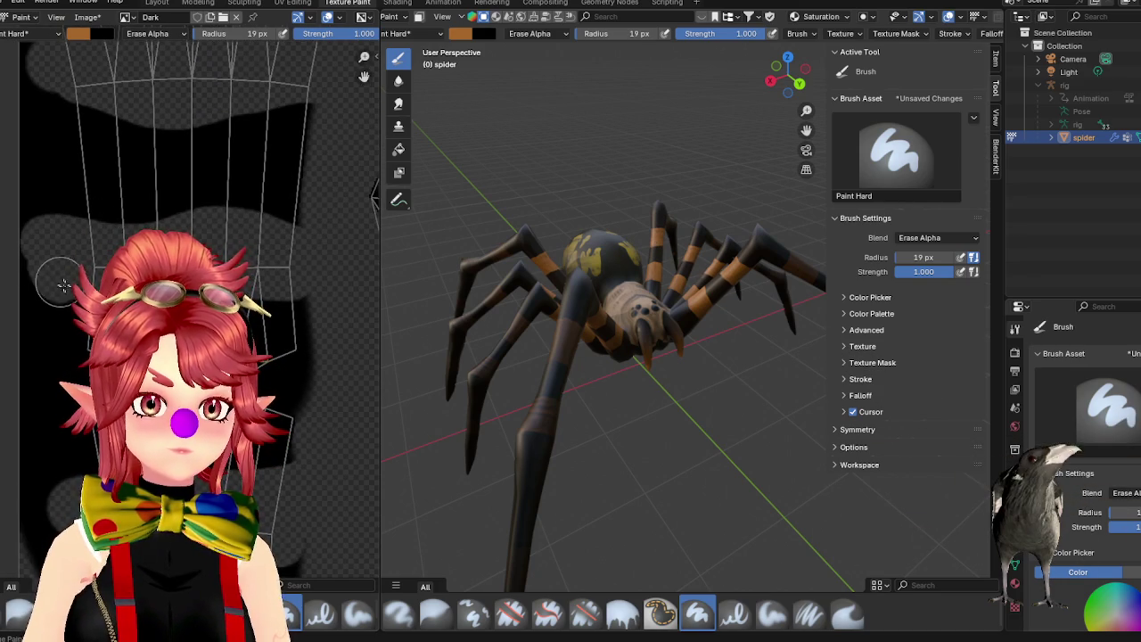
pyautogui.scroll(1, 277, 266)
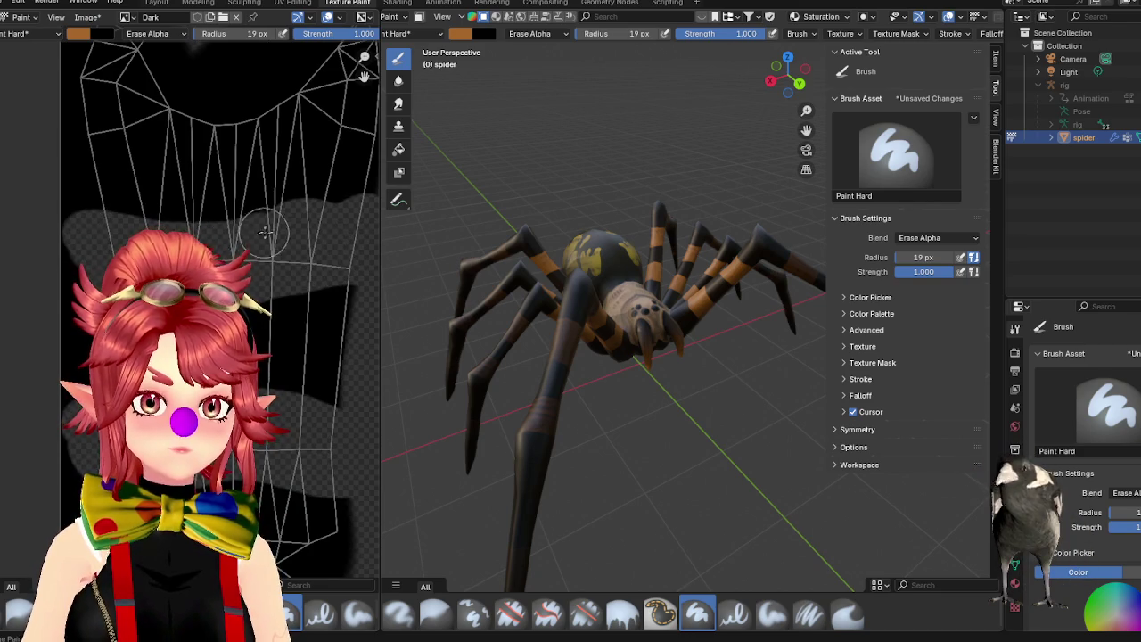
pyautogui.scroll(-2, 296, 239)
pyautogui.moveTo(624, 267)
pyautogui.mouseDown(button='middle')
pyautogui.moveTo(640, 355)
pyautogui.moveTo(642, 295)
pyautogui.mouseUp(button='middle')
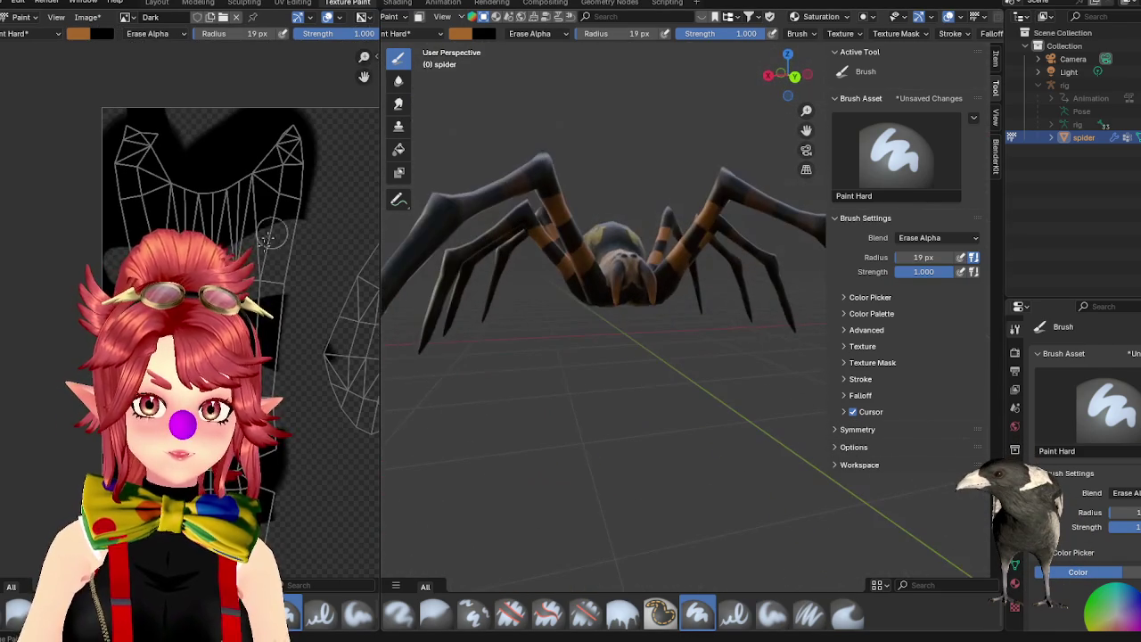
pyautogui.scroll(2, 268, 267)
pyautogui.scroll(2, 268, 268)
pyautogui.scroll(1, 308, 256)
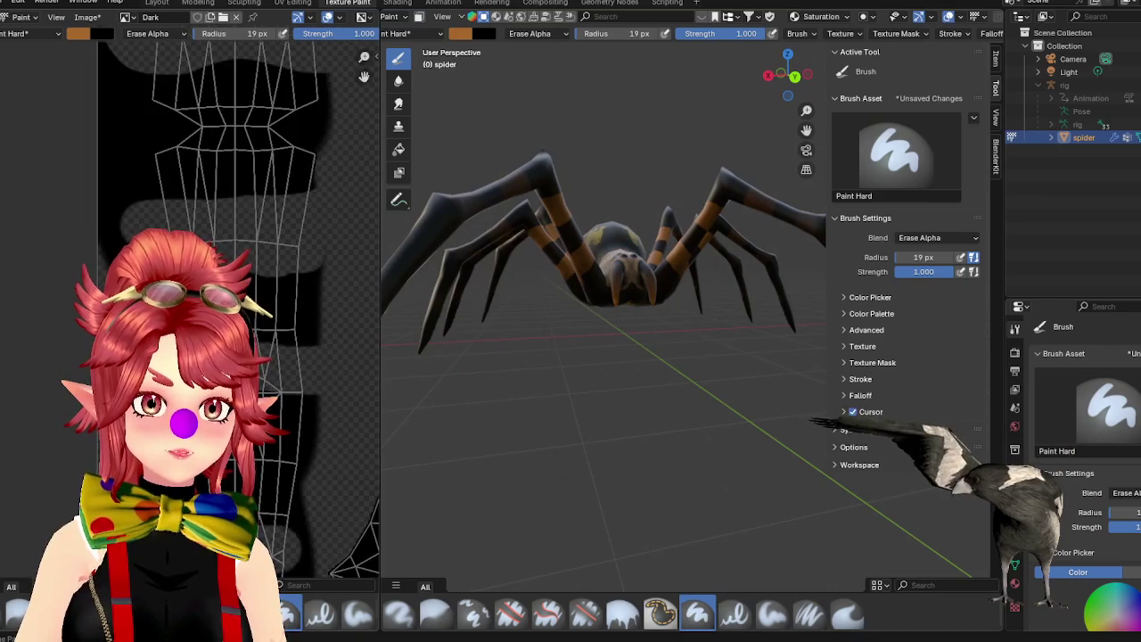
pyautogui.scroll(1, 269, 385)
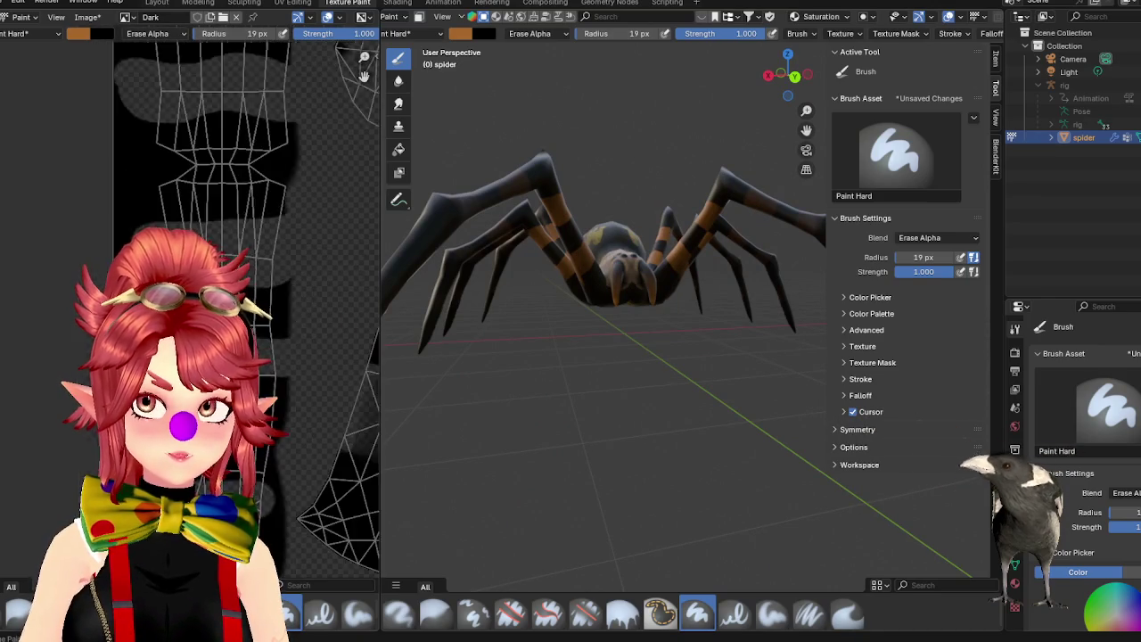
pyautogui.scroll(-1, 269, 385)
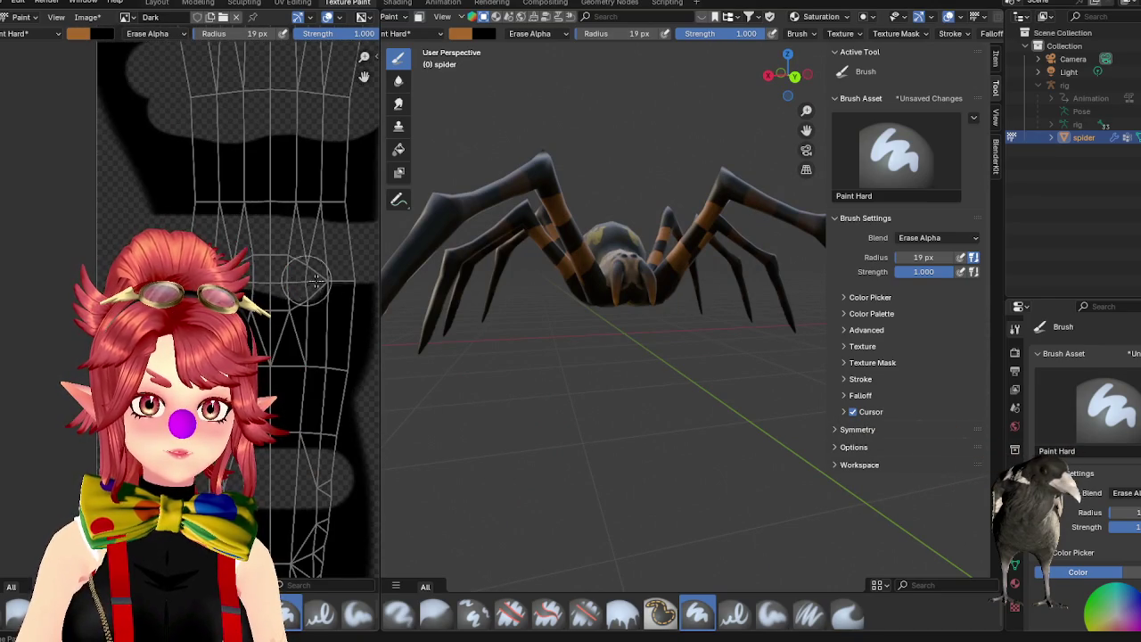
pyautogui.moveTo(316, 280); pyautogui.dragTo(360, 273)
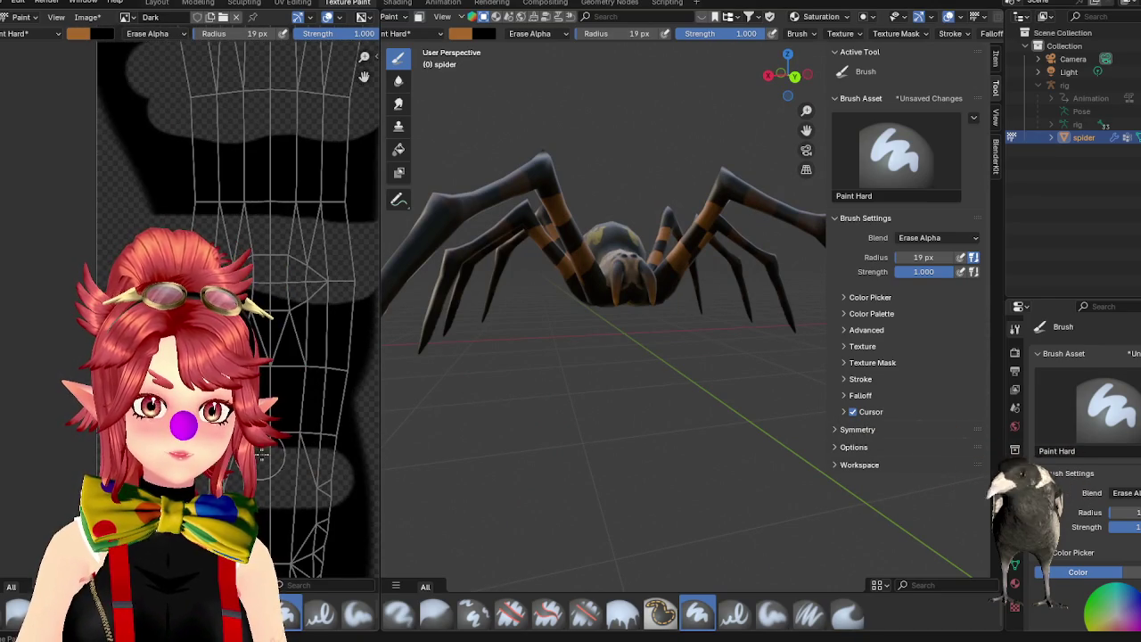
# Orbit and zoom around the spider to inspect the painted abdomen markings.
pyautogui.scroll(1, 335, 463)
pyautogui.scroll(1, 335, 463)
pyautogui.moveTo(624, 339)
pyautogui.mouseDown(button='middle')
pyautogui.moveTo(704, 397)
pyautogui.moveTo(657, 364)
pyautogui.moveTo(570, 351)
pyautogui.mouseUp(button='middle')
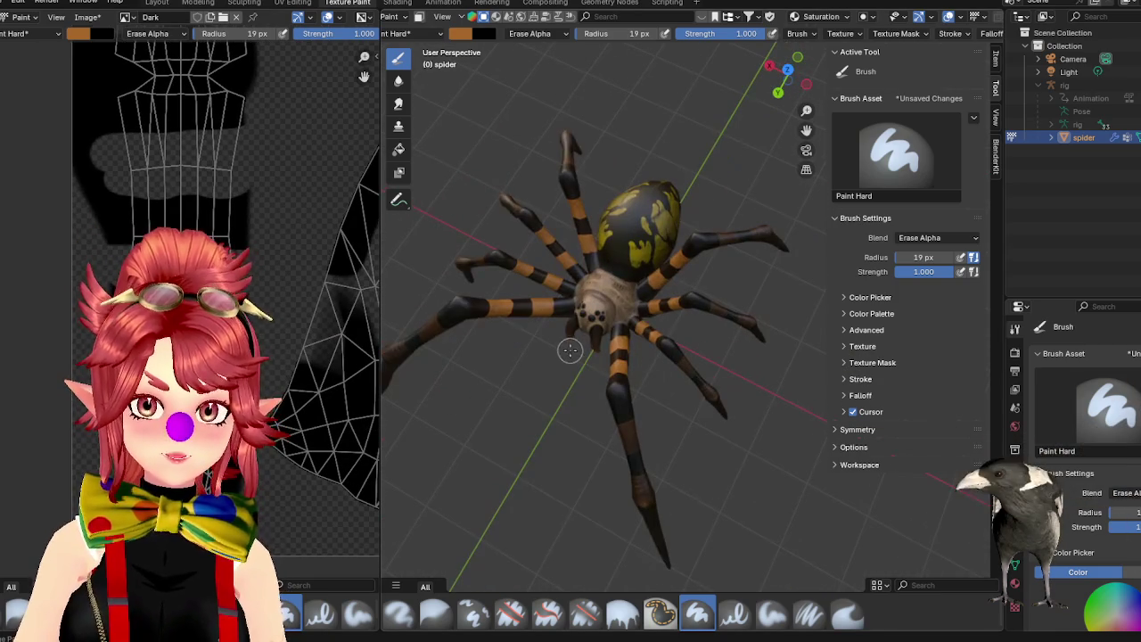
pyautogui.scroll(2, 571, 366)
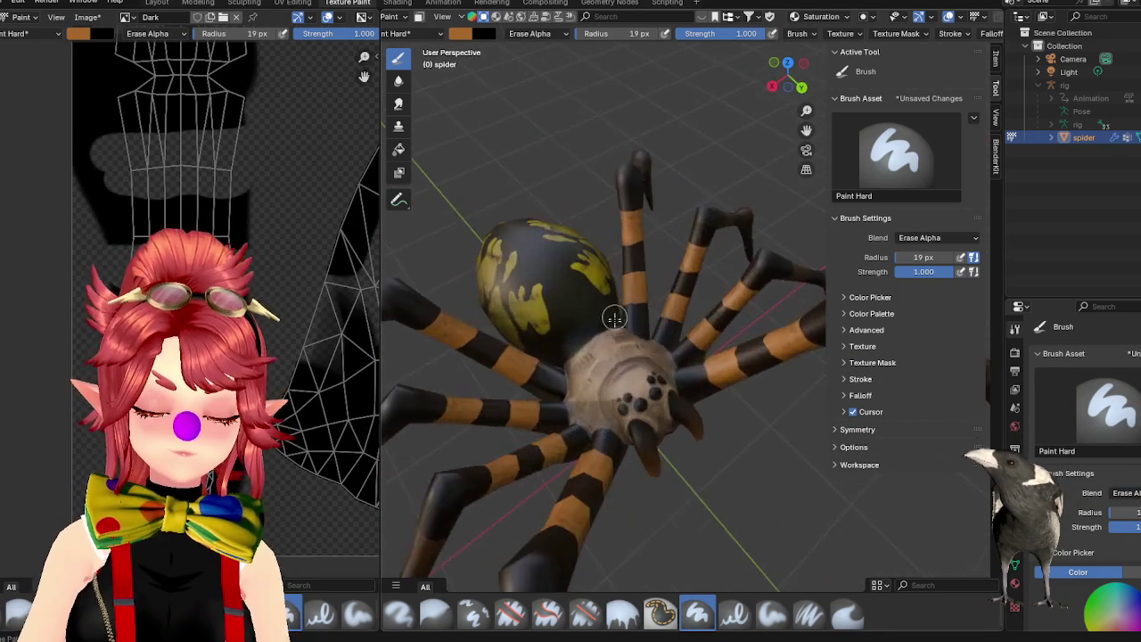
pyautogui.moveTo(570, 366)
pyautogui.mouseDown(button='middle')
pyautogui.moveTo(712, 374)
pyautogui.moveTo(603, 373)
pyautogui.moveTo(611, 321)
pyautogui.moveTo(717, 433)
pyautogui.mouseUp(button='middle')
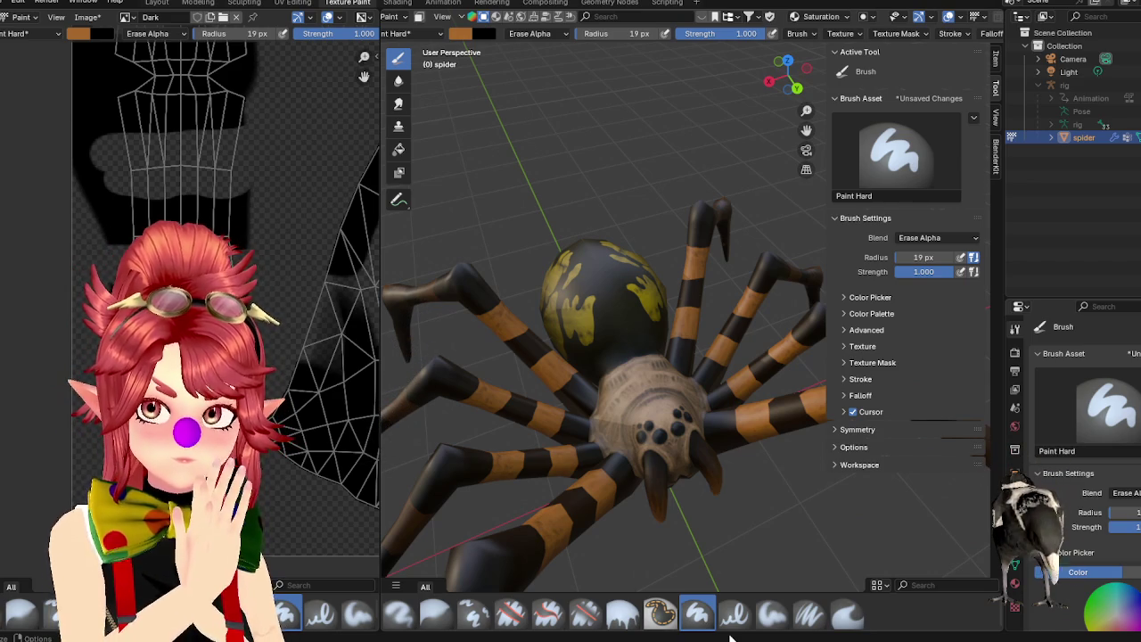
pyautogui.scroll(3, 571, 356)
pyautogui.scroll(-4, 571, 357)
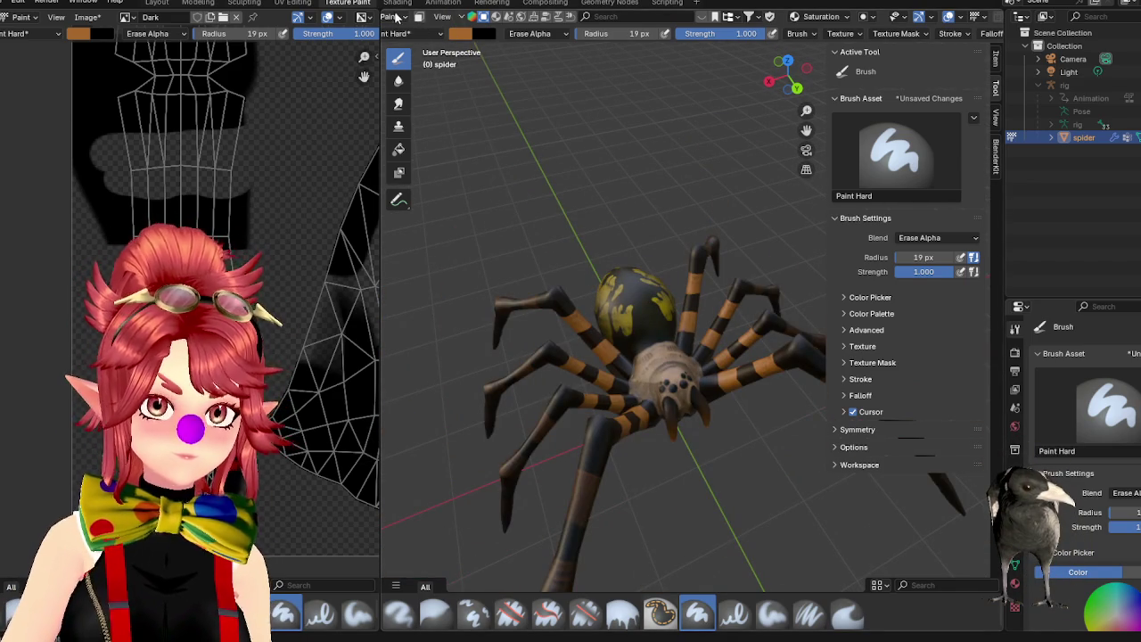
# Return the spider to Object Mode and show the Mesh data properties.
pyautogui.scroll(3, 397, 18)
pyautogui.click(446, 17)
pyautogui.click(453, 30)
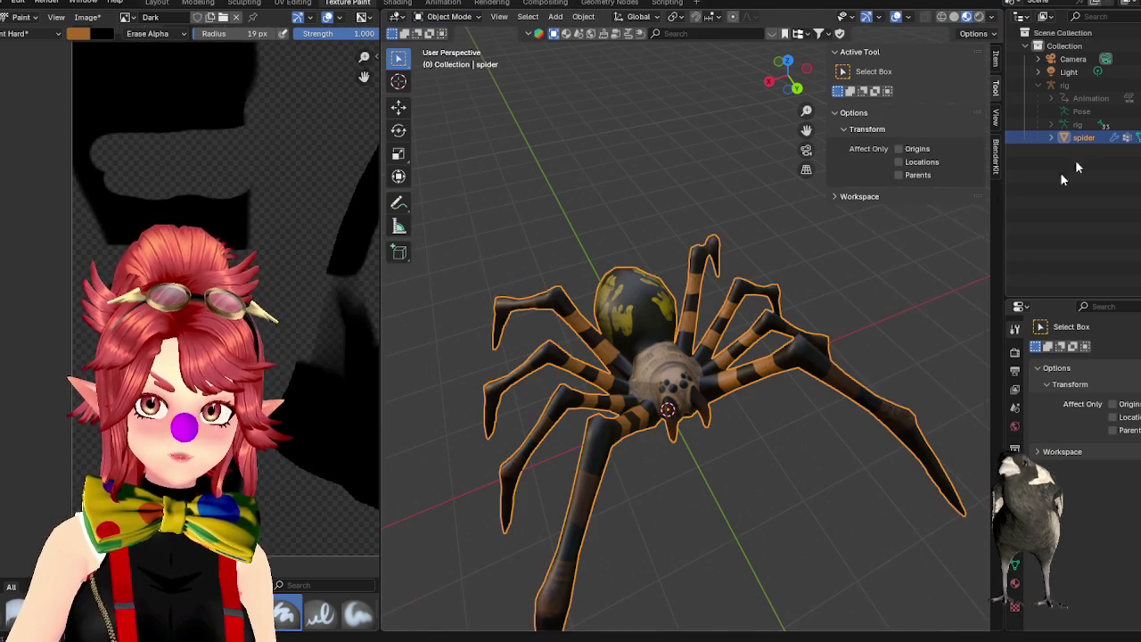
pyautogui.click(1015, 565)
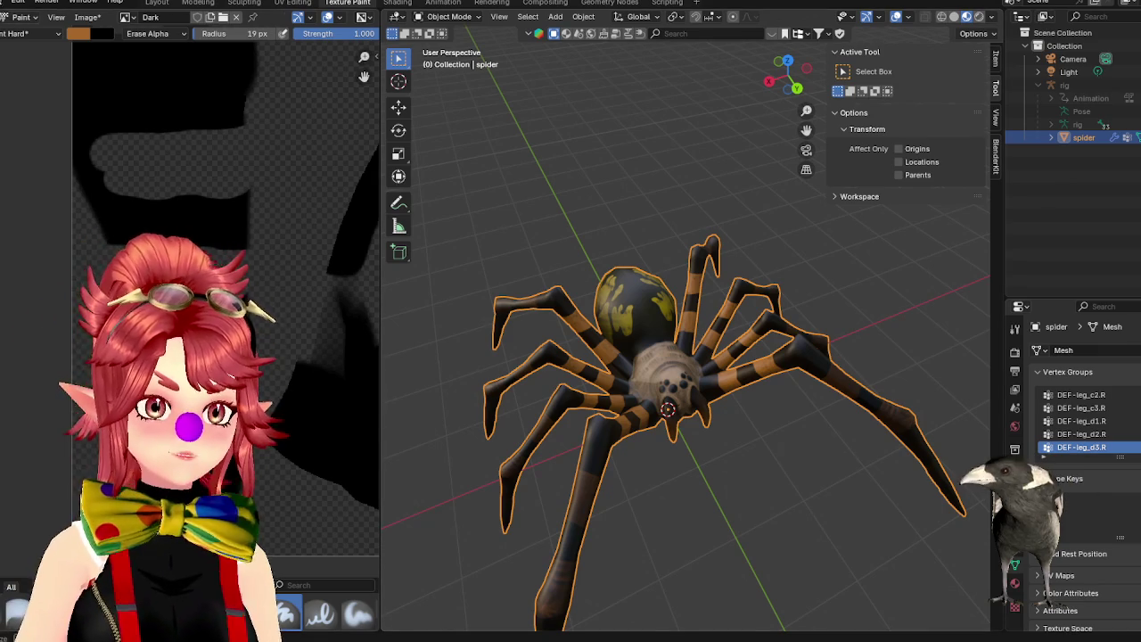
# Save the spider file, then save a copy as spider_shapeadjust.blend.
pyautogui.click(7, 3)
pyautogui.click(14, 85)
pyautogui.click(7, 2)
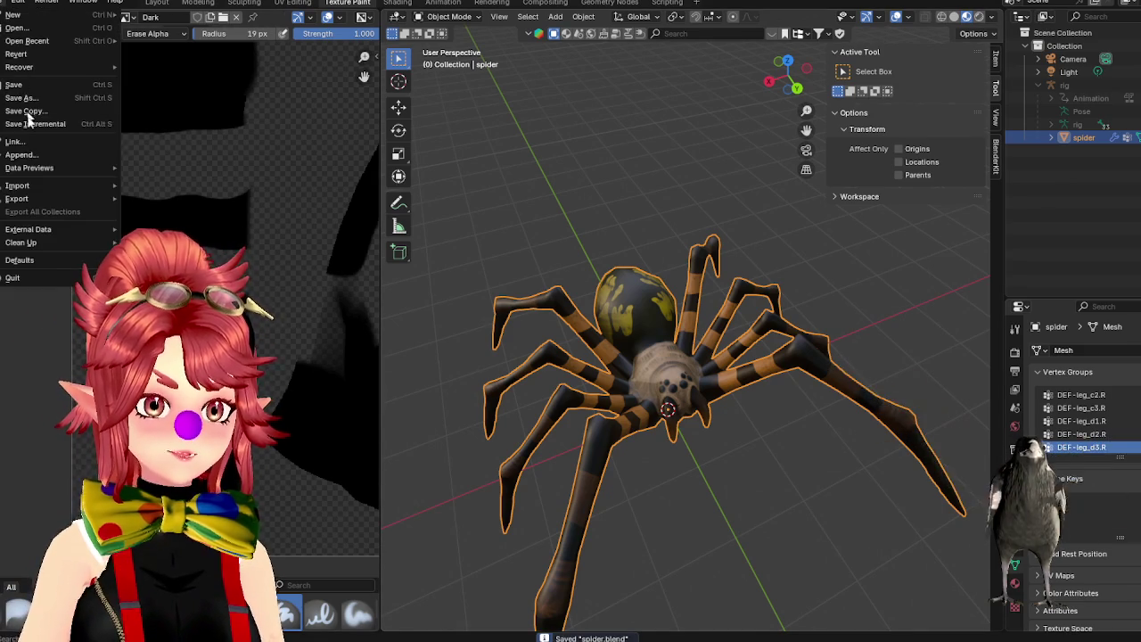
pyautogui.click(23, 97)
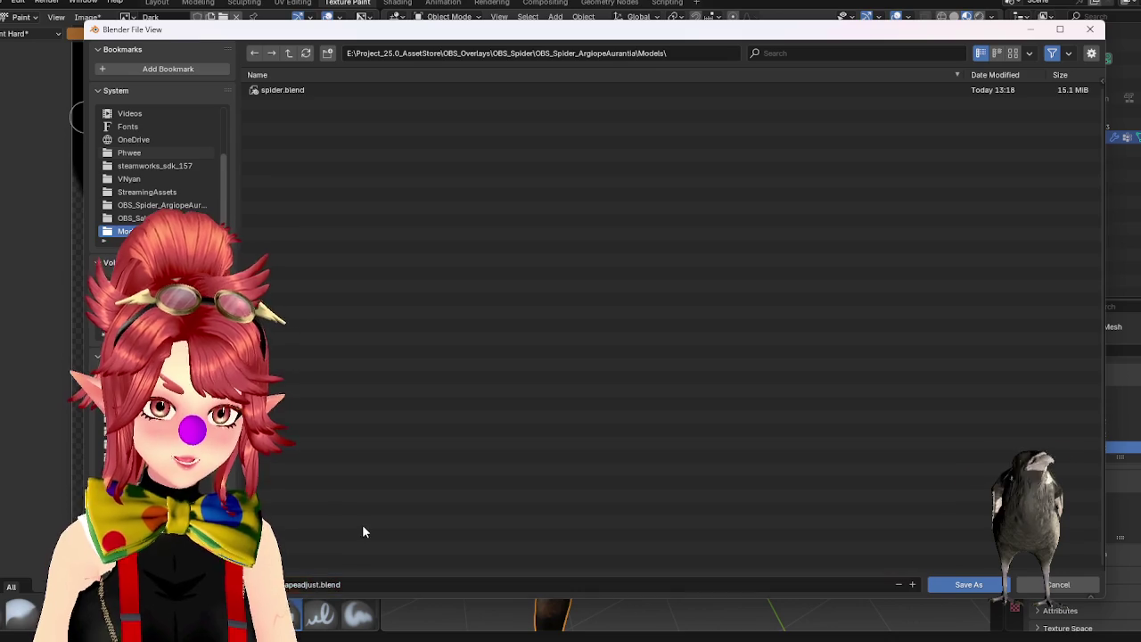
pyautogui.click(957, 581)
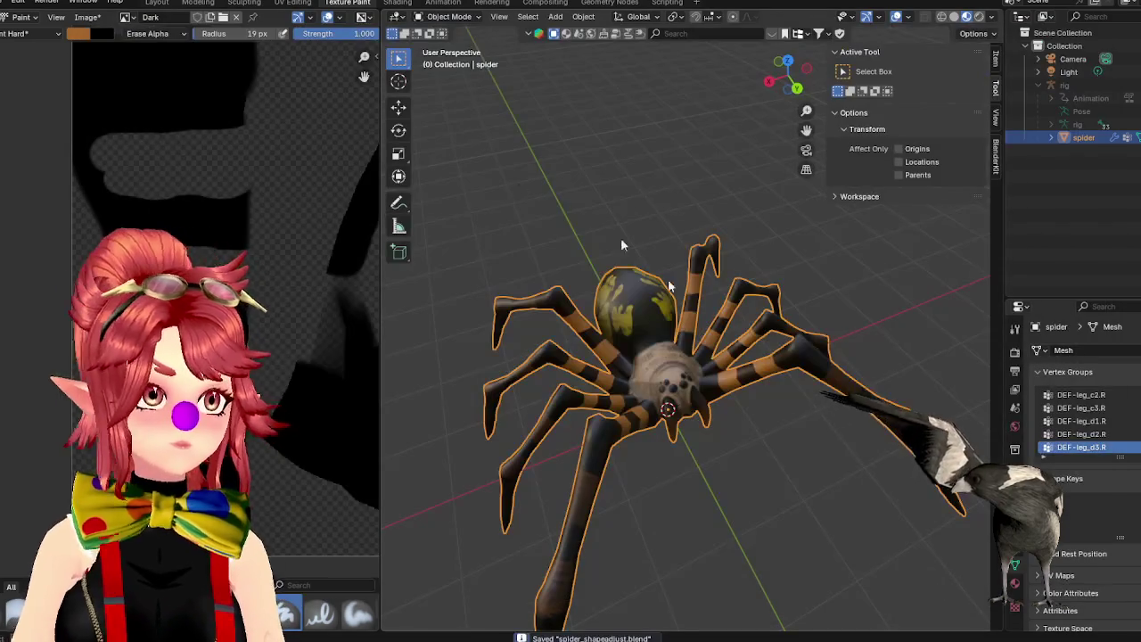
# Snap to top view and put the spider into Edit Mode.
pyautogui.moveTo(622, 241); pyautogui.dragTo(699, 380, button='middle')
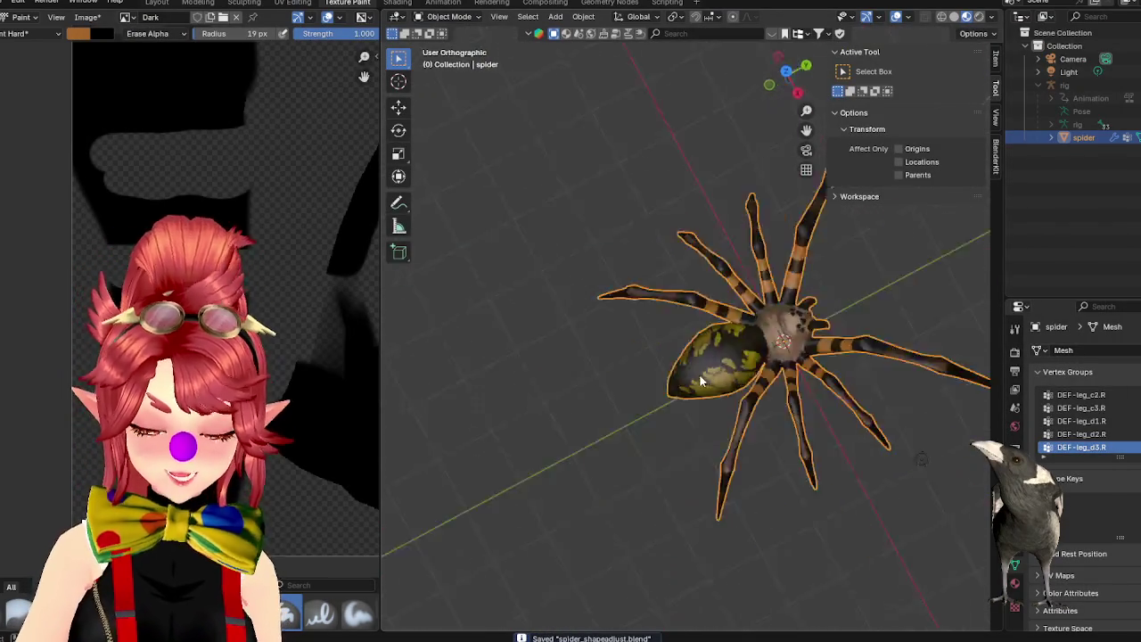
pyautogui.press('KP_7')
pyautogui.scroll(3, 604, 398)
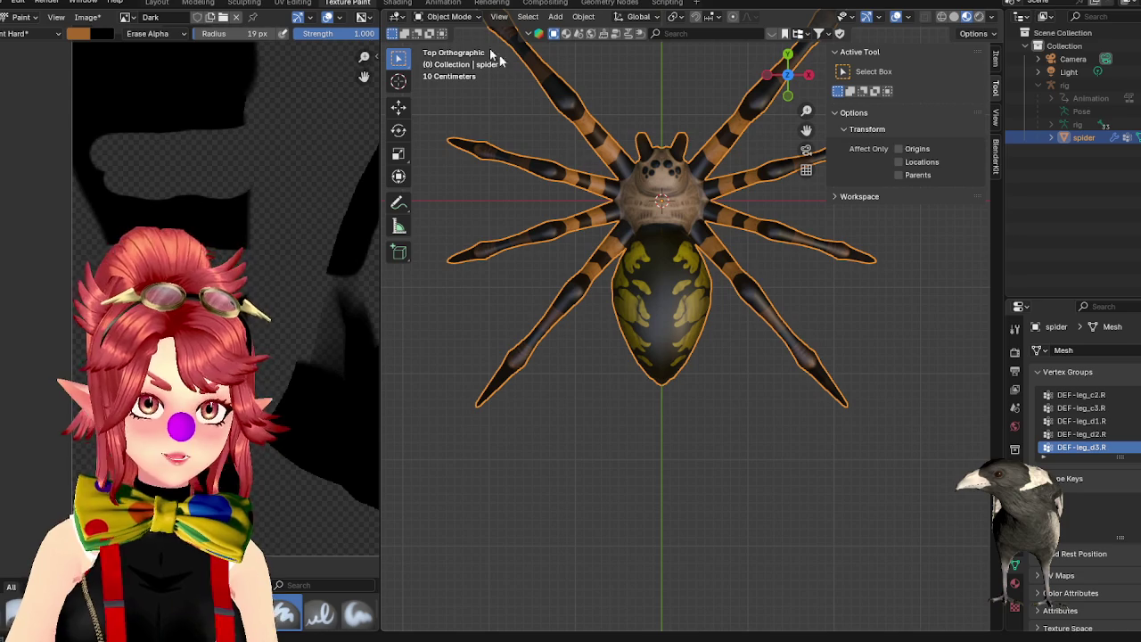
pyautogui.click(449, 16)
pyautogui.click(444, 45)
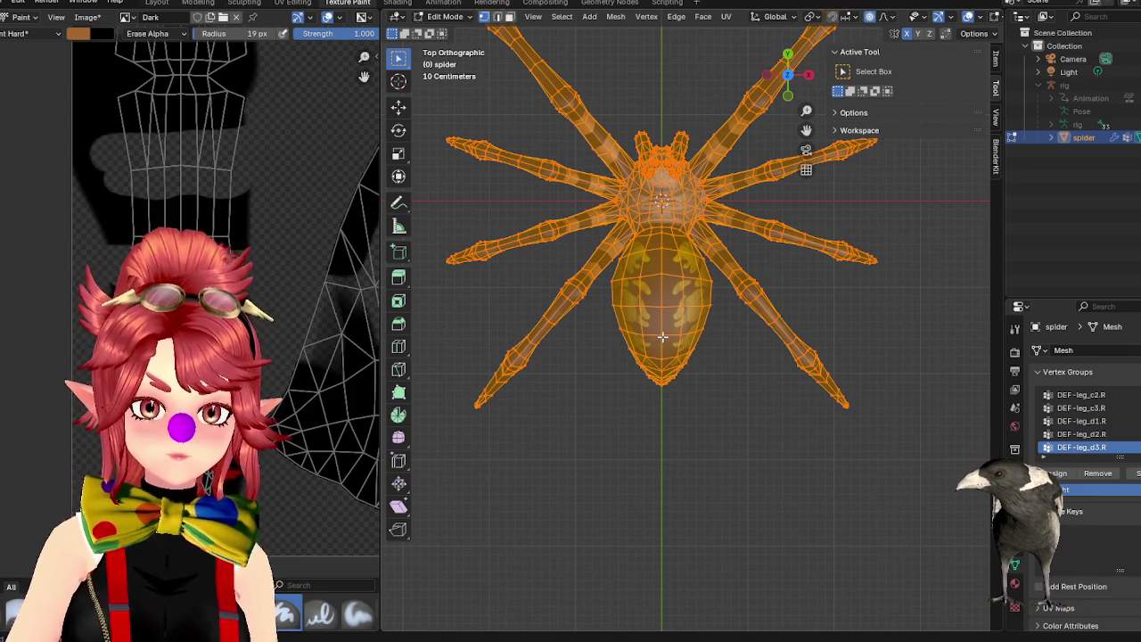
# Loop-cut across the abdomen and scale it about 1.19 with proportional editing.
pyautogui.press('2')
pyautogui.hotkey('alt', 'a')
pyautogui.hotkey('ctrl', 'r')
pyautogui.click(710, 395)
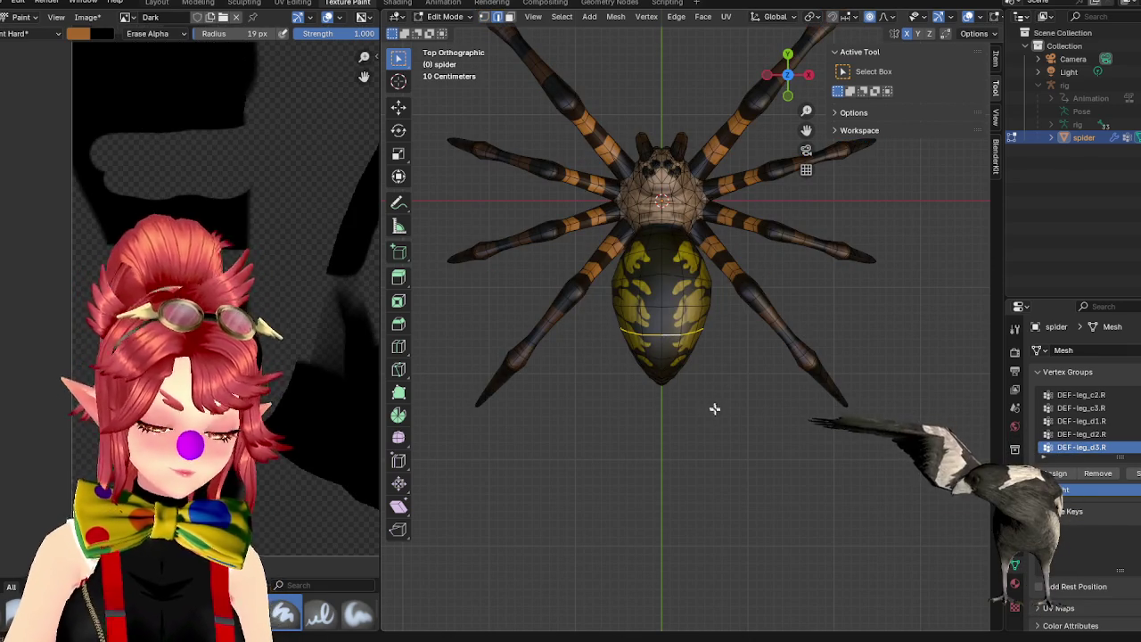
pyautogui.press('s')
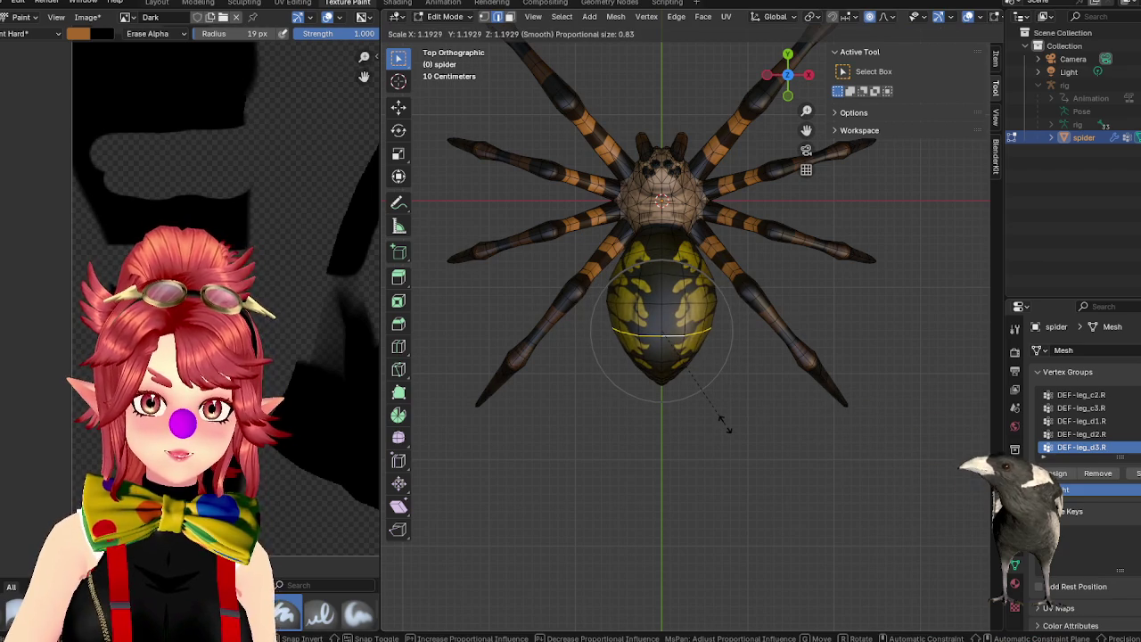
pyautogui.click(725, 426)
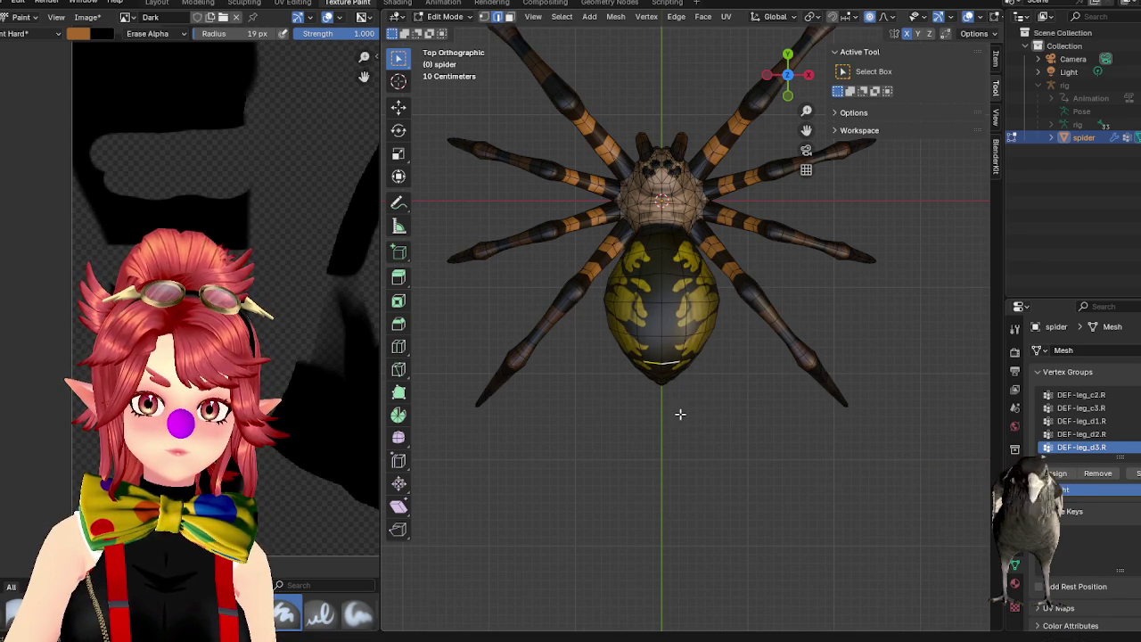
# Zoom in on the abdomen and switch the viewport to wireframe.
pyautogui.keyDown('shift'); pyautogui.moveTo(680, 390); pyautogui.dragTo(636, 344, button='middle'); pyautogui.keyUp('shift')
pyautogui.scroll(1, 637, 345)
pyautogui.scroll(-3, 943, 22)
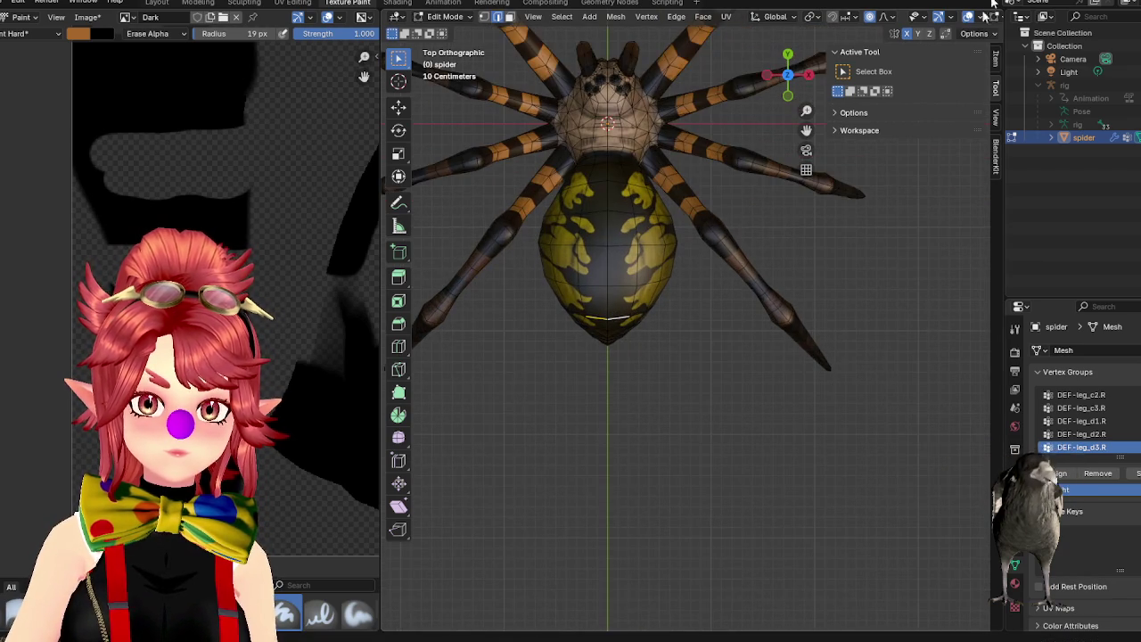
pyautogui.click(942, 17)
# Box-select the abdomen tip and scale it about 1.27 with proportional falloff.
pyautogui.moveTo(671, 396)
pyautogui.mouseDown()
pyautogui.moveTo(552, 326)
pyautogui.moveTo(532, 301)
pyautogui.mouseUp()
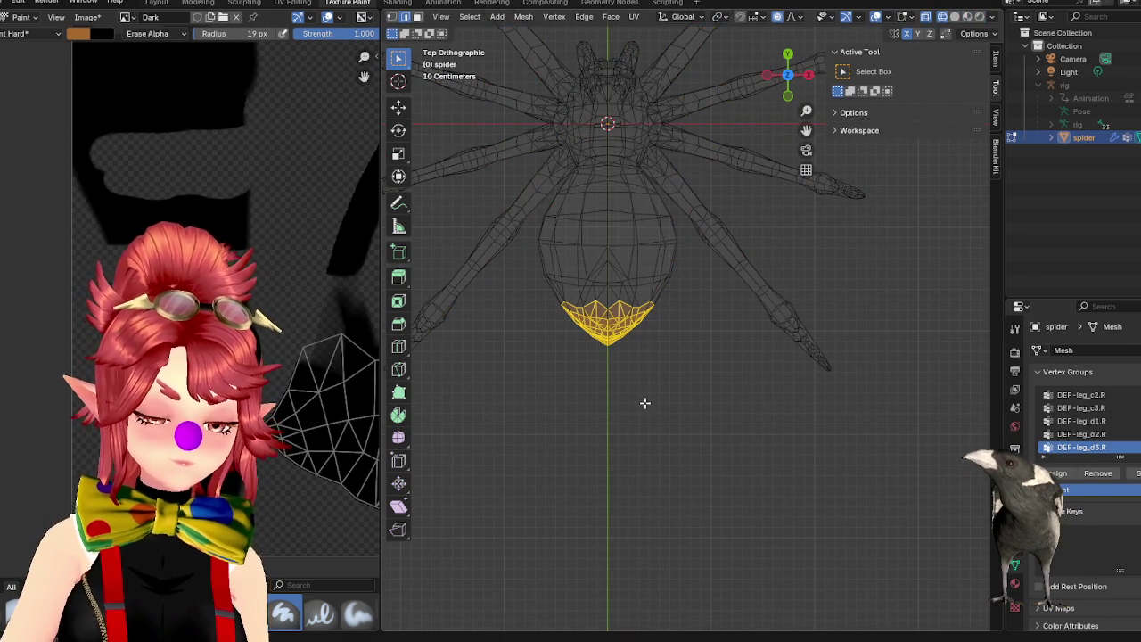
pyautogui.press('s')
pyautogui.scroll(2, 655, 415)
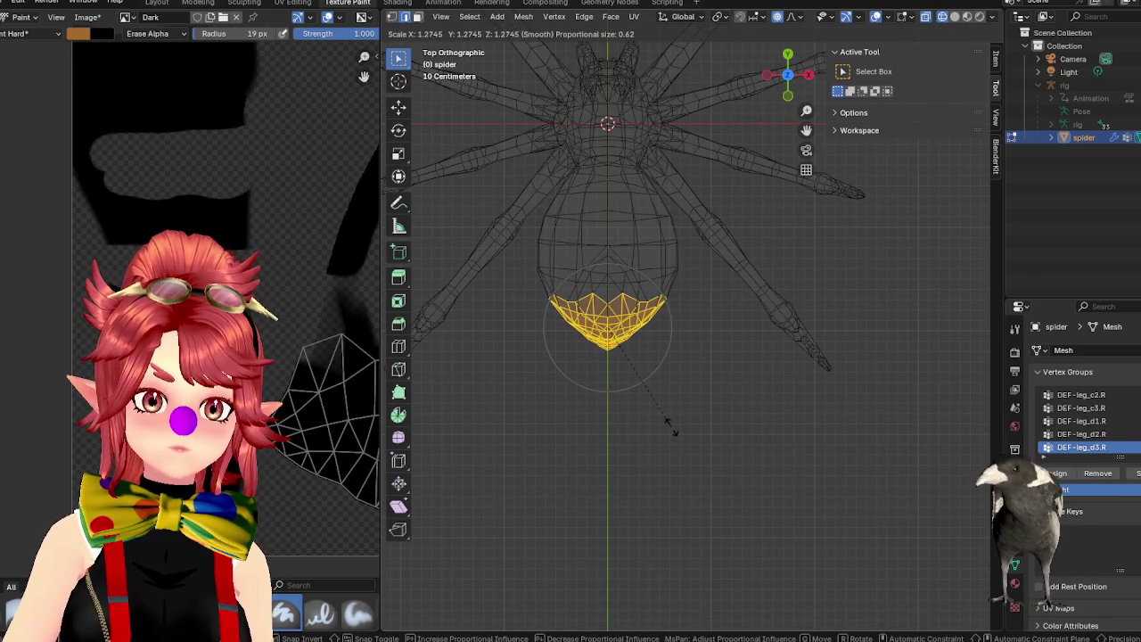
pyautogui.click(667, 425)
# Move the abdomen's end vertex about 0.15 m along Y with smooth falloff.
pyautogui.click(612, 357)
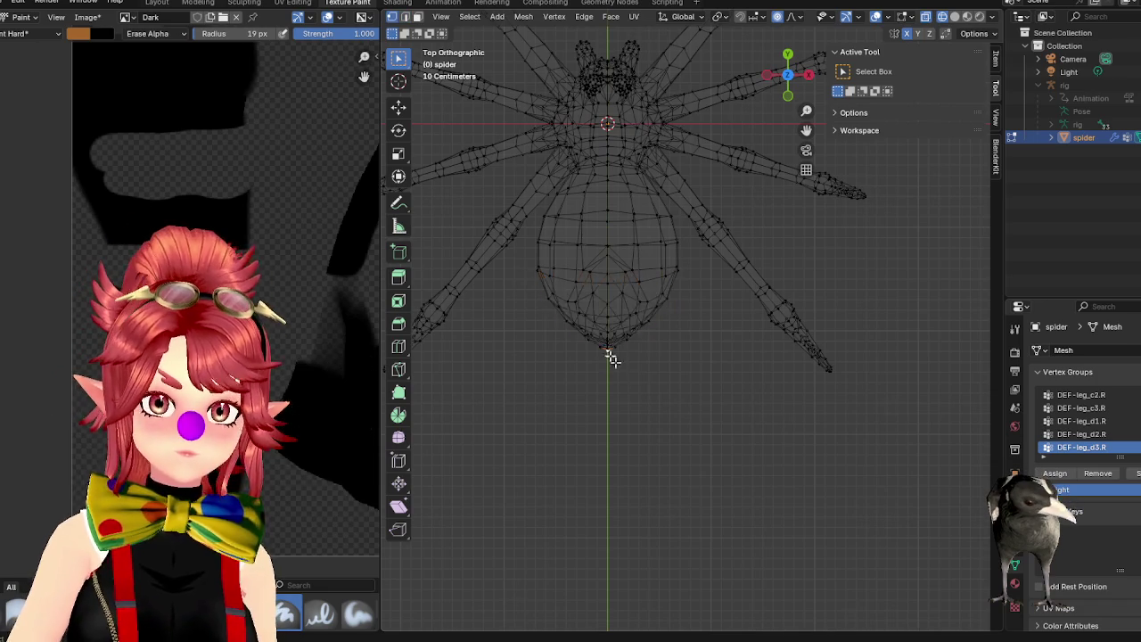
pyautogui.press('g')
pyautogui.press('z')
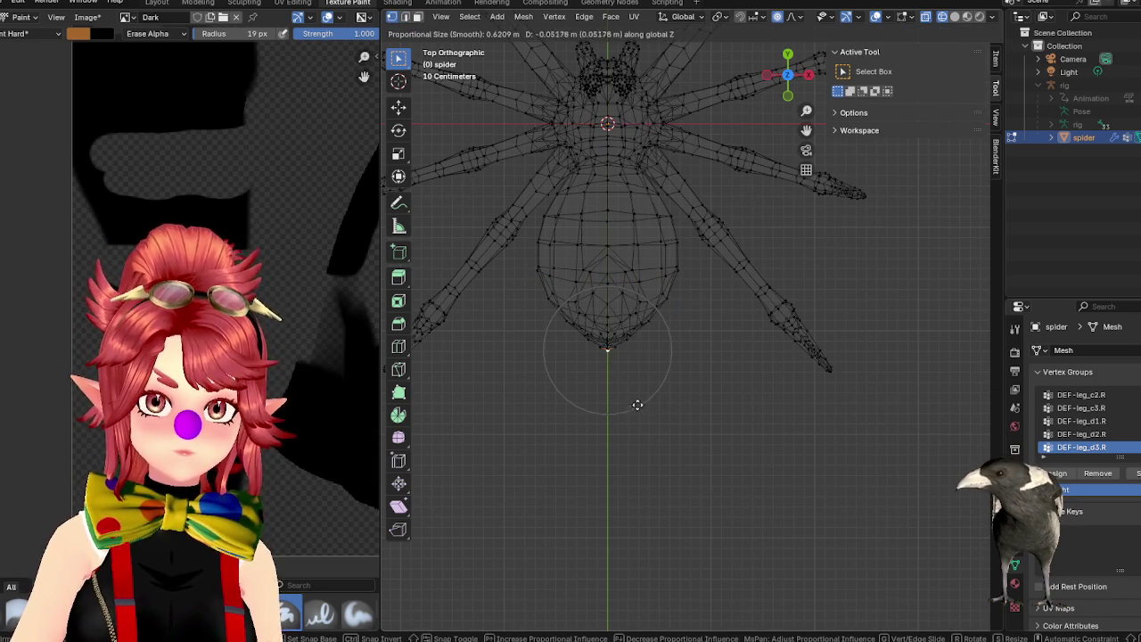
pyautogui.press('y')
pyautogui.scroll(1, 672, 437)
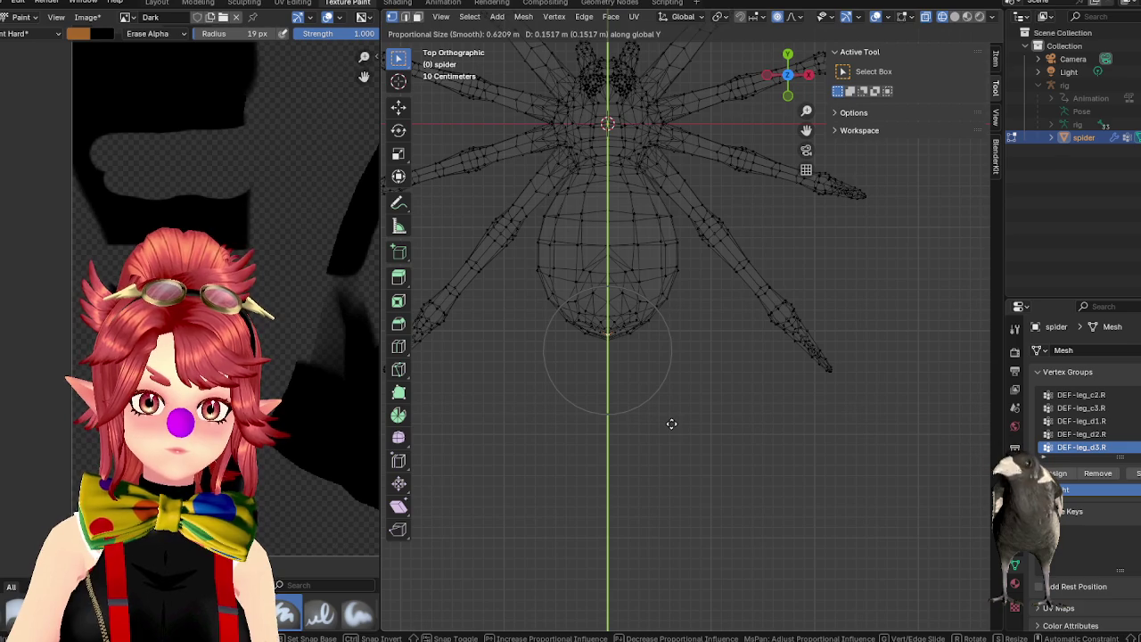
pyautogui.click(672, 425)
pyautogui.moveTo(669, 430)
pyautogui.mouseDown(button='middle')
pyautogui.moveTo(731, 384)
pyautogui.moveTo(775, 329)
pyautogui.moveTo(803, 324)
pyautogui.moveTo(779, 333)
pyautogui.mouseUp(button='middle')
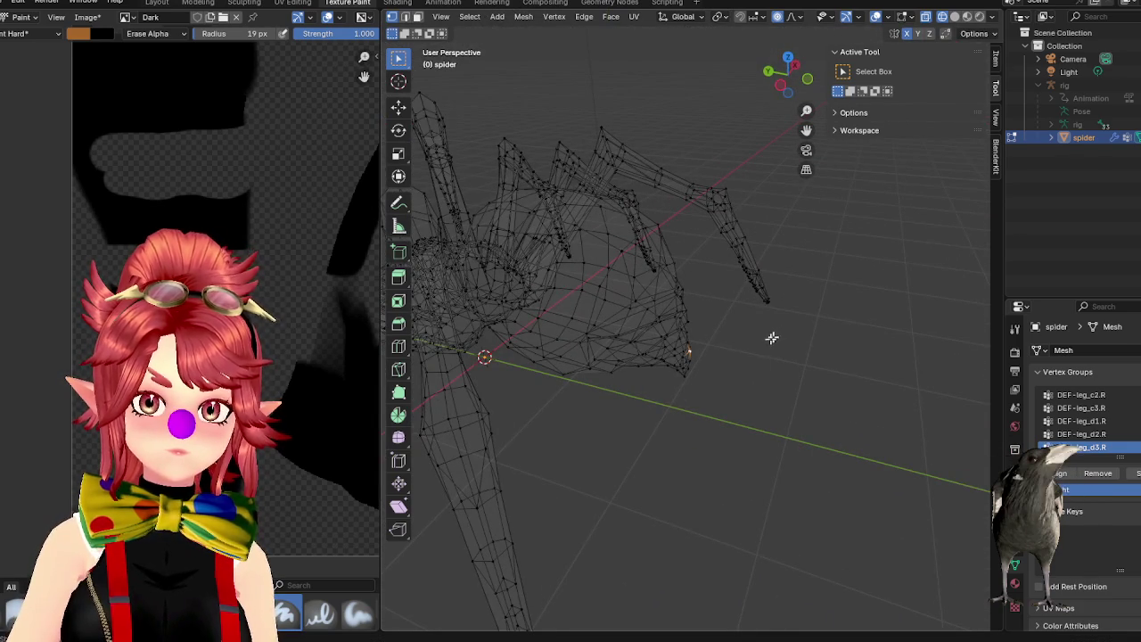
# Move the selected tip vertices along Y with smooth proportional falloff.
pyautogui.moveTo(727, 385)
pyautogui.mouseDown(button='middle')
pyautogui.moveTo(766, 395)
pyautogui.moveTo(720, 343)
pyautogui.mouseUp(button='middle')
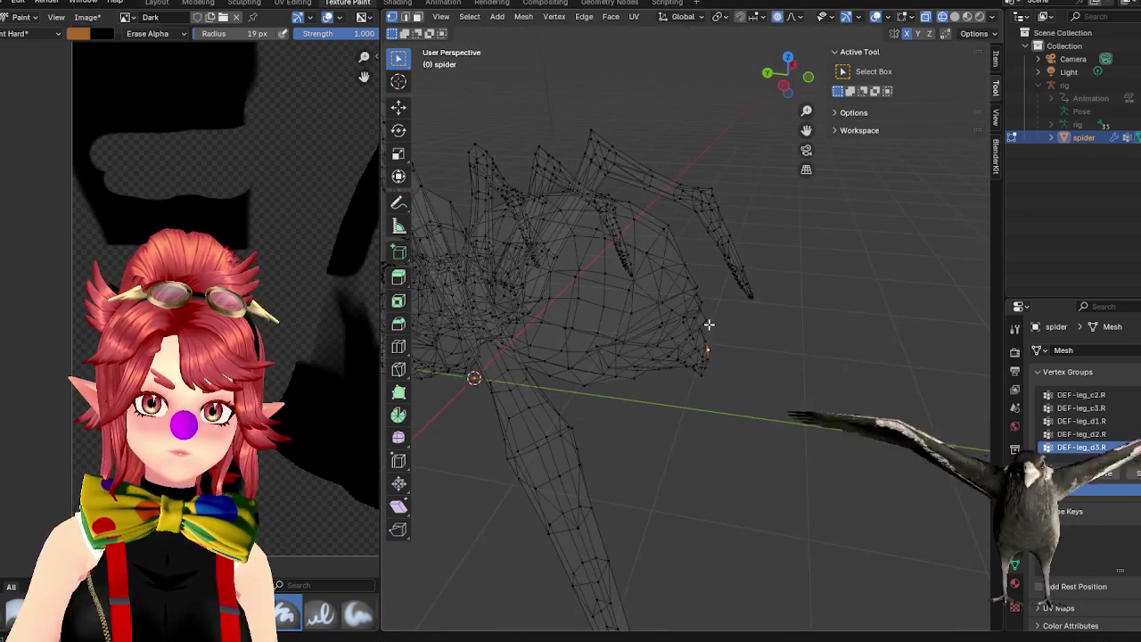
pyautogui.press('g')
pyautogui.press('y')
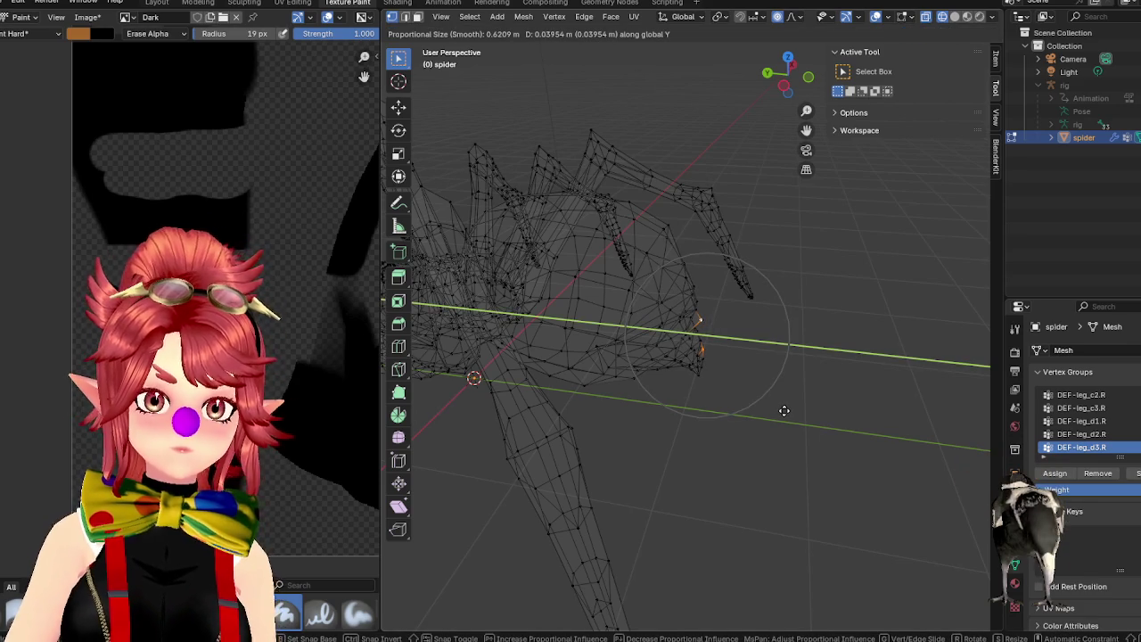
pyautogui.click(784, 410)
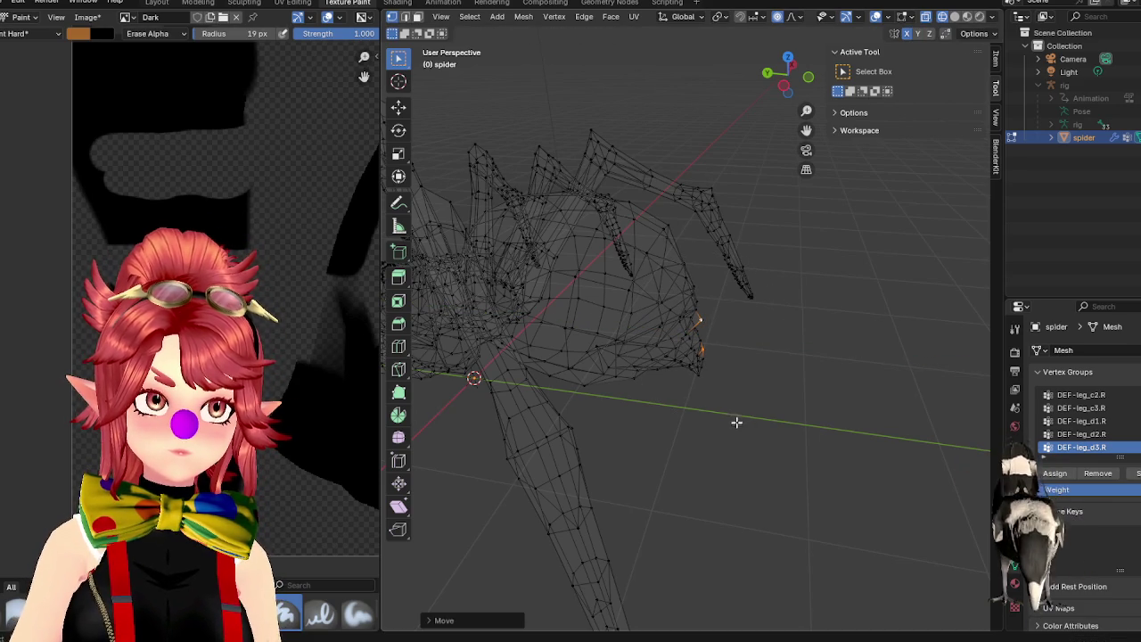
# Move the tip vertices again, keeping them off the X axis.
pyautogui.moveTo(719, 419)
pyautogui.mouseDown(button='middle')
pyautogui.moveTo(685, 381)
pyautogui.moveTo(710, 369)
pyautogui.moveTo(738, 387)
pyautogui.mouseUp(button='middle')
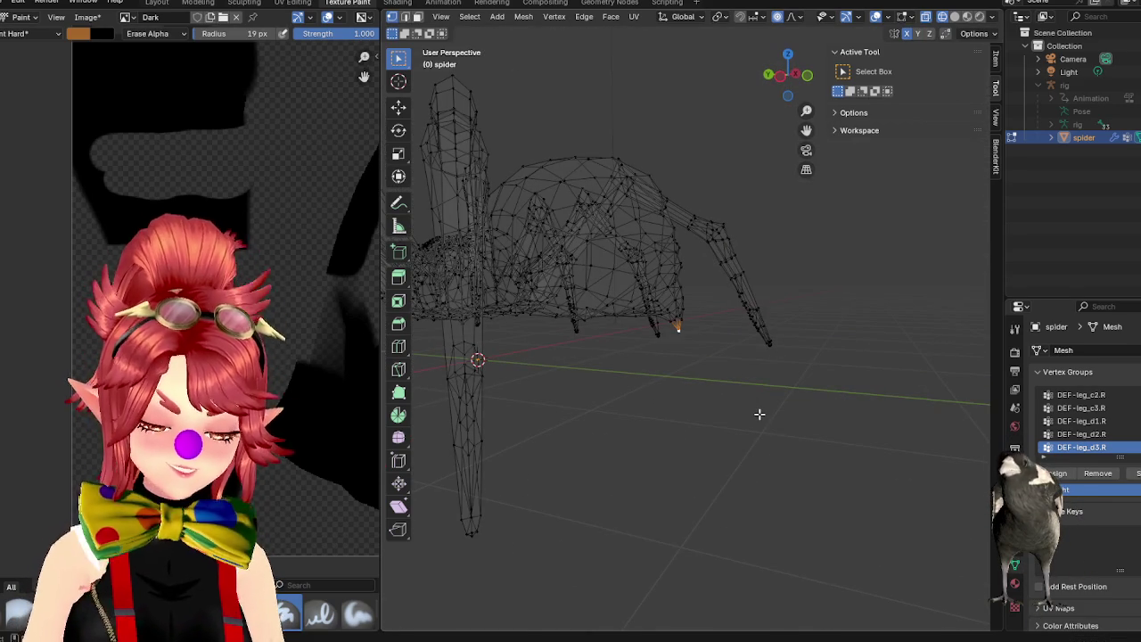
pyautogui.press('g')
pyautogui.press('z')
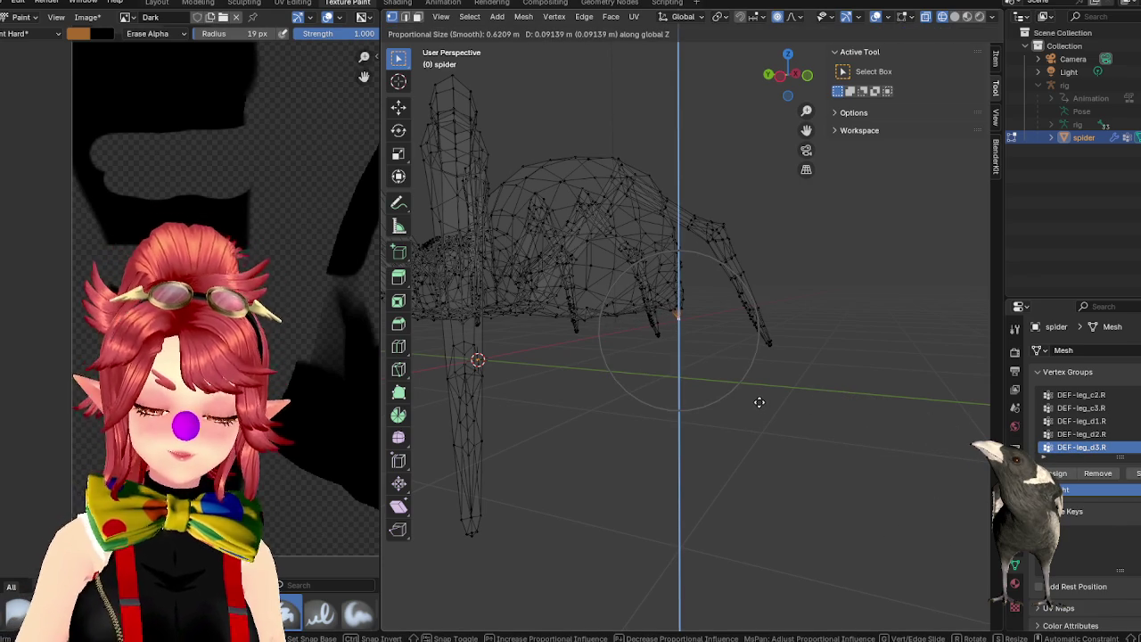
pyautogui.hotkey('shift', 'x')
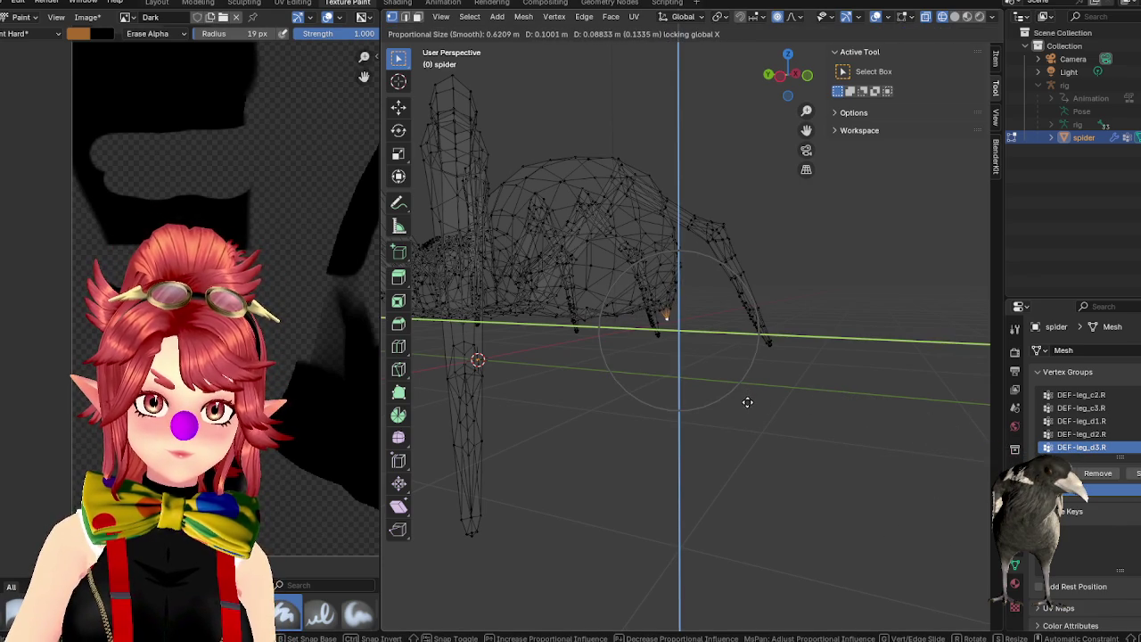
pyautogui.click(746, 402)
# Nudge the mesh once more with X excluded, then leave Edit Mode.
pyautogui.press('g')
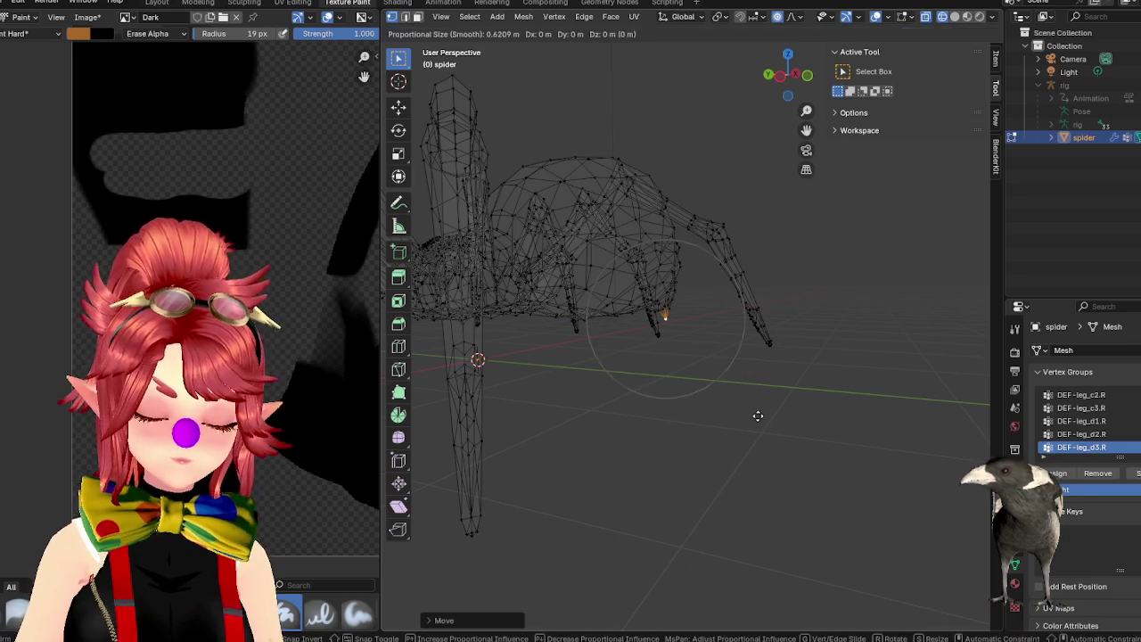
pyautogui.hotkey('shift', 'x')
pyautogui.scroll(10, 758, 416)
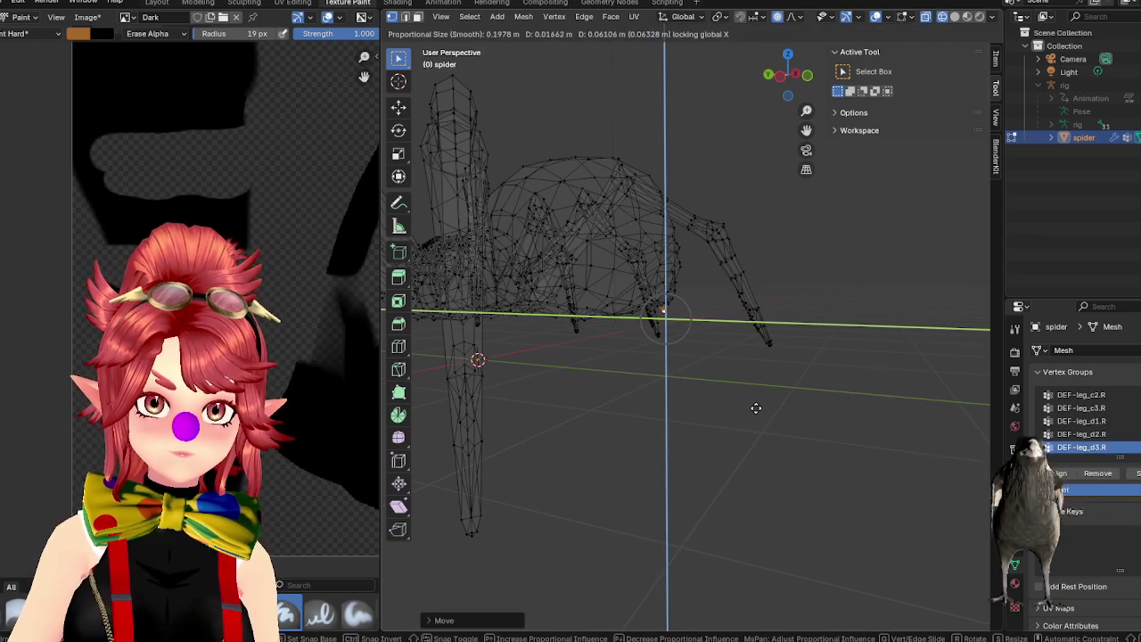
pyautogui.scroll(3, 756, 407)
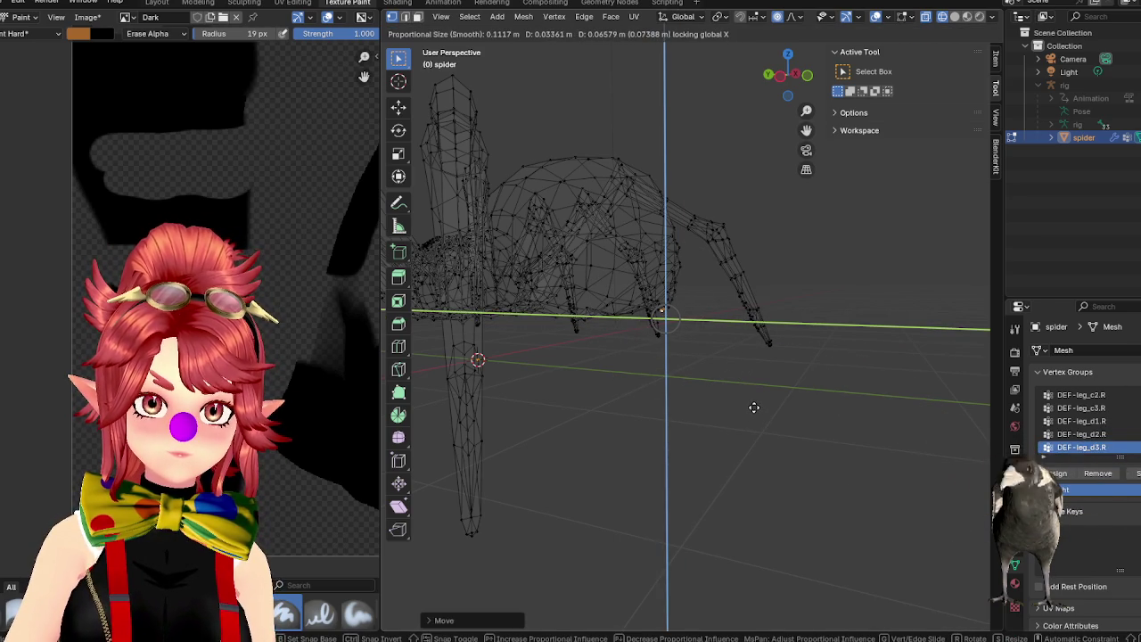
pyautogui.click(754, 407)
pyautogui.moveTo(754, 402)
pyautogui.mouseDown(button='middle')
pyautogui.moveTo(800, 416)
pyautogui.moveTo(810, 400)
pyautogui.moveTo(756, 442)
pyautogui.moveTo(705, 400)
pyautogui.moveTo(723, 354)
pyautogui.moveTo(665, 316)
pyautogui.moveTo(698, 333)
pyautogui.moveTo(673, 313)
pyautogui.moveTo(683, 303)
pyautogui.moveTo(680, 387)
pyautogui.moveTo(728, 416)
pyautogui.moveTo(699, 417)
pyautogui.mouseUp(button='middle')
pyautogui.press('Tab')
pyautogui.press('Tab')
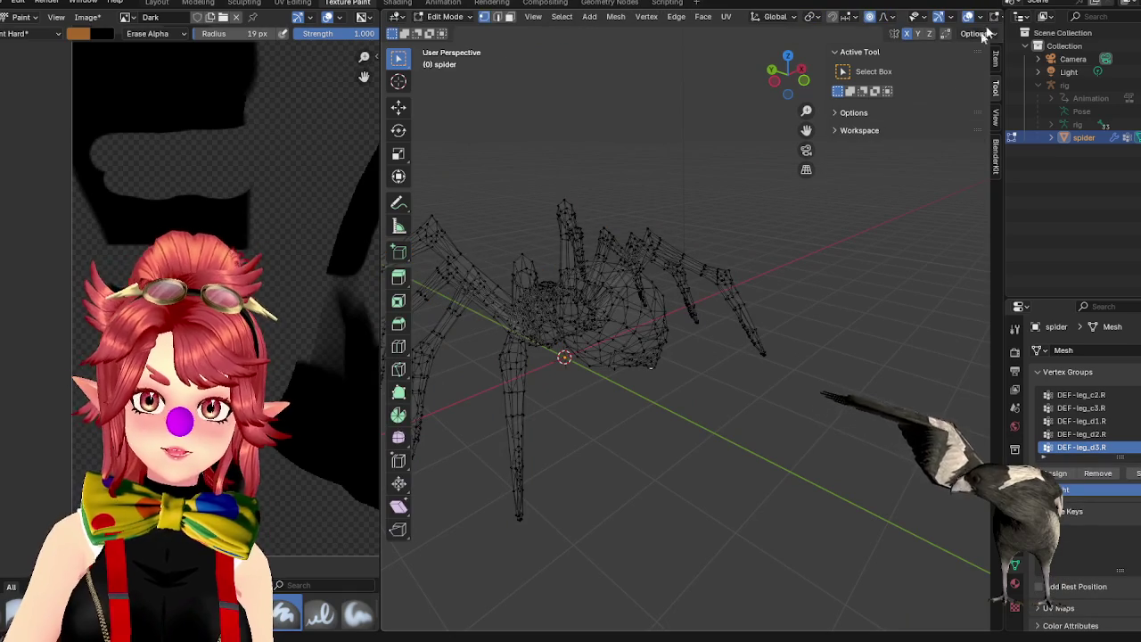
# Show textures, snap to top view and switch to a see-through wireframe.
pyautogui.click(968, 16)
pyautogui.moveTo(704, 294)
pyautogui.mouseDown(button='middle')
pyautogui.moveTo(720, 306)
pyautogui.moveTo(710, 239)
pyautogui.moveTo(754, 219)
pyautogui.moveTo(794, 275)
pyautogui.moveTo(737, 403)
pyautogui.mouseUp(button='middle')
pyautogui.press('KP_7')
pyautogui.scroll(-1, 701, 293)
pyautogui.scroll(-1, 698, 339)
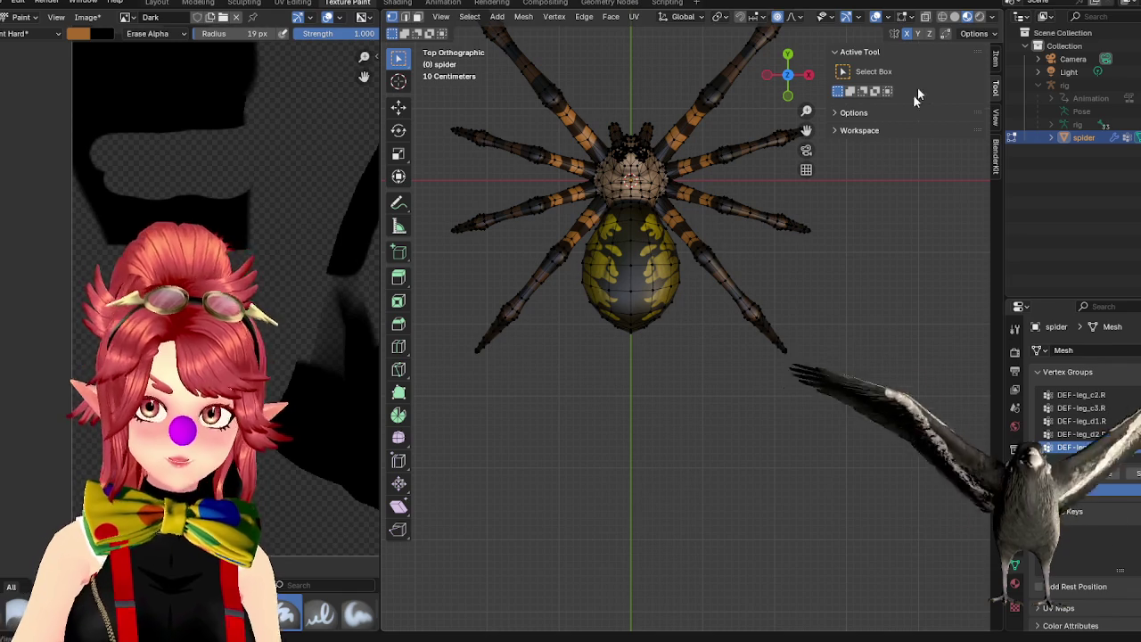
pyautogui.hotkey('shift', 'z')
# Box-select the abdomen, move it back along Y and scale it up by 1.08.
pyautogui.moveTo(576, 259); pyautogui.dragTo(683, 369)
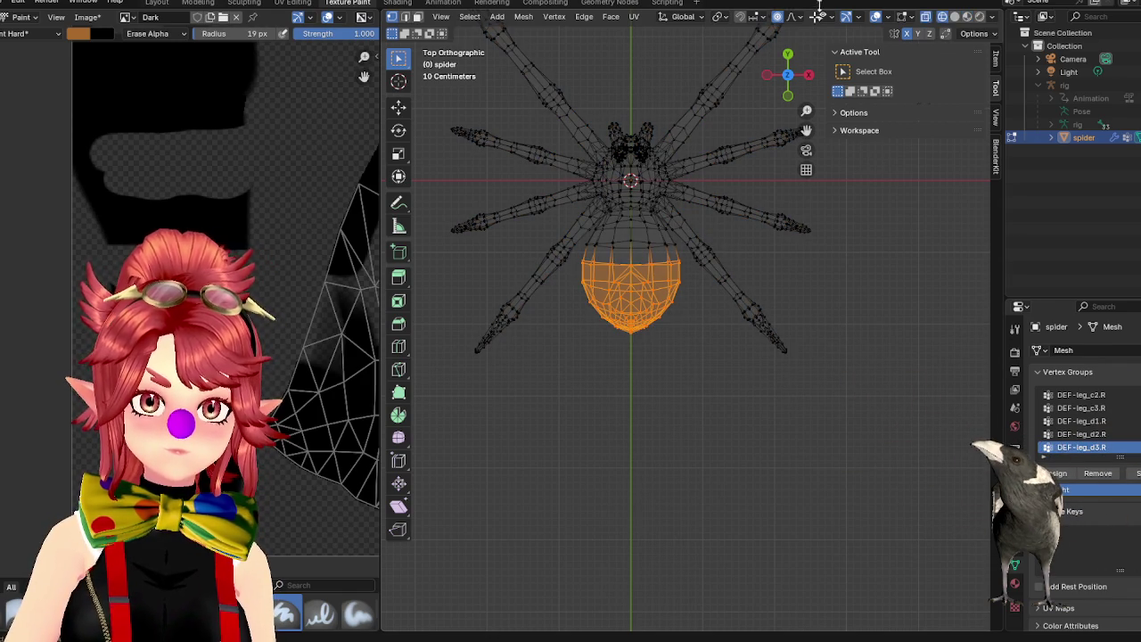
pyautogui.press('g')
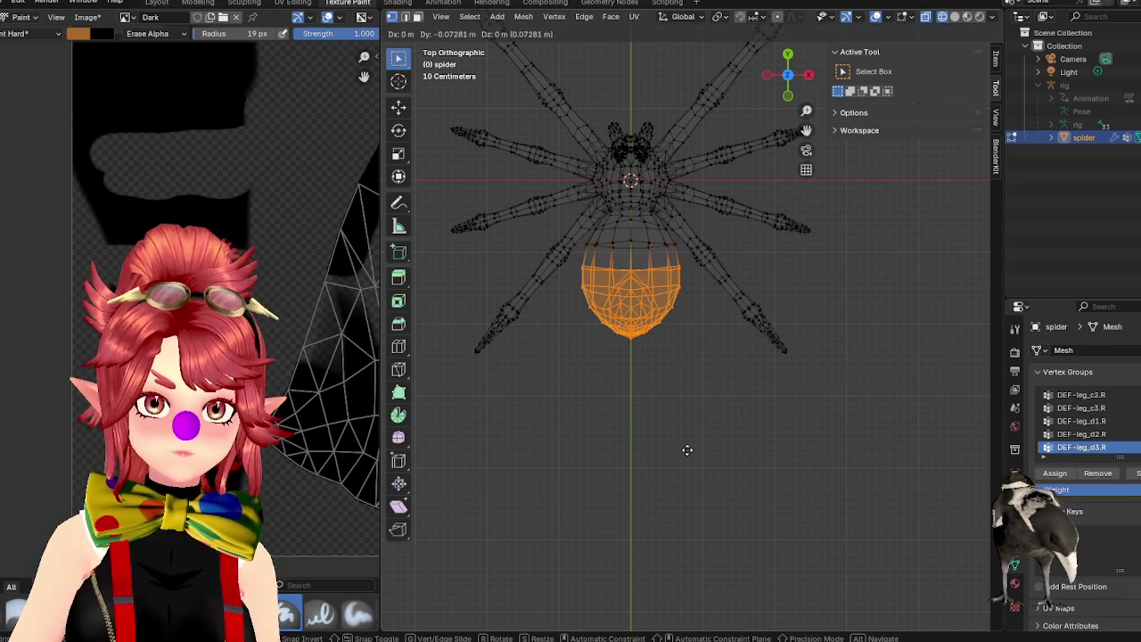
pyautogui.press('y')
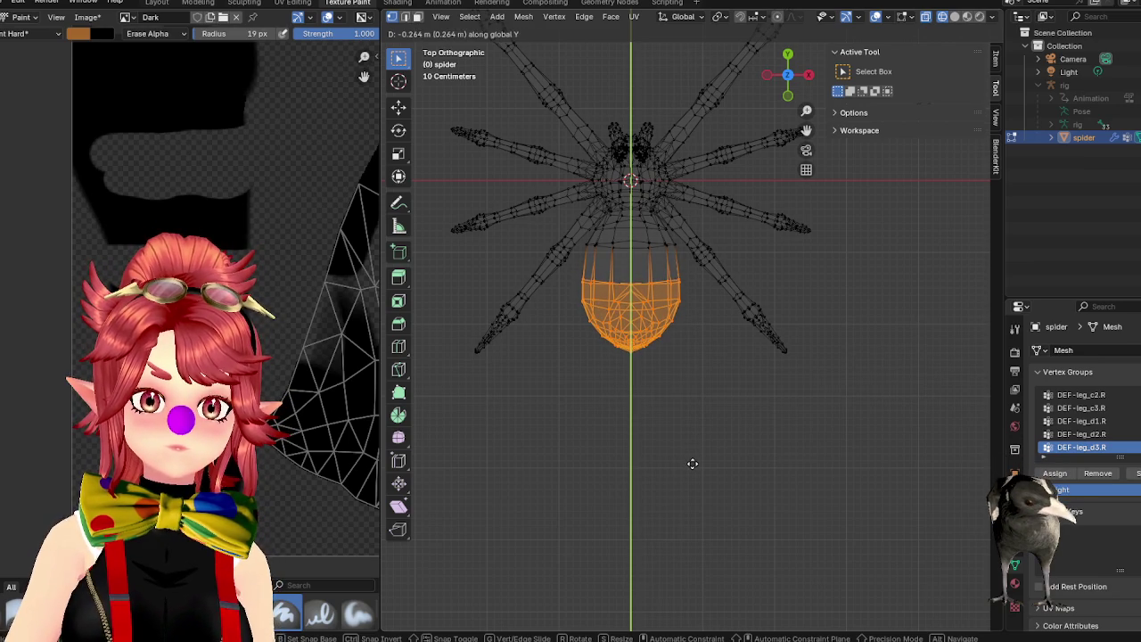
pyautogui.click(691, 459)
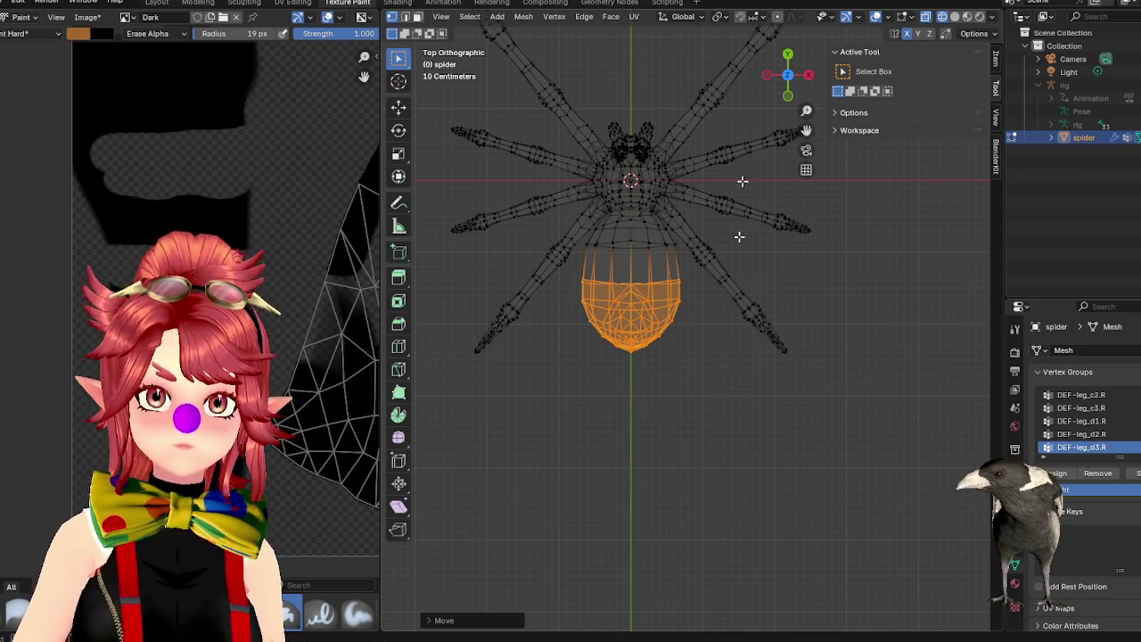
pyautogui.press('s')
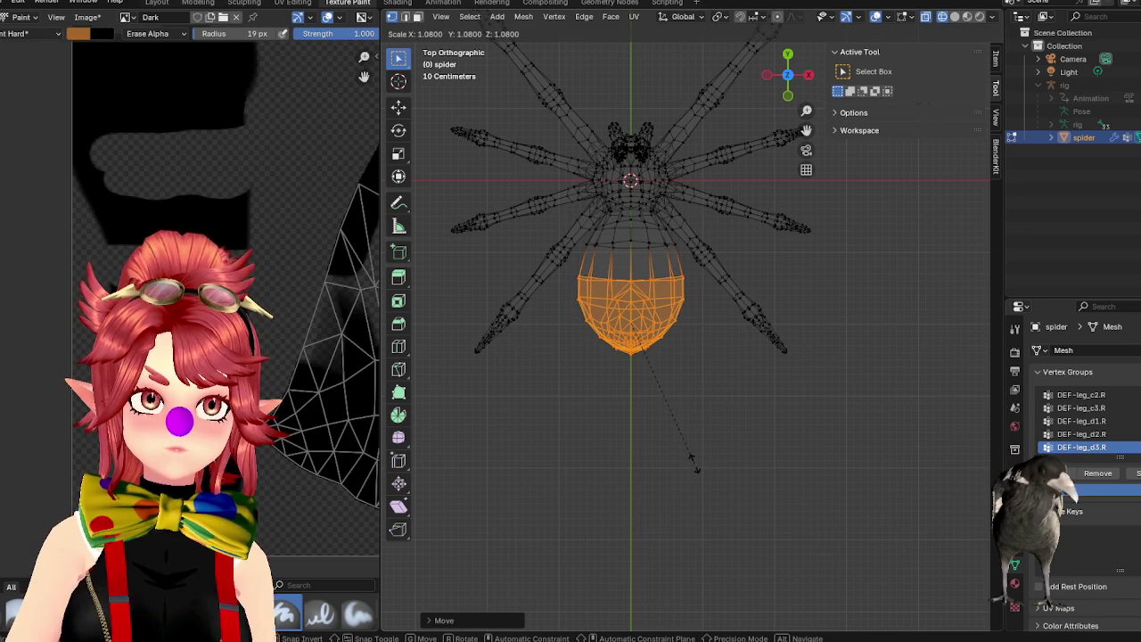
pyautogui.click(694, 464)
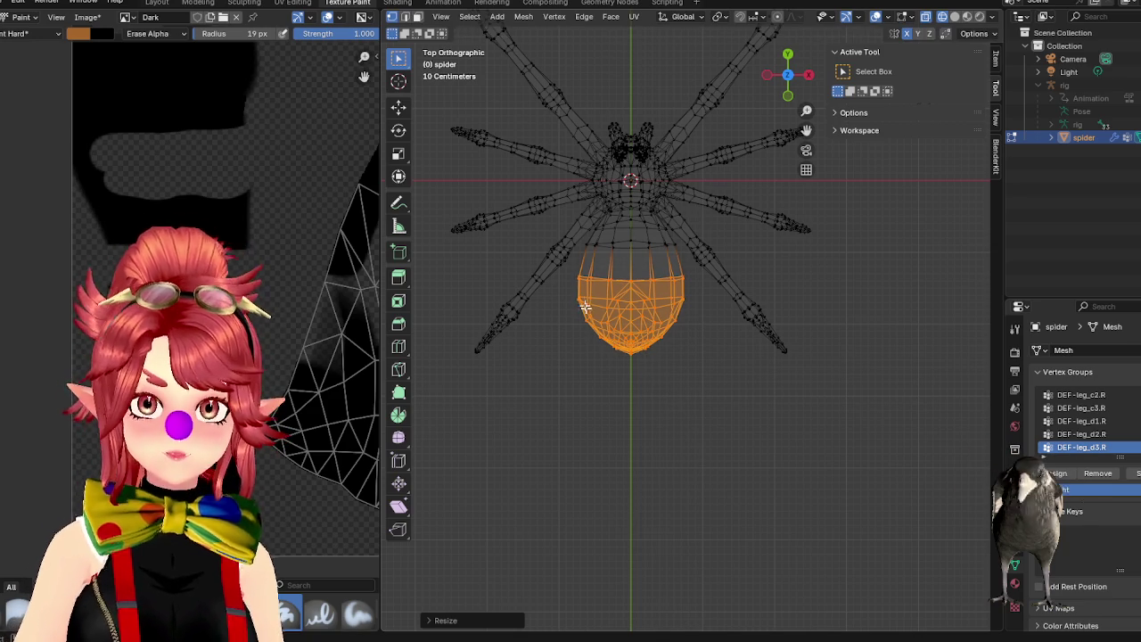
# Stretch the lower abdomen's rear tip further back along Y, then return to Object Mode.
pyautogui.moveTo(568, 292); pyautogui.dragTo(704, 402)
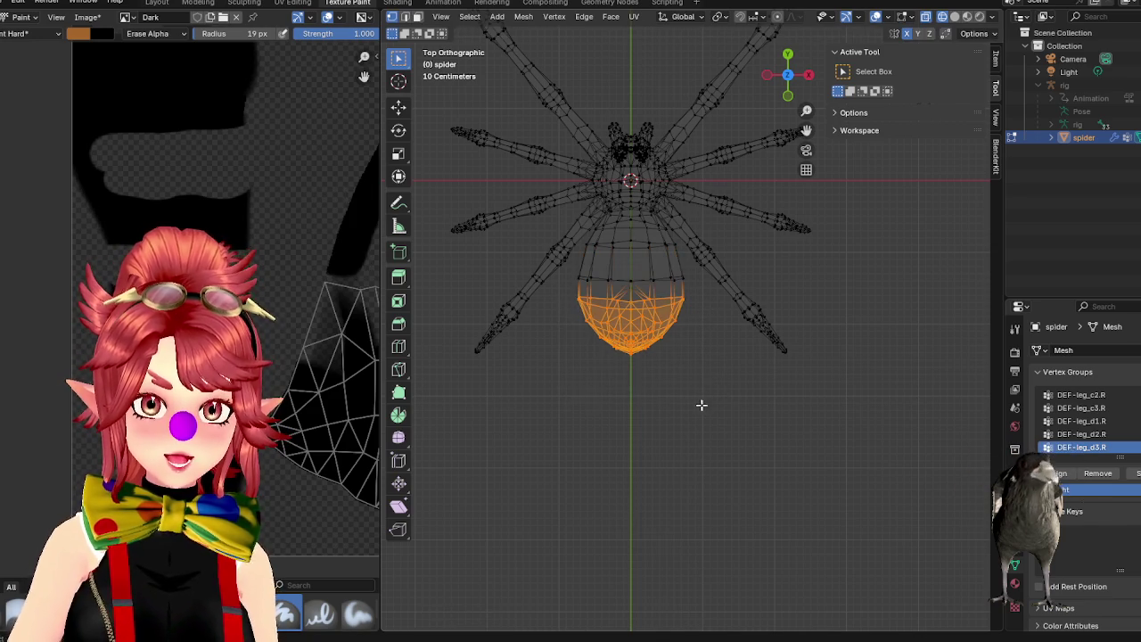
pyautogui.press('g')
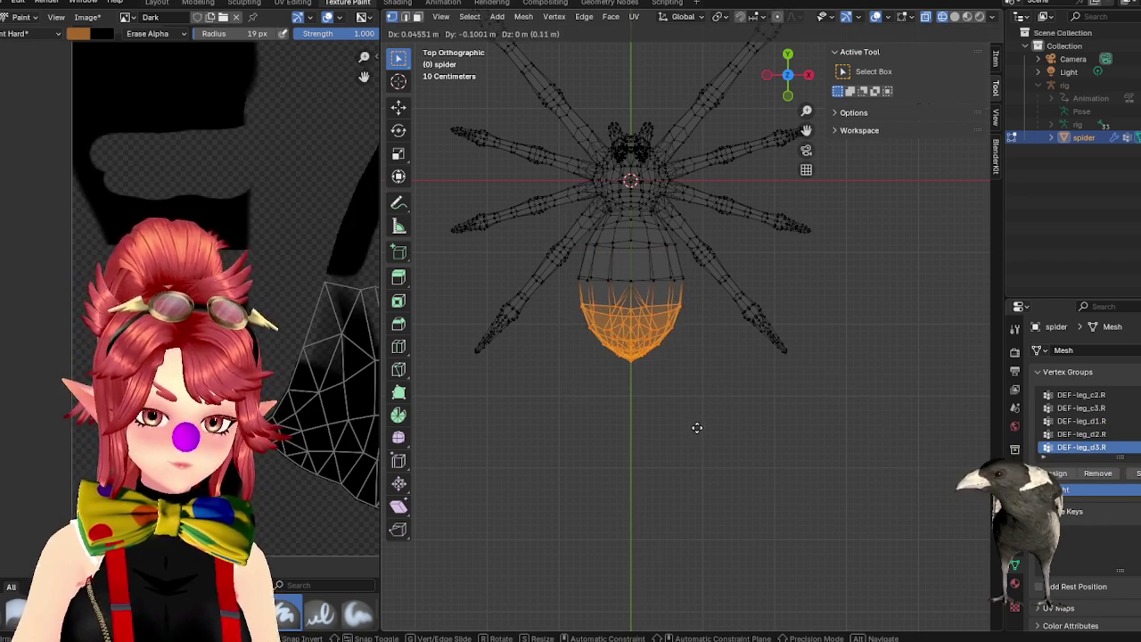
pyautogui.press('y')
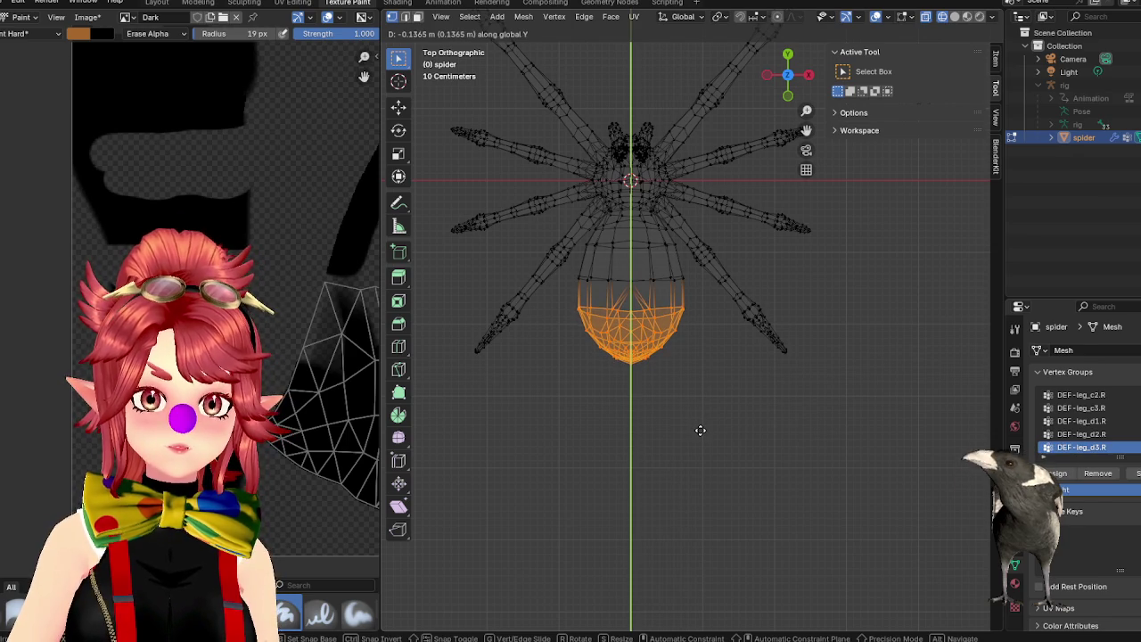
pyautogui.click(701, 431)
pyautogui.moveTo(700, 429)
pyautogui.mouseDown(button='middle')
pyautogui.moveTo(687, 452)
pyautogui.moveTo(713, 436)
pyautogui.moveTo(743, 460)
pyautogui.moveTo(828, 402)
pyautogui.moveTo(849, 441)
pyautogui.moveTo(827, 458)
pyautogui.moveTo(728, 458)
pyautogui.moveTo(769, 448)
pyautogui.moveTo(811, 398)
pyautogui.moveTo(716, 385)
pyautogui.moveTo(669, 340)
pyautogui.moveTo(772, 331)
pyautogui.moveTo(833, 375)
pyautogui.moveTo(740, 356)
pyautogui.moveTo(696, 369)
pyautogui.moveTo(853, 423)
pyautogui.moveTo(860, 434)
pyautogui.moveTo(841, 466)
pyautogui.moveTo(856, 438)
pyautogui.mouseUp(button='middle')
pyautogui.press('Tab')
pyautogui.scroll(-3, 995, 10)
# Switch to Material Preview shading, orbit around the reshaped textured spider, and enter Edit Mode.
pyautogui.click(968, 17)
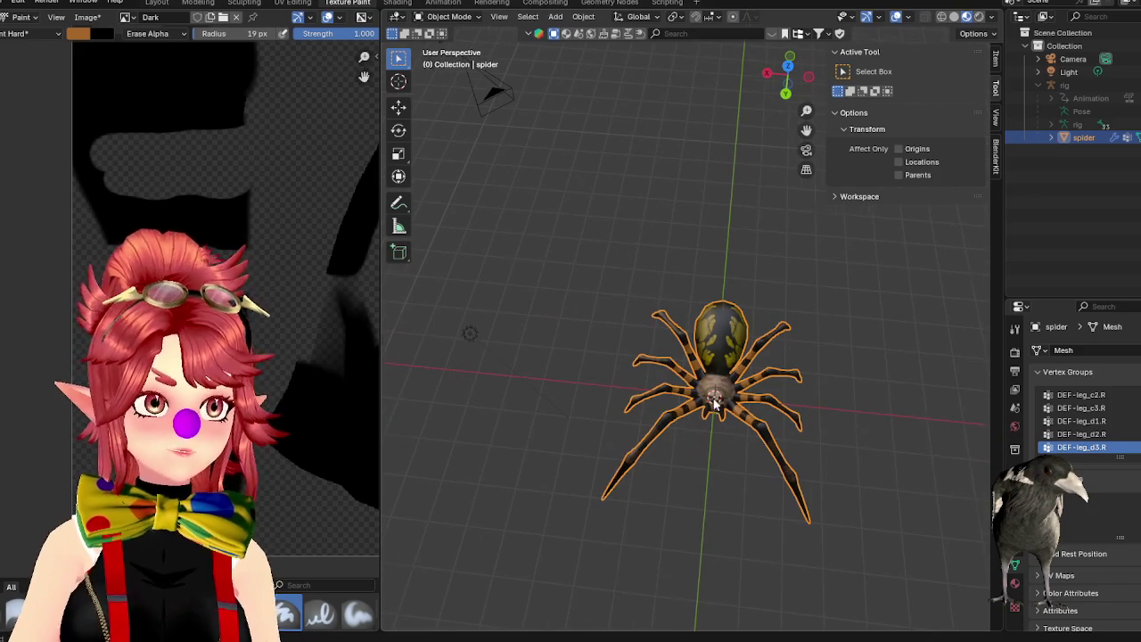
pyautogui.moveTo(714, 404); pyautogui.dragTo(699, 366, button='middle')
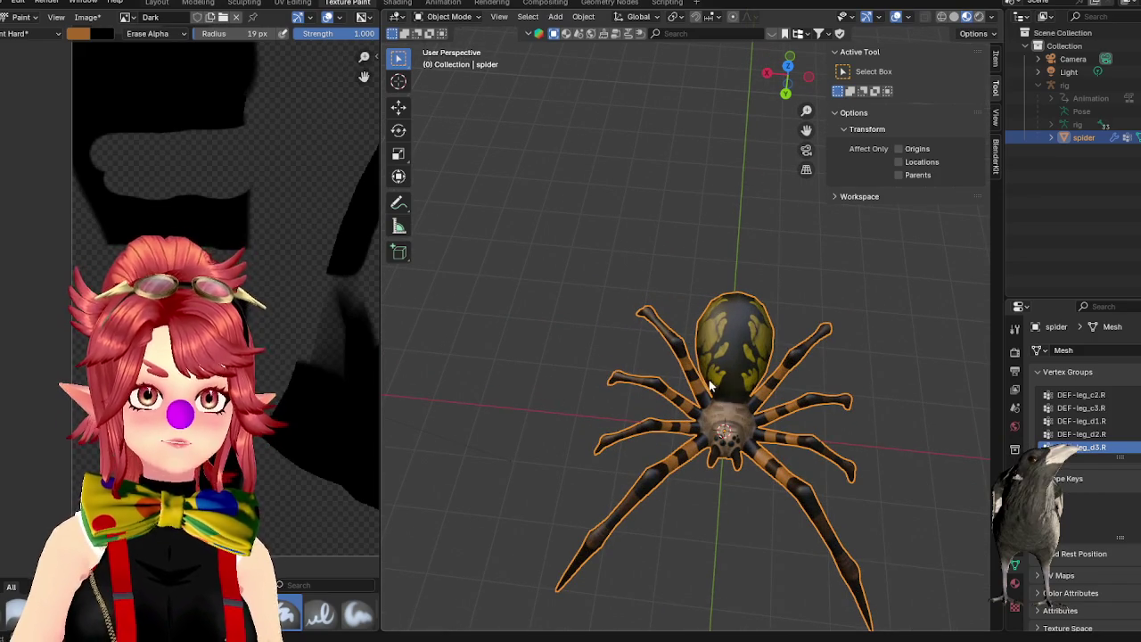
pyautogui.moveTo(731, 394); pyautogui.dragTo(791, 419, button='middle')
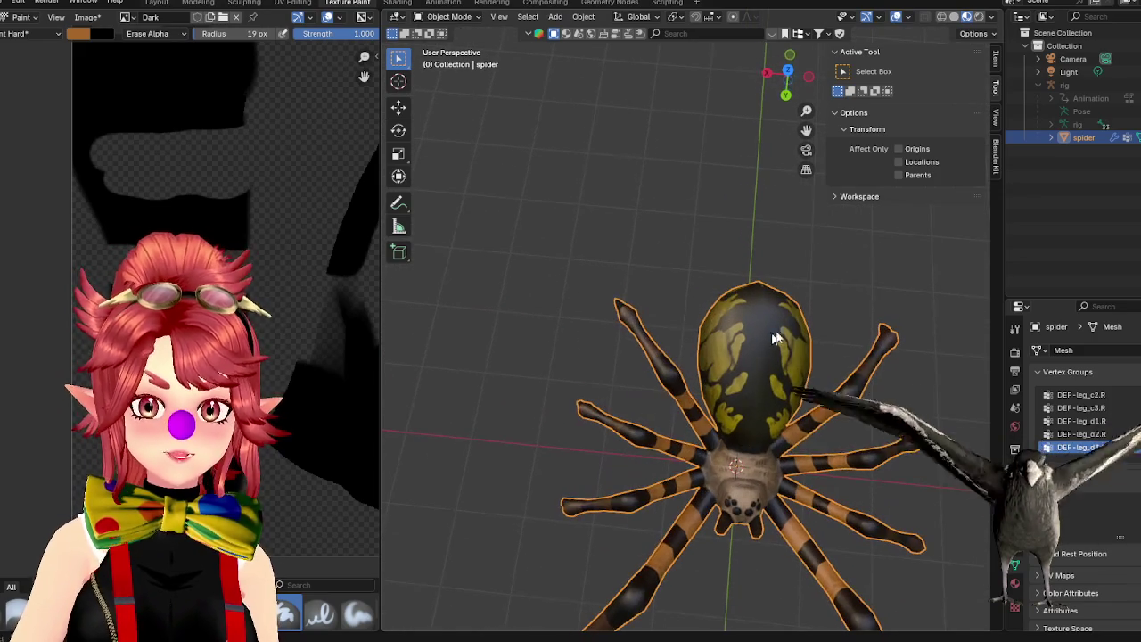
pyautogui.moveTo(707, 412); pyautogui.dragTo(722, 434, button='middle')
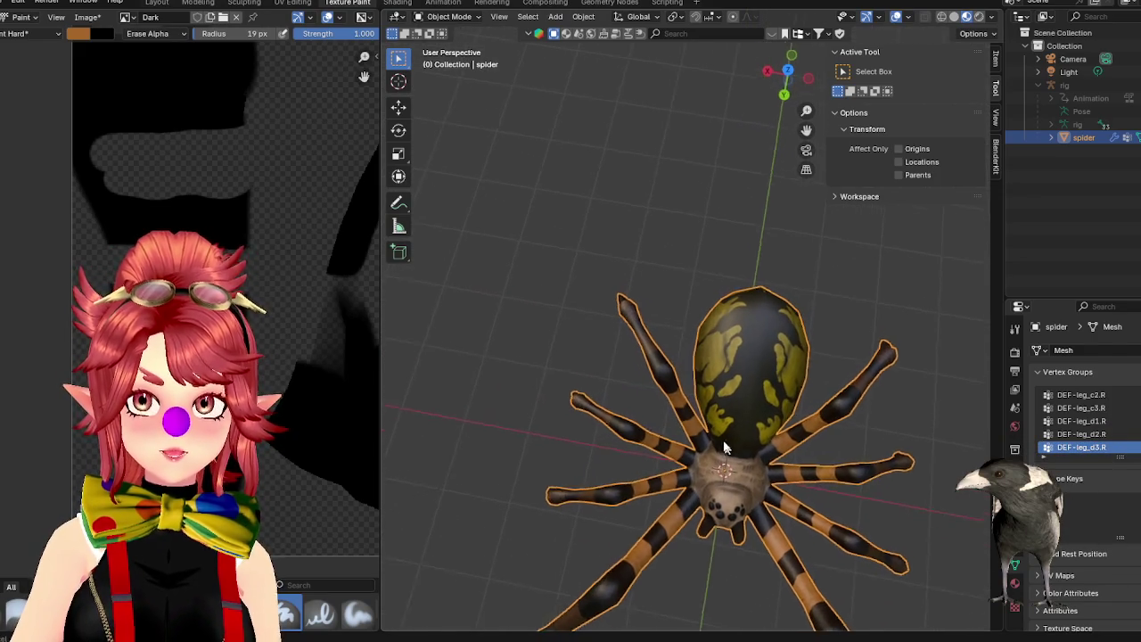
pyautogui.press('Tab')
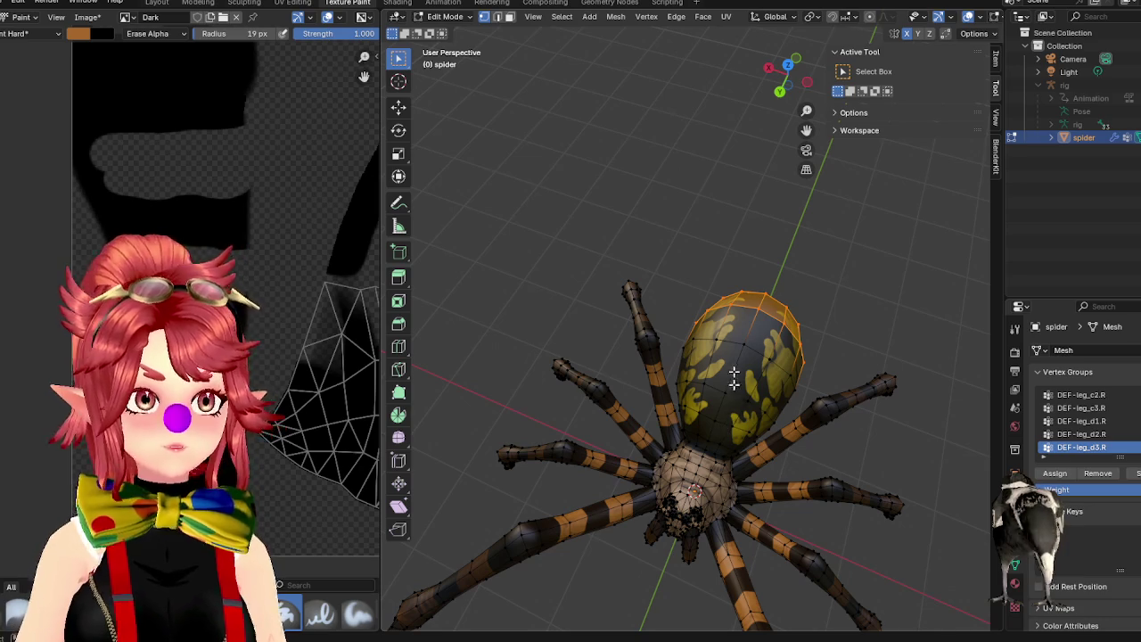
# Select the abdomen's front edge loop and scale it up slightly, about 1.017 times.
pyautogui.click(714, 442)
pyautogui.press('space')
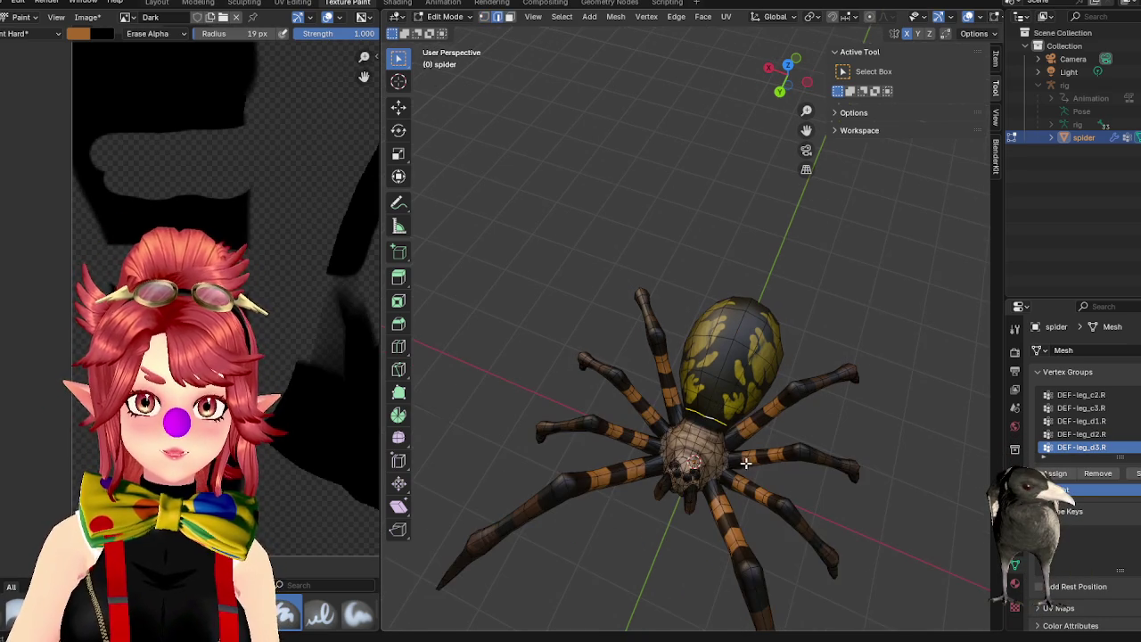
pyautogui.press('s')
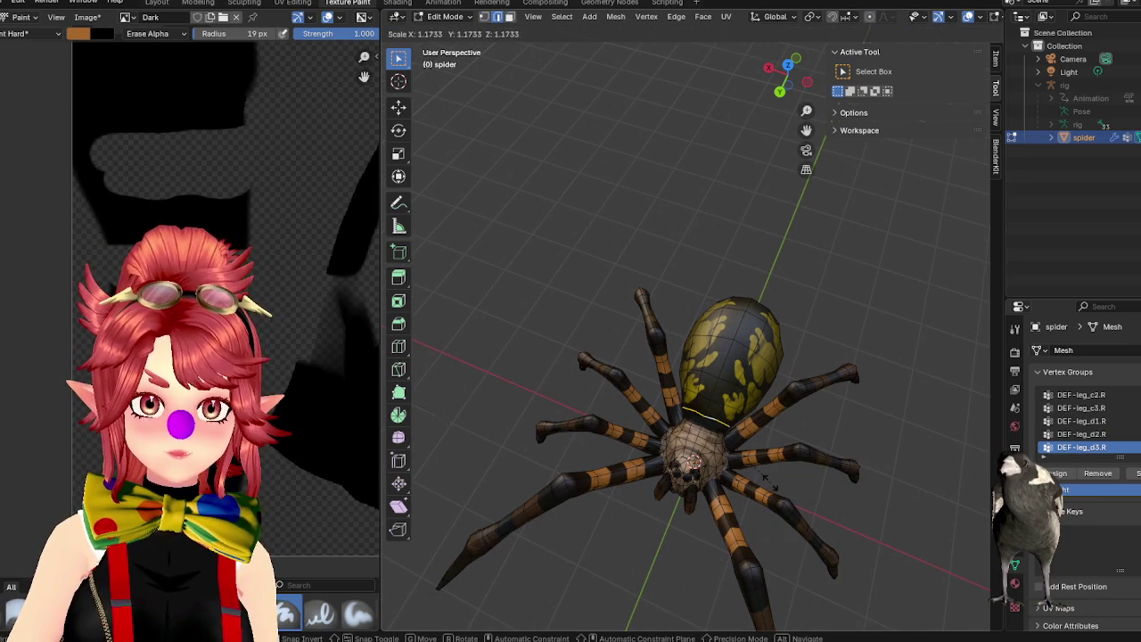
pyautogui.click(769, 483)
pyautogui.moveTo(770, 482); pyautogui.dragTo(716, 393, button='middle')
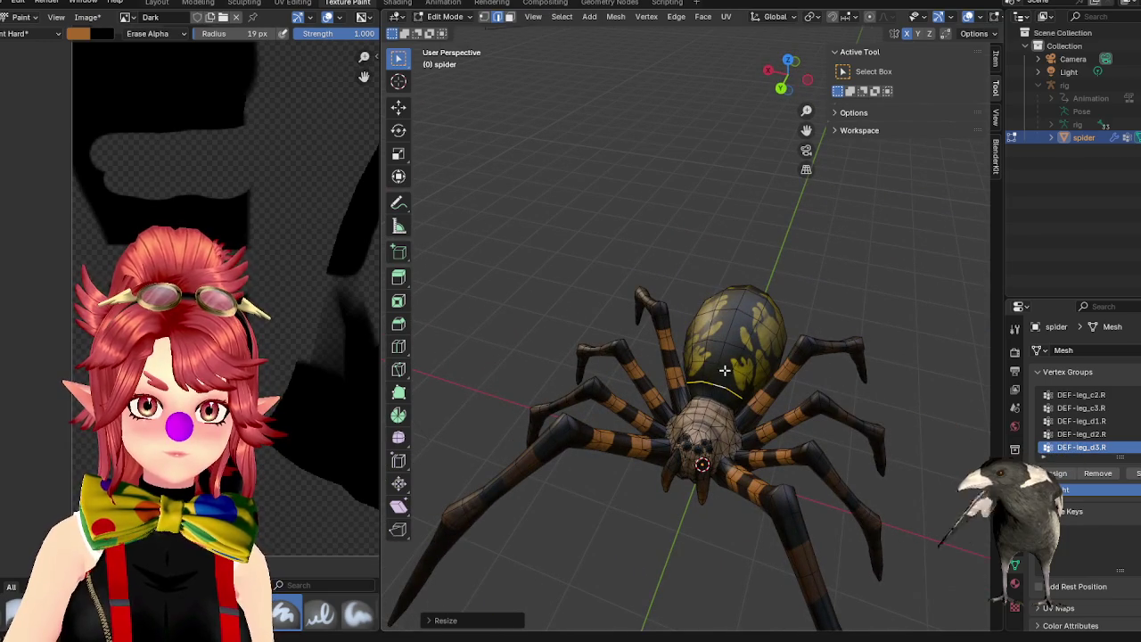
pyautogui.hotkey('shift', 'alt', 's')
pyautogui.press('Escape')
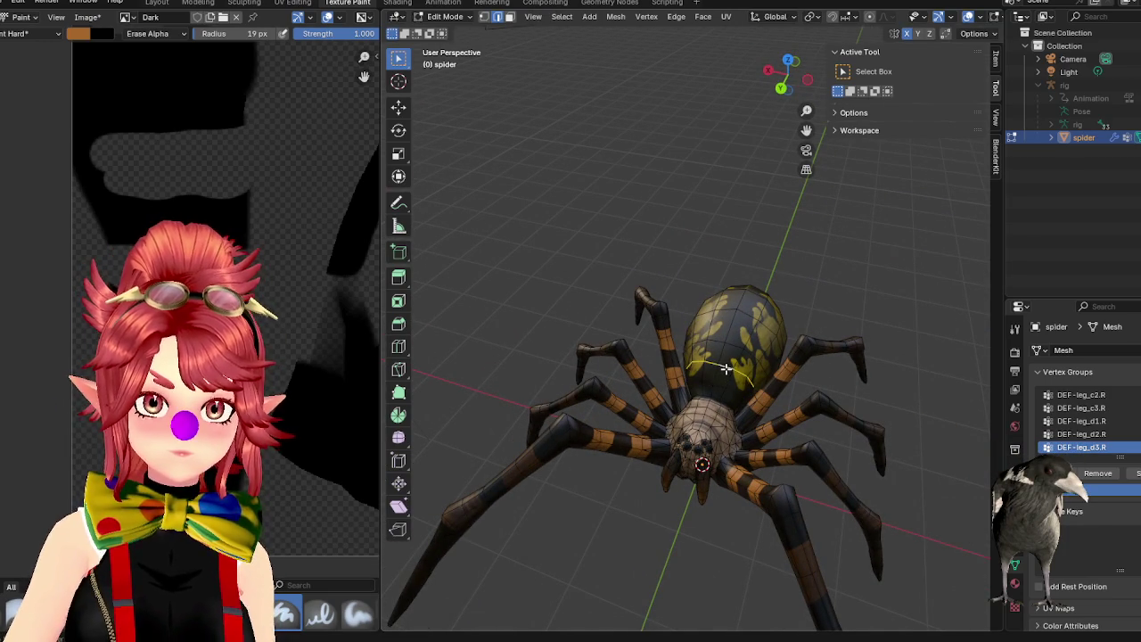
pyautogui.moveTo(755, 400)
pyautogui.mouseDown(button='middle')
pyautogui.moveTo(688, 339)
pyautogui.moveTo(721, 378)
pyautogui.mouseUp(button='middle')
pyautogui.press('s')
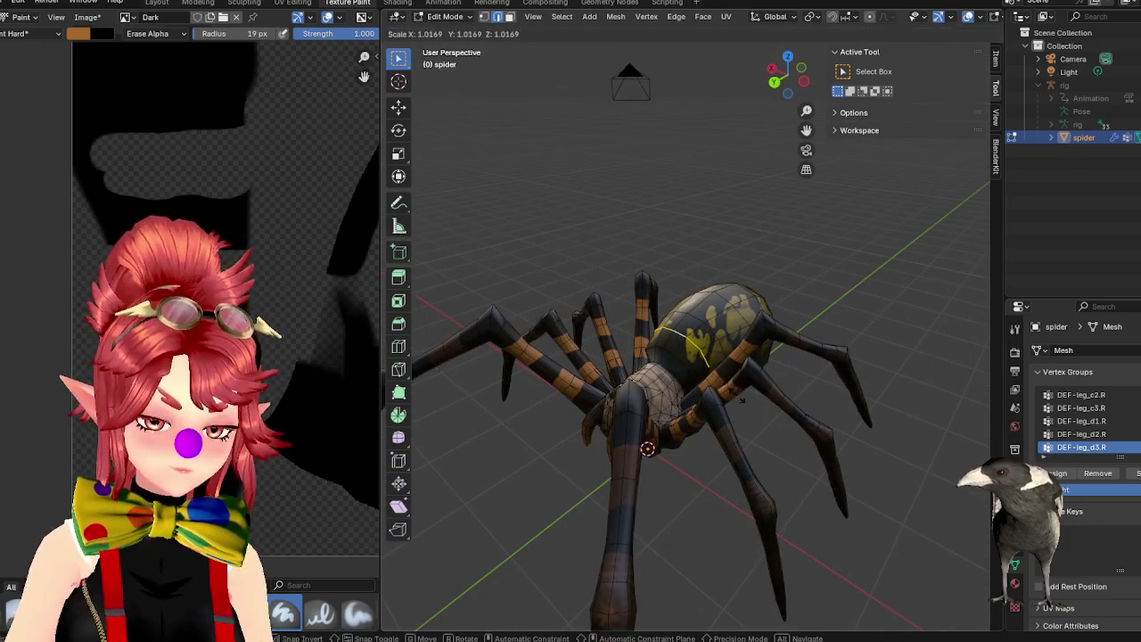
pyautogui.press('Escape')
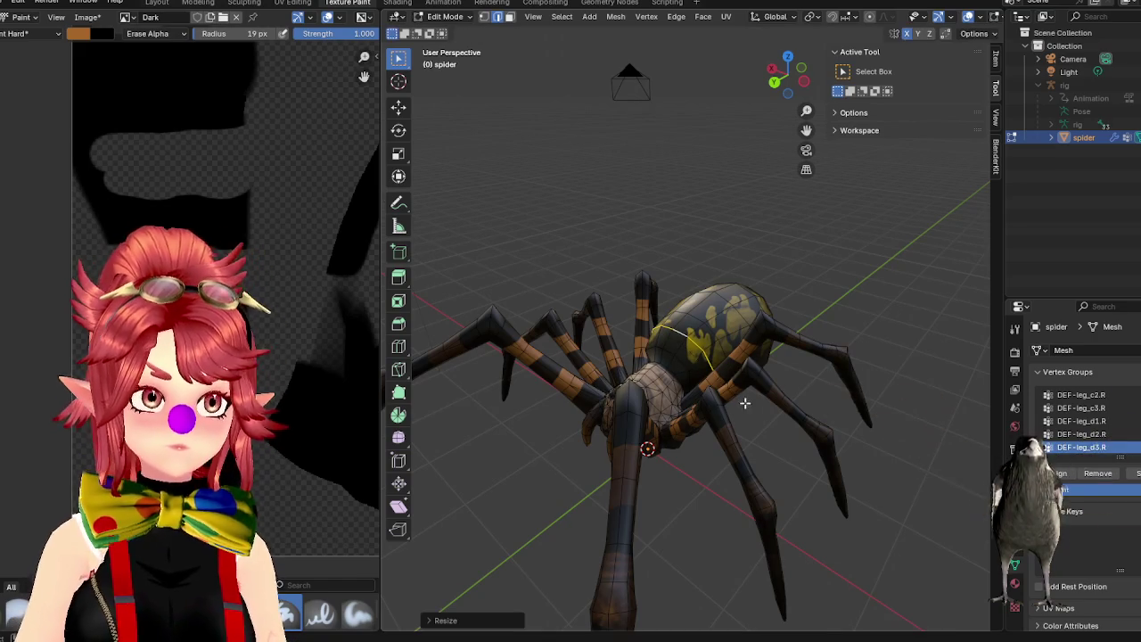
# Compare the abdomen against the reference spider photos in Chrome, moving the browser window left.
pyautogui.hotkey('alt', 'Tab')
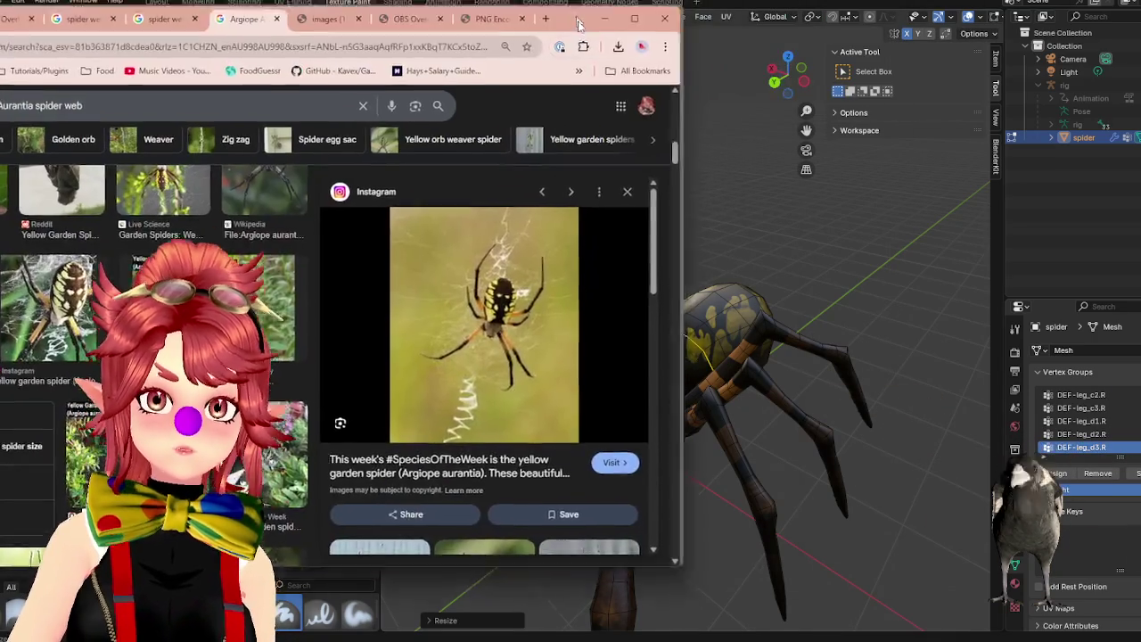
pyautogui.moveTo(580, 23); pyautogui.dragTo(448, 30)
pyautogui.moveTo(767, 392); pyautogui.dragTo(821, 344, button='middle')
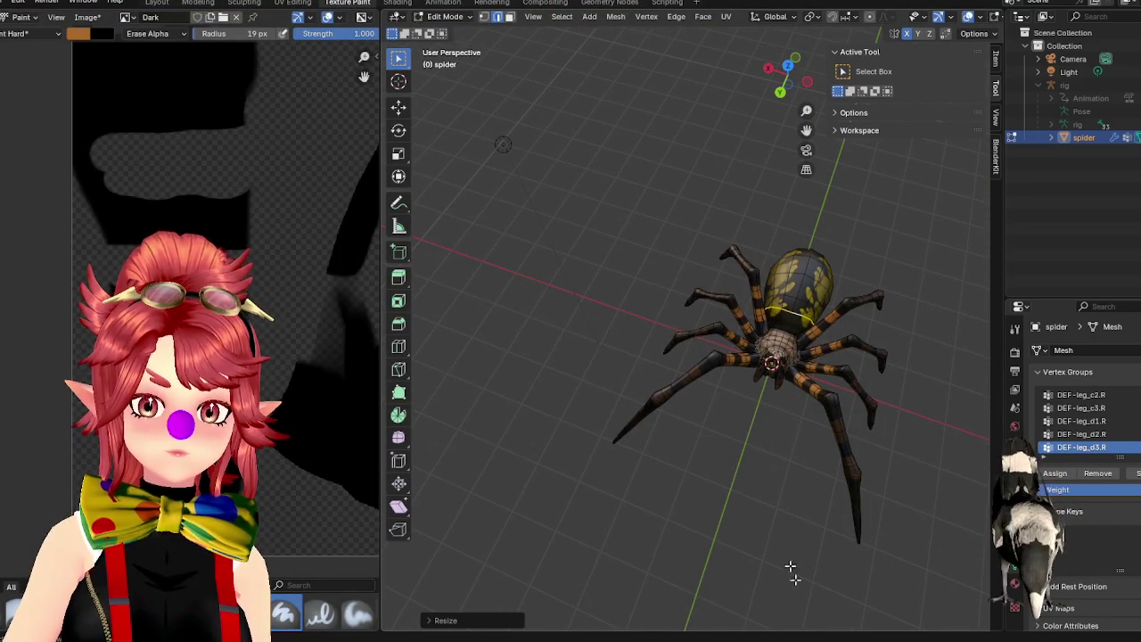
pyautogui.hotkey('alt', 'Tab')
pyautogui.hotkey('alt', 'Tab')
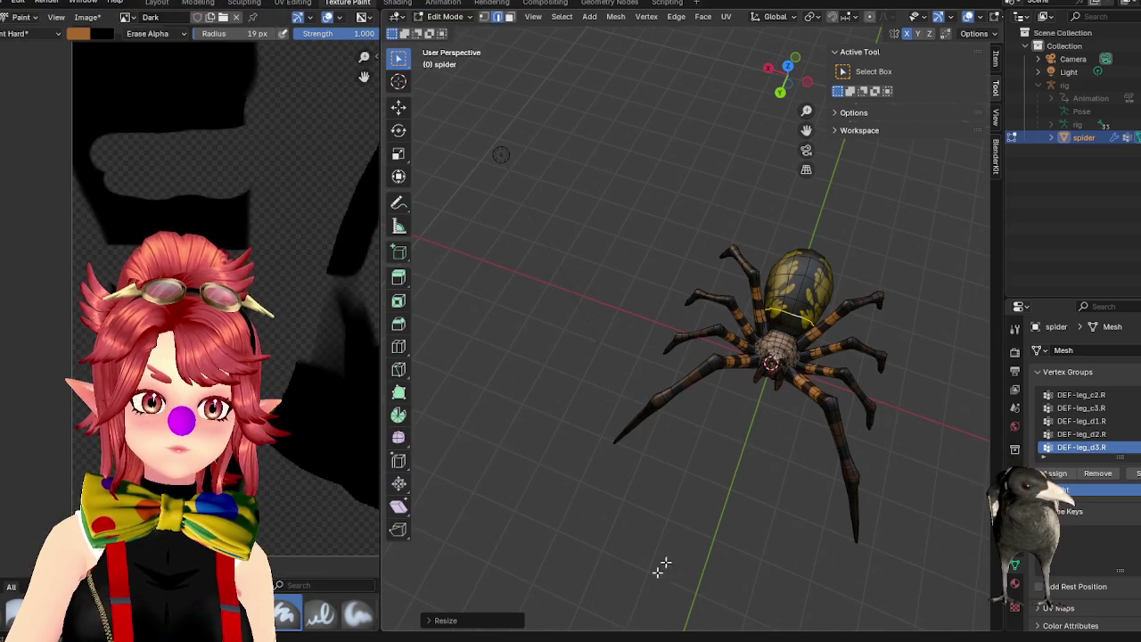
pyautogui.hotkey('alt', 'Tab')
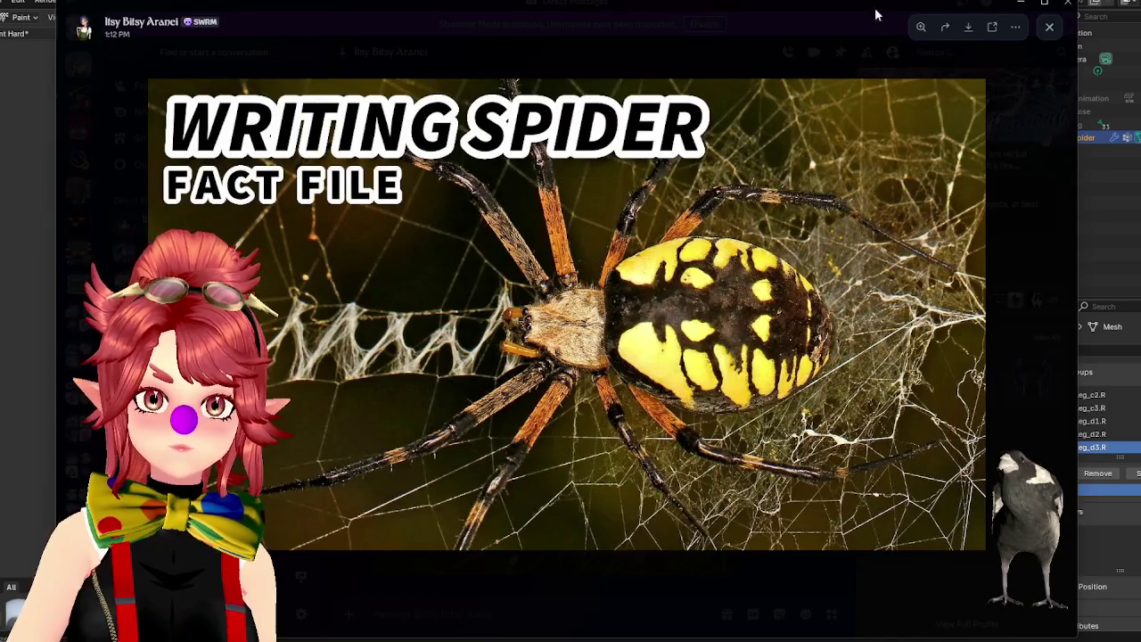
# Copy the Writing Spider fact-file photo from Discord's image viewer to use as a reference.
pyautogui.moveTo(881, 9); pyautogui.dragTo(831, 18)
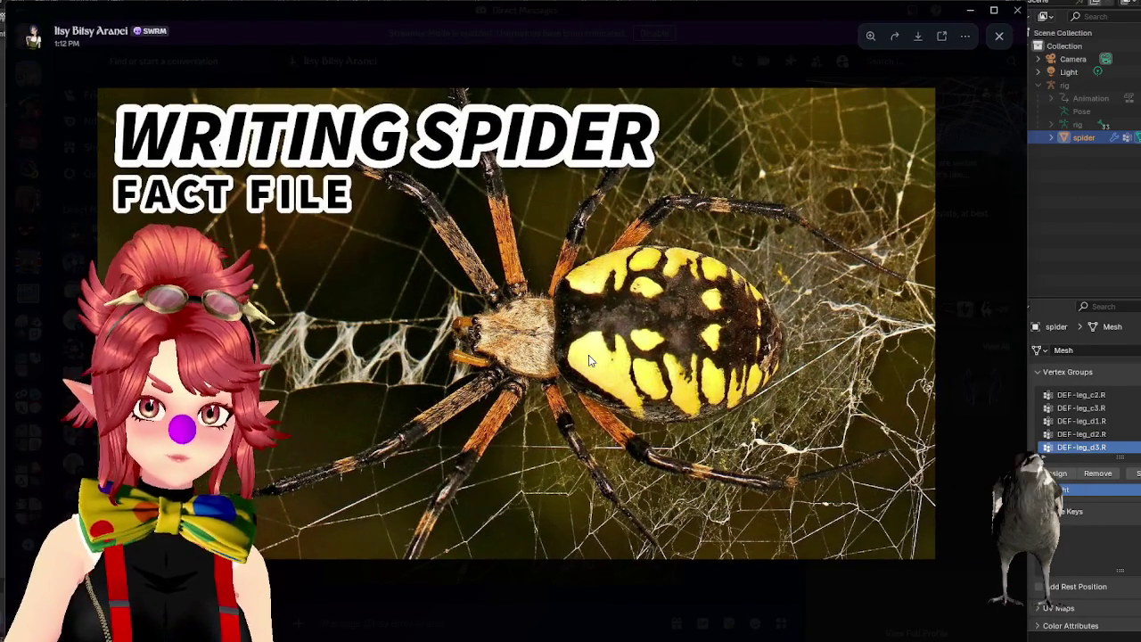
pyautogui.rightClick(588, 355)
pyautogui.click(629, 395)
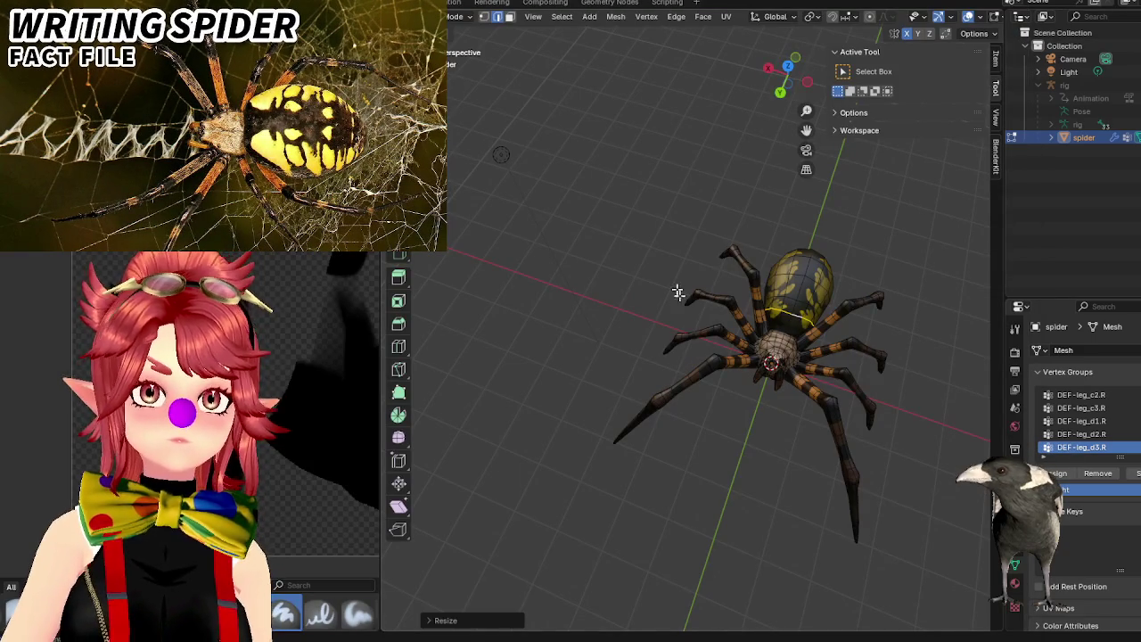
# Enlarge the abdomen loop, then scale it again restricted to the Y and Z axes.
pyautogui.moveTo(853, 275); pyautogui.dragTo(691, 319, button='middle')
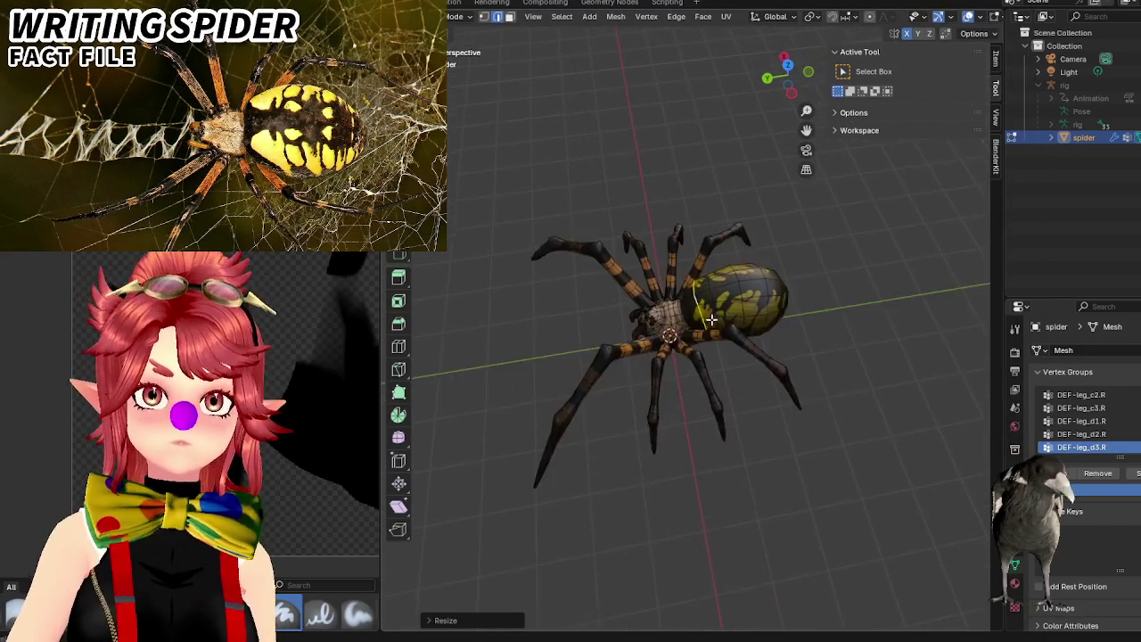
pyautogui.scroll(3, 693, 348)
pyautogui.scroll(3, 712, 371)
pyautogui.moveTo(717, 354)
pyautogui.mouseDown(button='middle')
pyautogui.moveTo(716, 318)
pyautogui.moveTo(718, 358)
pyautogui.mouseUp(button='middle')
pyautogui.moveTo(728, 311)
pyautogui.mouseDown(button='middle')
pyautogui.moveTo(726, 369)
pyautogui.moveTo(713, 377)
pyautogui.mouseUp(button='middle')
pyautogui.press('s')
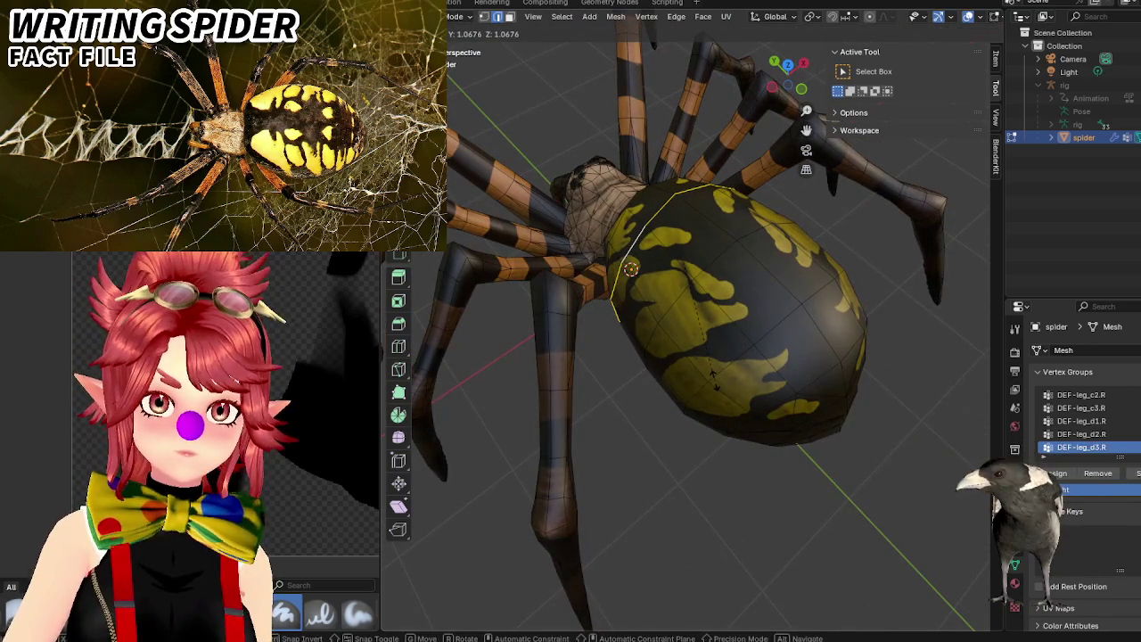
pyautogui.click(714, 375)
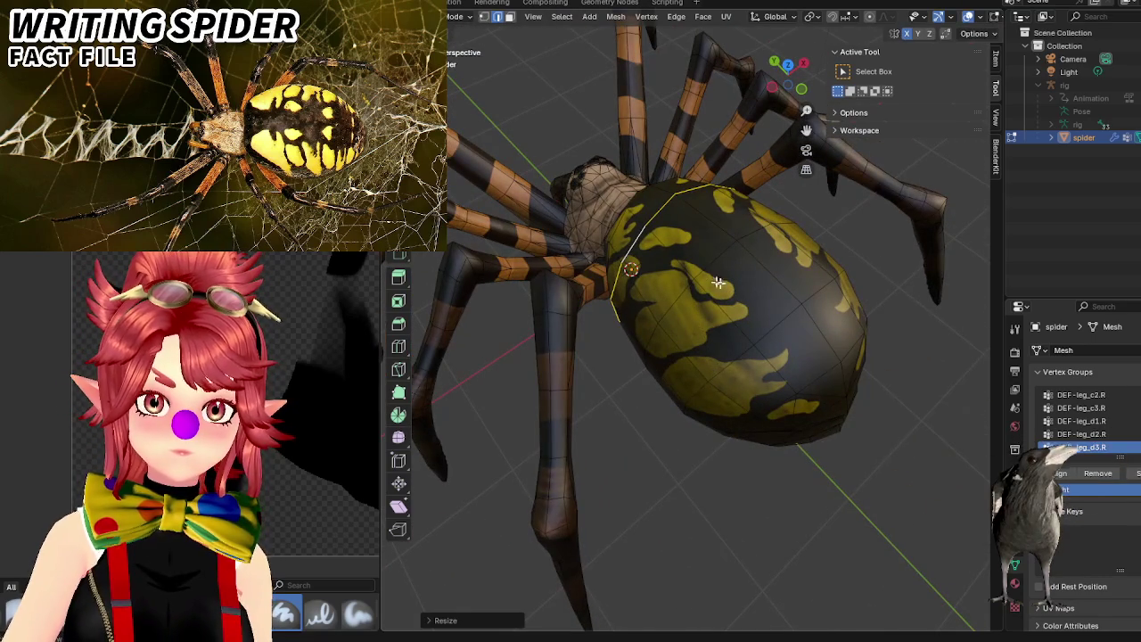
pyautogui.press('s')
pyautogui.hotkey('shift', 'x')
pyautogui.click(723, 357)
# Scale the abdomen along X, including a proportional-falloff X scale, and return to Object Mode.
pyautogui.moveTo(722, 356)
pyautogui.mouseDown(button='middle')
pyautogui.moveTo(683, 306)
pyautogui.moveTo(693, 276)
pyautogui.moveTo(728, 273)
pyautogui.moveTo(700, 373)
pyautogui.mouseUp(button='middle')
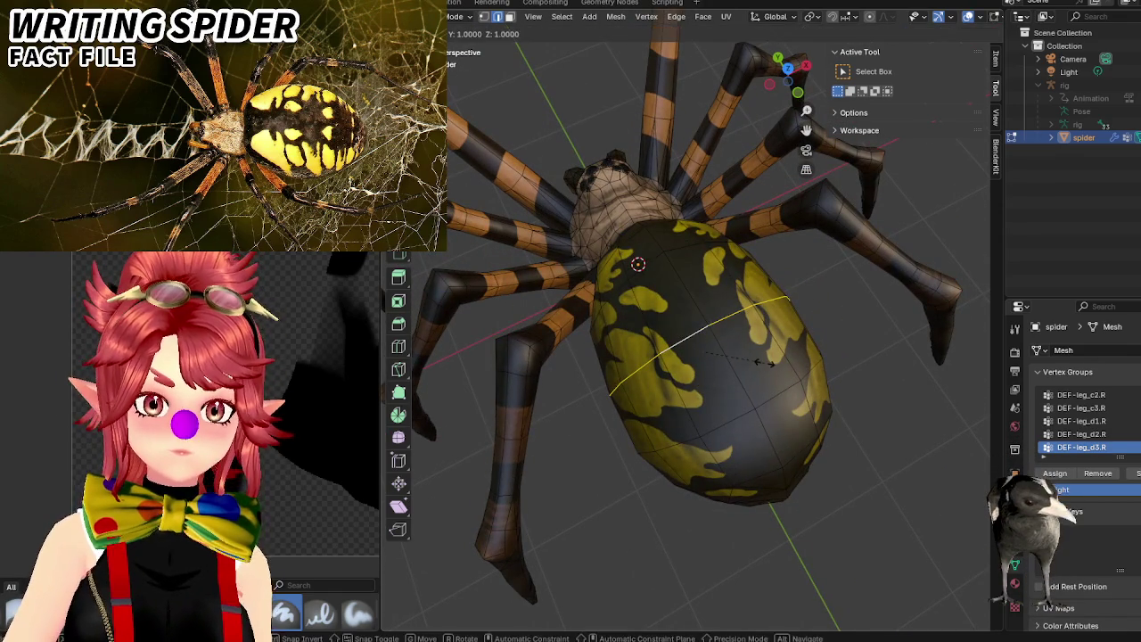
pyautogui.press('s')
pyautogui.hotkey('shift', 'x')
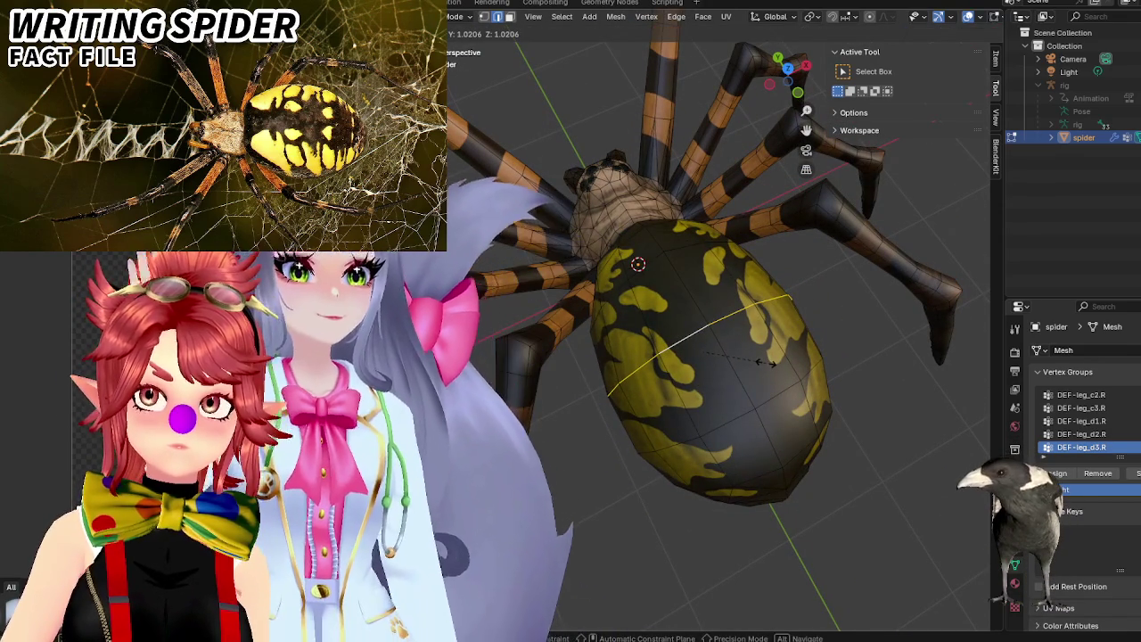
pyautogui.press('x')
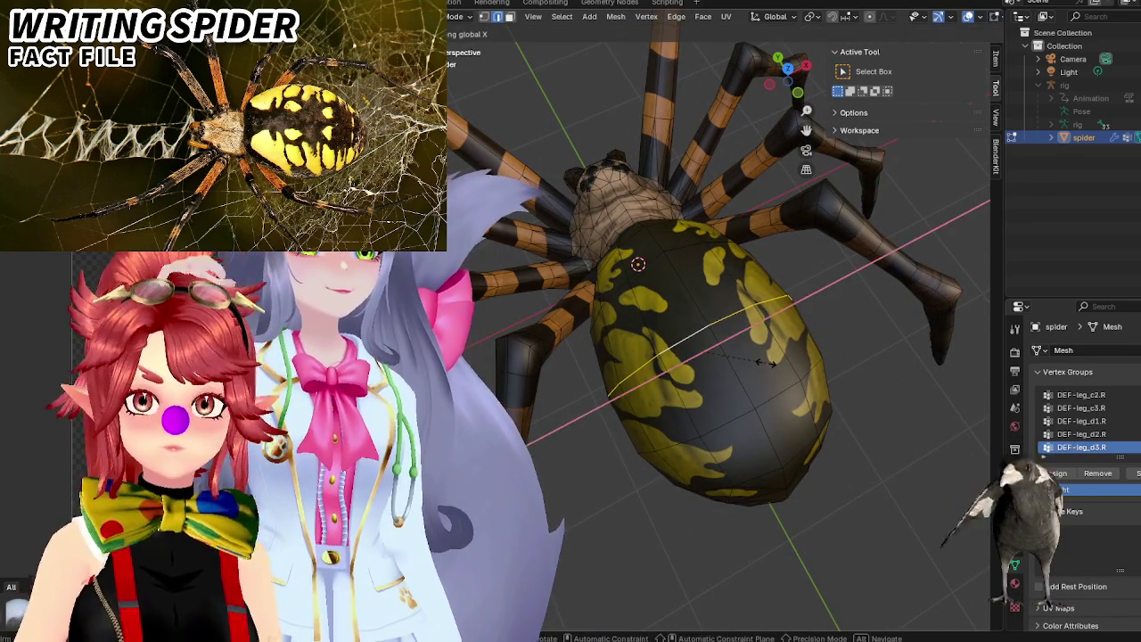
pyautogui.click(768, 363)
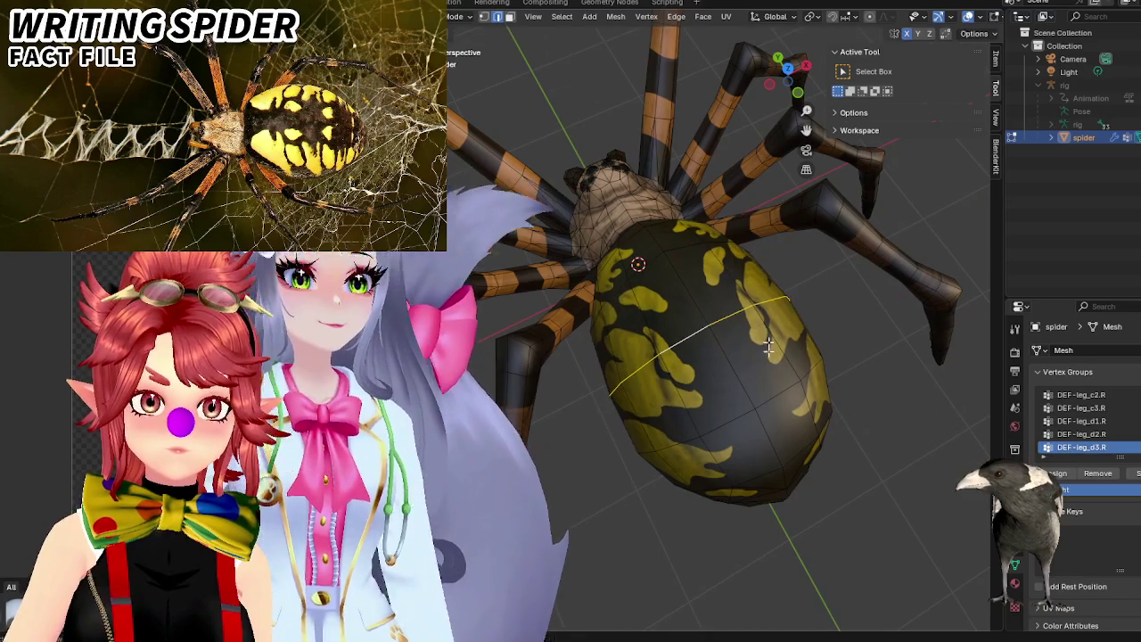
pyautogui.press('s')
pyautogui.press('x')
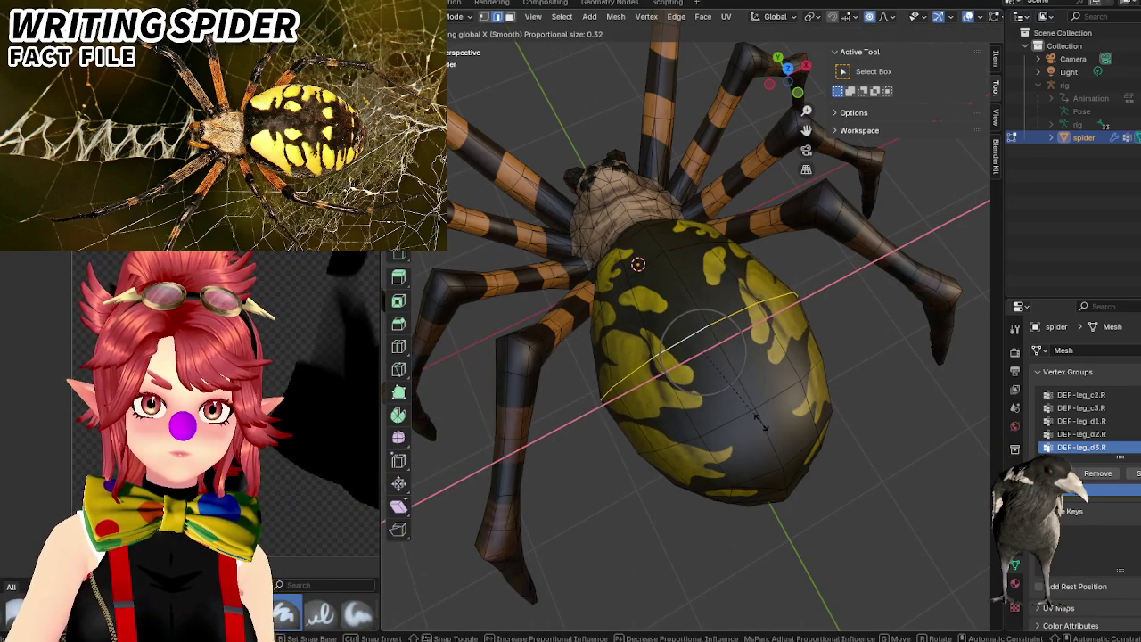
pyautogui.click(762, 424)
pyautogui.press('Tab')
pyautogui.moveTo(762, 423); pyautogui.dragTo(818, 481, button='middle')
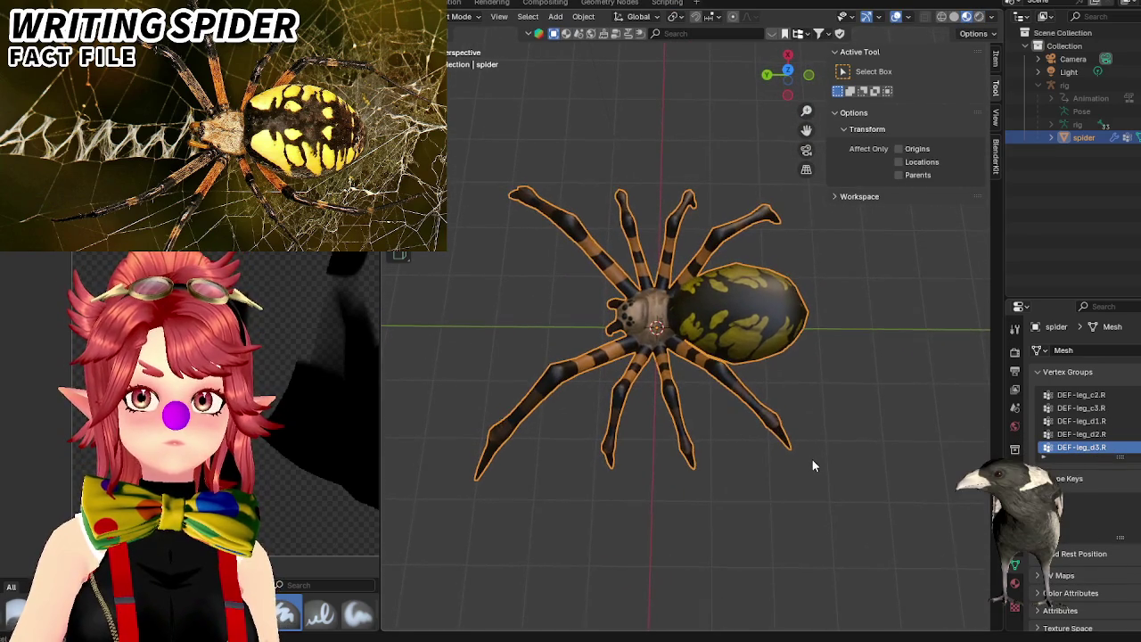
pyautogui.moveTo(812, 461); pyautogui.dragTo(821, 456, button='middle')
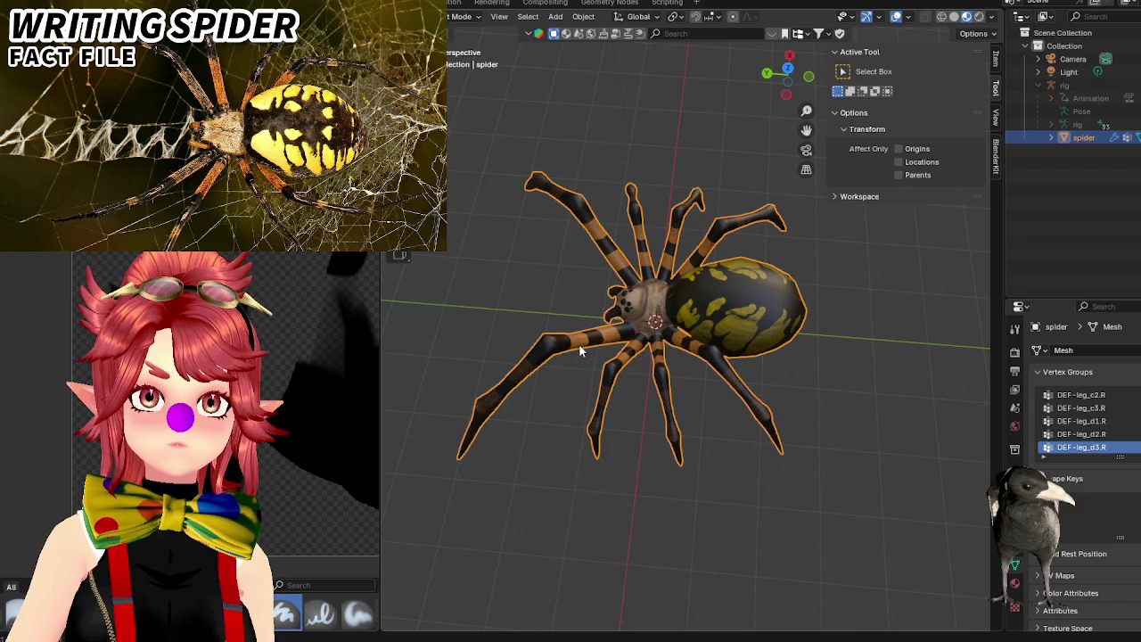
pyautogui.scroll(4, 729, 418)
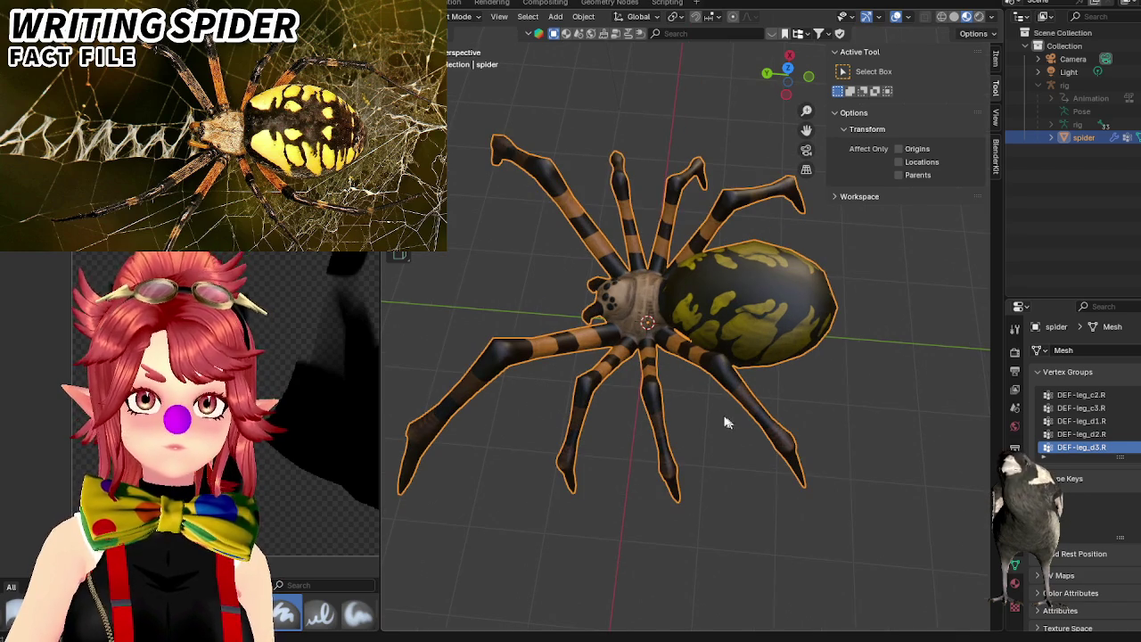
pyautogui.scroll(-3, 855, 415)
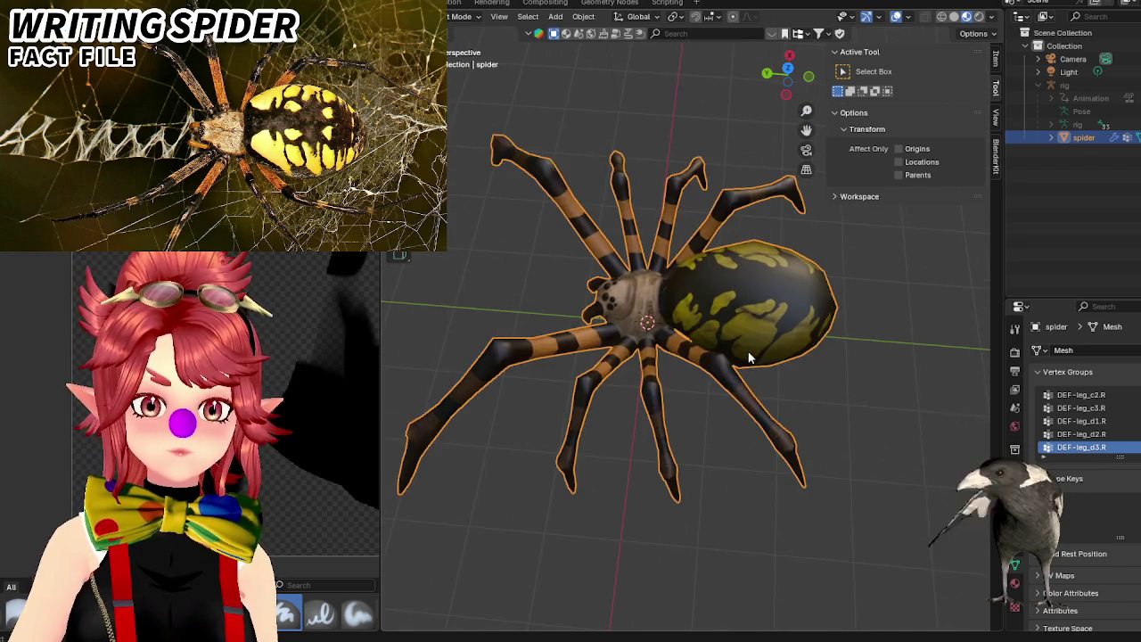
pyautogui.moveTo(726, 335)
pyautogui.mouseDown(button='middle')
pyautogui.moveTo(614, 324)
pyautogui.moveTo(675, 288)
pyautogui.moveTo(702, 358)
pyautogui.moveTo(772, 279)
pyautogui.moveTo(607, 308)
pyautogui.moveTo(872, 354)
pyautogui.moveTo(721, 365)
pyautogui.moveTo(703, 467)
pyautogui.moveTo(677, 419)
pyautogui.moveTo(644, 392)
pyautogui.moveTo(505, 389)
pyautogui.moveTo(749, 399)
pyautogui.moveTo(764, 374)
pyautogui.moveTo(755, 366)
pyautogui.moveTo(749, 406)
pyautogui.moveTo(488, 329)
pyautogui.mouseUp(button='middle')
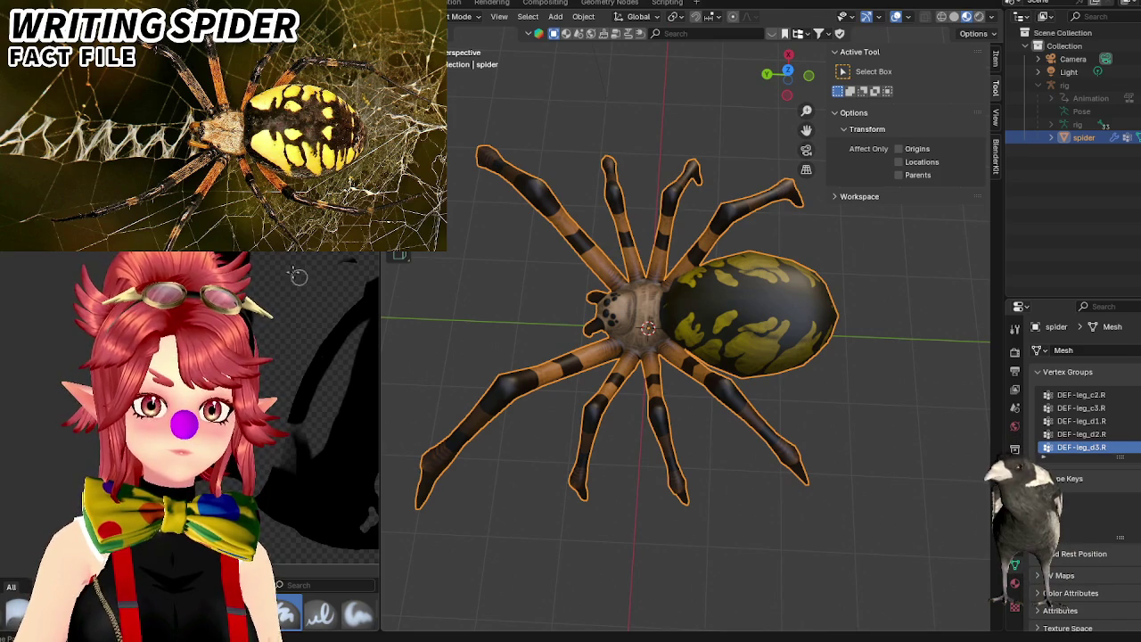
pyautogui.moveTo(571, 383)
pyautogui.mouseDown(button='middle')
pyautogui.moveTo(602, 281)
pyautogui.moveTo(720, 354)
pyautogui.moveTo(619, 369)
pyautogui.mouseUp(button='middle')
pyautogui.scroll(4, 720, 354)
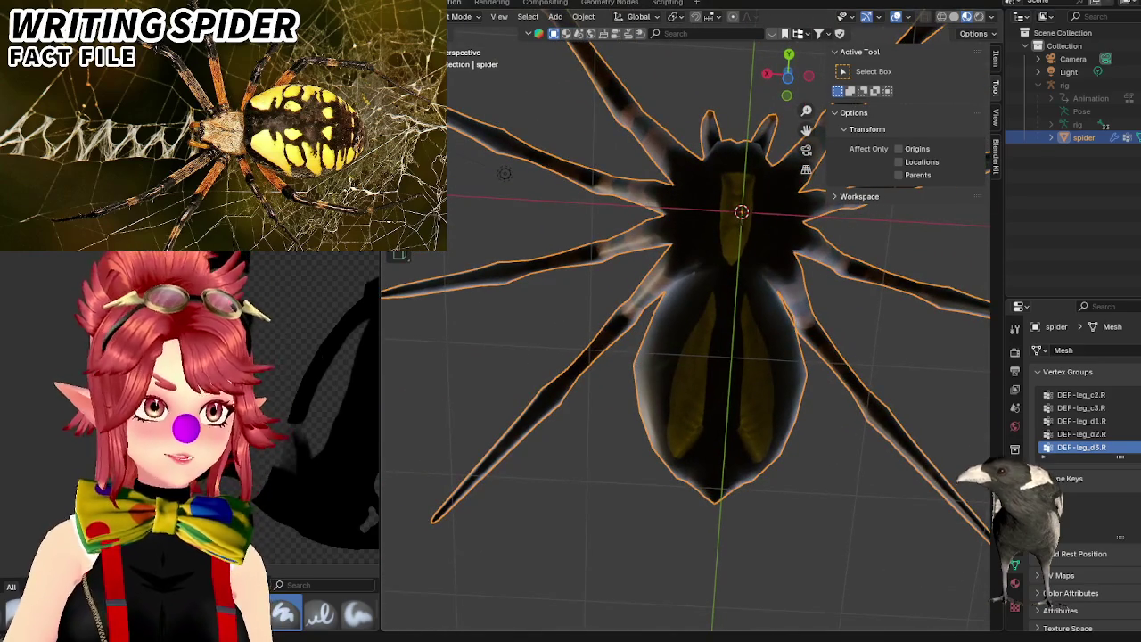
pyautogui.hotkey('alt', 'Tab')
pyautogui.scroll(-2, 363, 317)
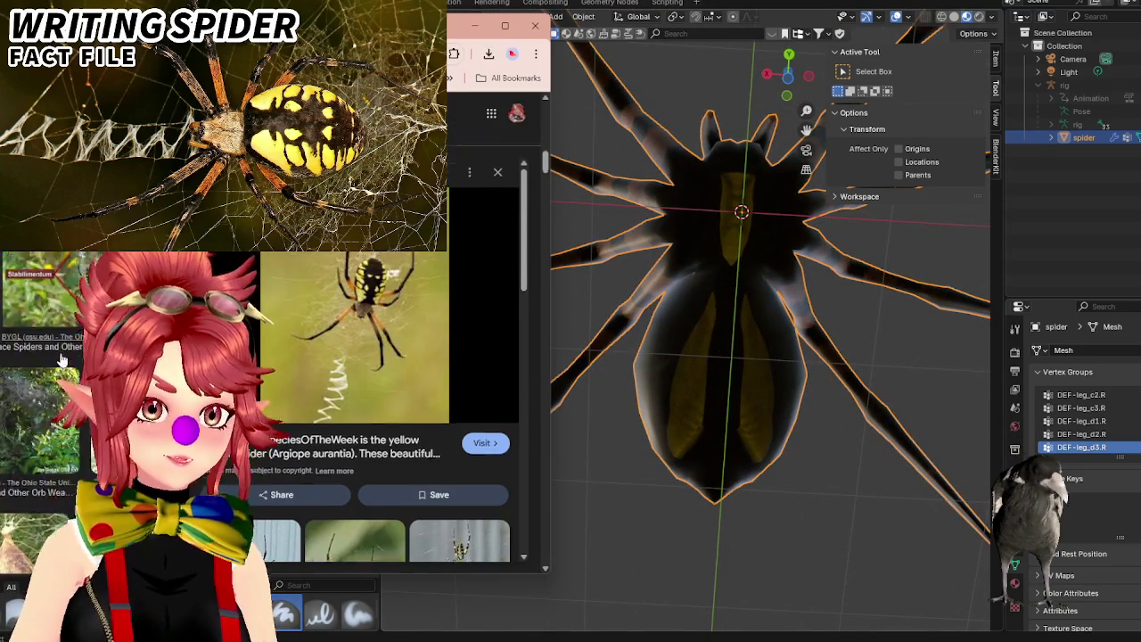
pyautogui.scroll(-1, 392, 357)
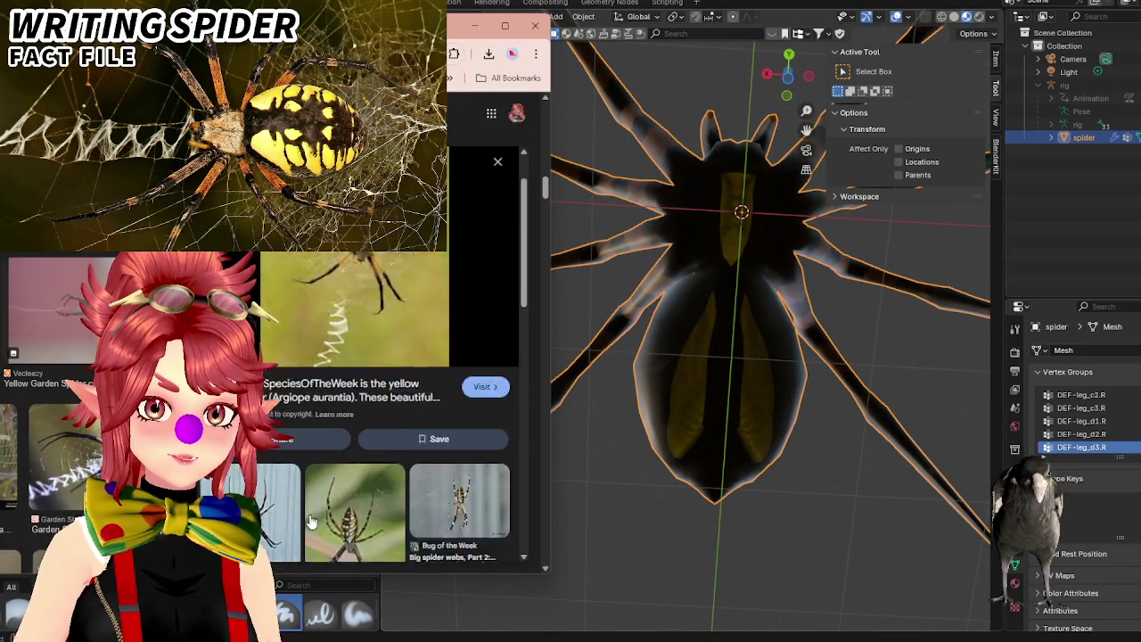
pyautogui.scroll(-3, 392, 356)
pyautogui.scroll(-3, 392, 356)
pyautogui.scroll(-3, 392, 357)
pyautogui.scroll(1, 410, 357)
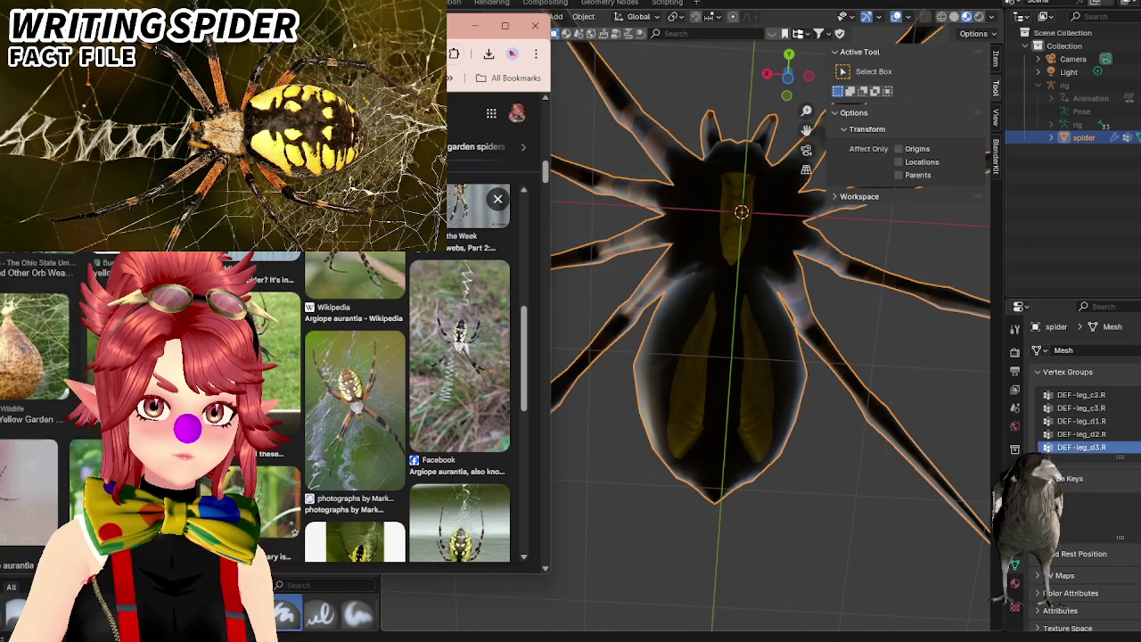
pyautogui.click(355, 392)
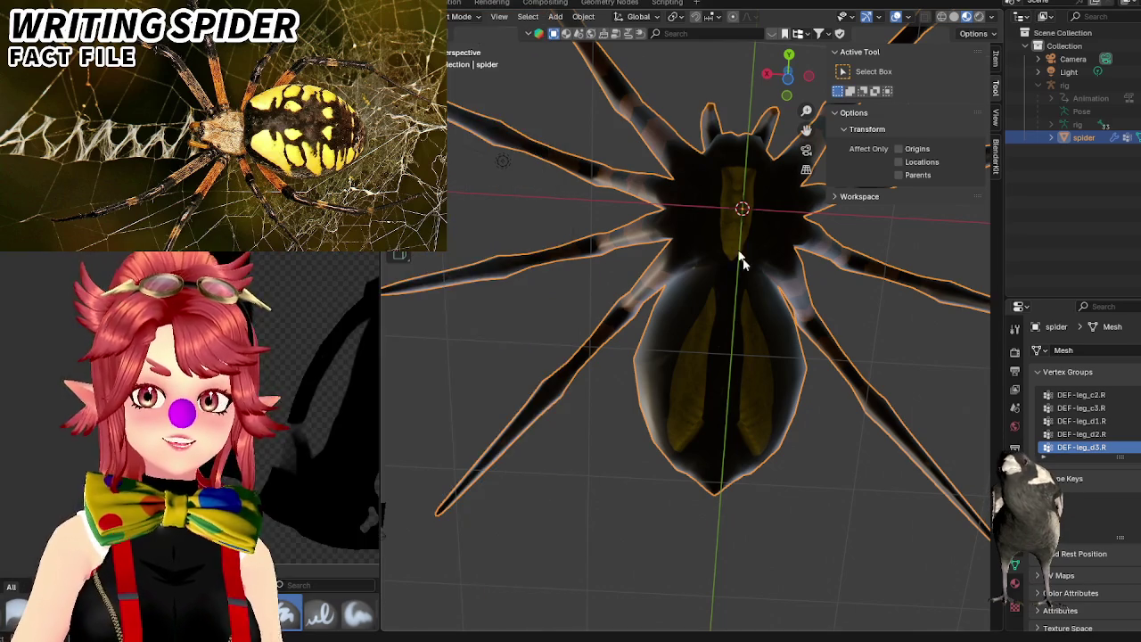
pyautogui.moveTo(739, 260)
pyautogui.mouseDown(button='middle')
pyautogui.moveTo(721, 312)
pyautogui.moveTo(662, 187)
pyautogui.mouseUp(button='middle')
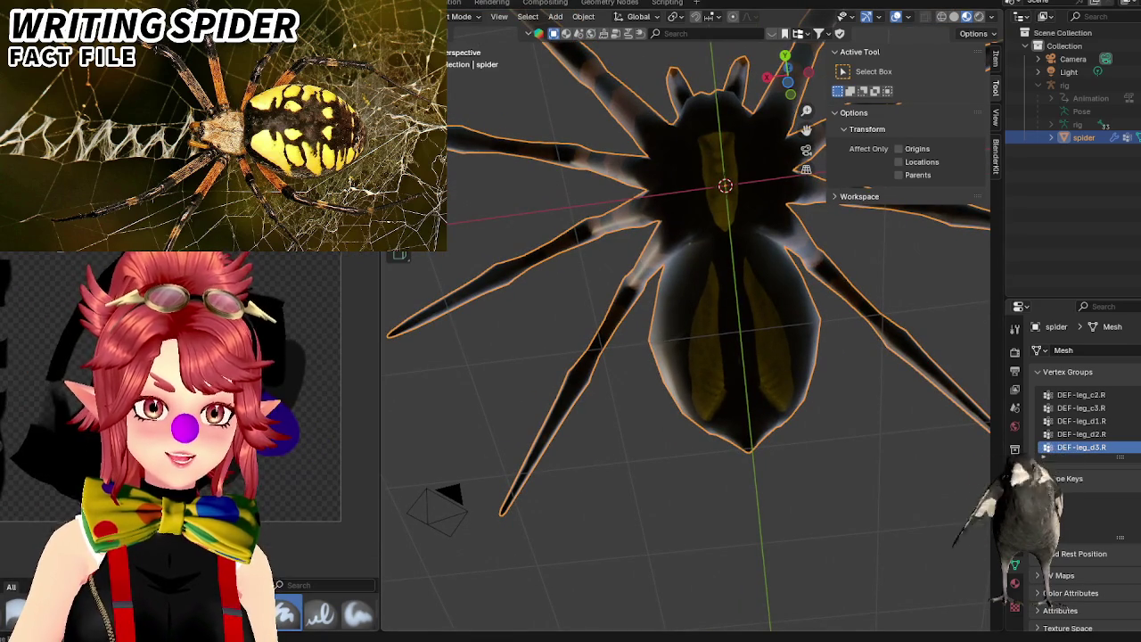
# Enter Texture Paint mode with the Dark image as paint target and brush blend set to Mix.
pyautogui.moveTo(735, 262)
pyautogui.mouseDown(button='middle')
pyautogui.moveTo(640, 370)
pyautogui.moveTo(633, 236)
pyautogui.mouseUp(button='middle')
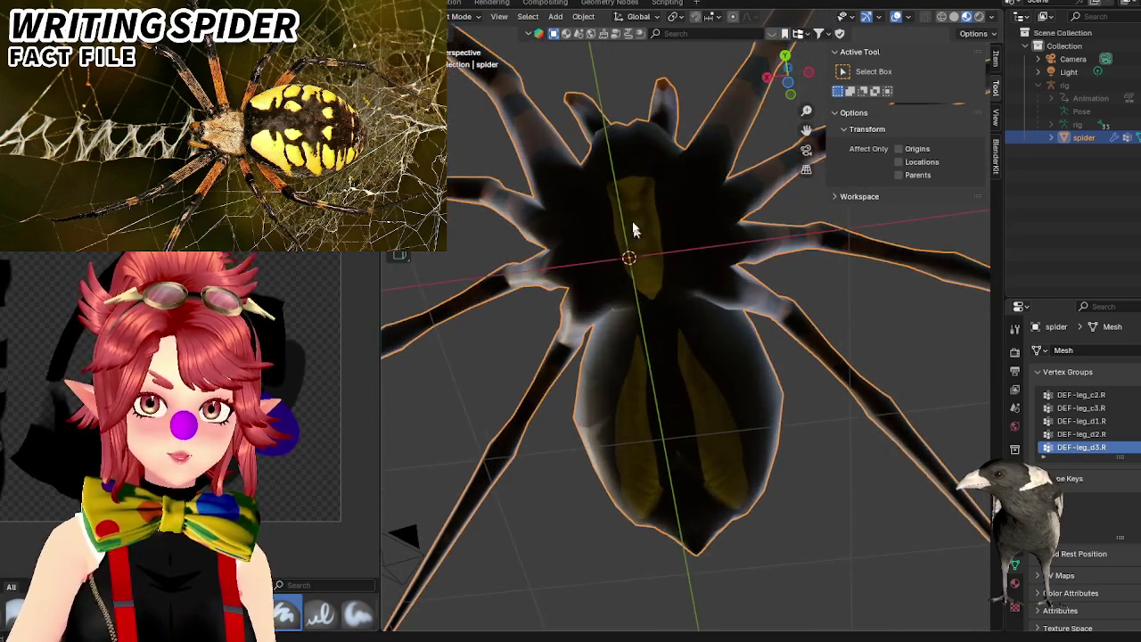
pyautogui.scroll(2, 663, 196)
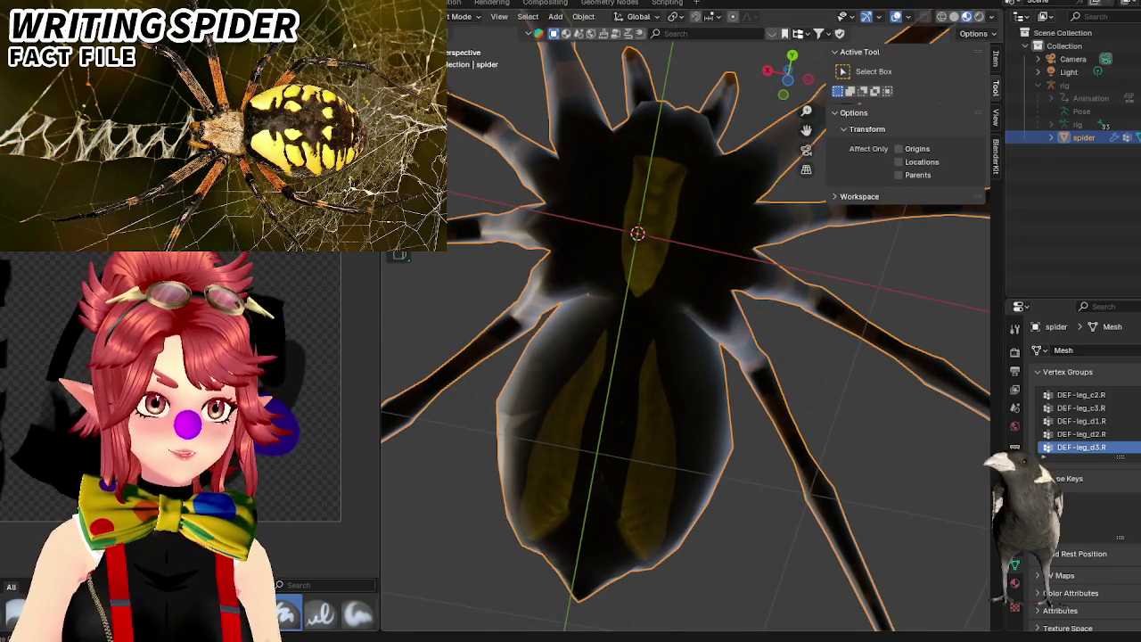
pyautogui.click(463, 11)
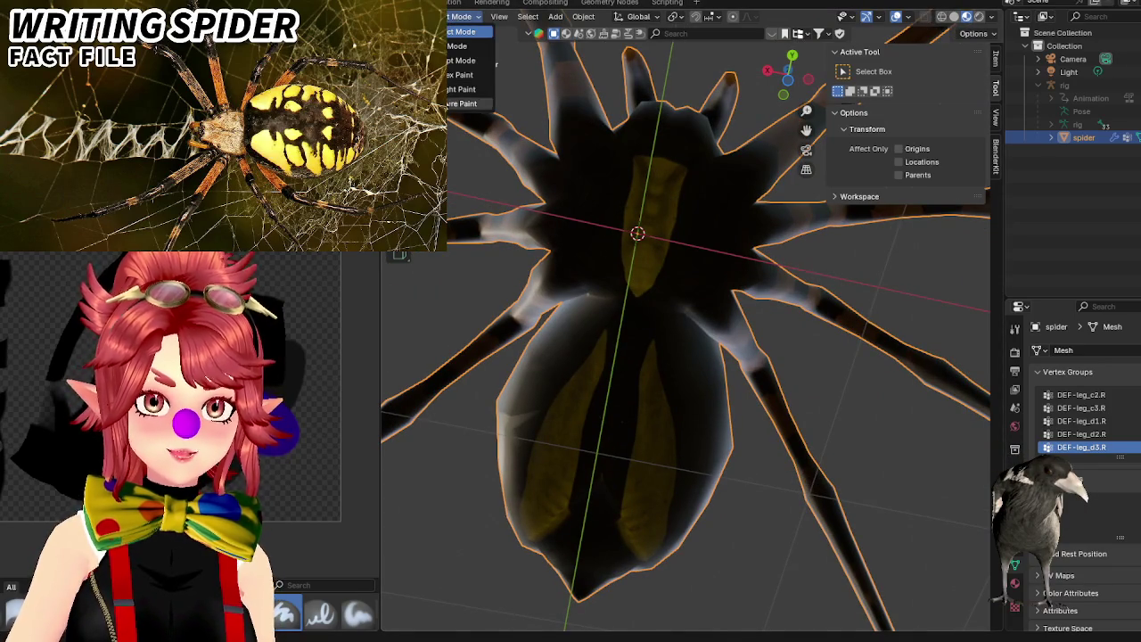
pyautogui.click(468, 103)
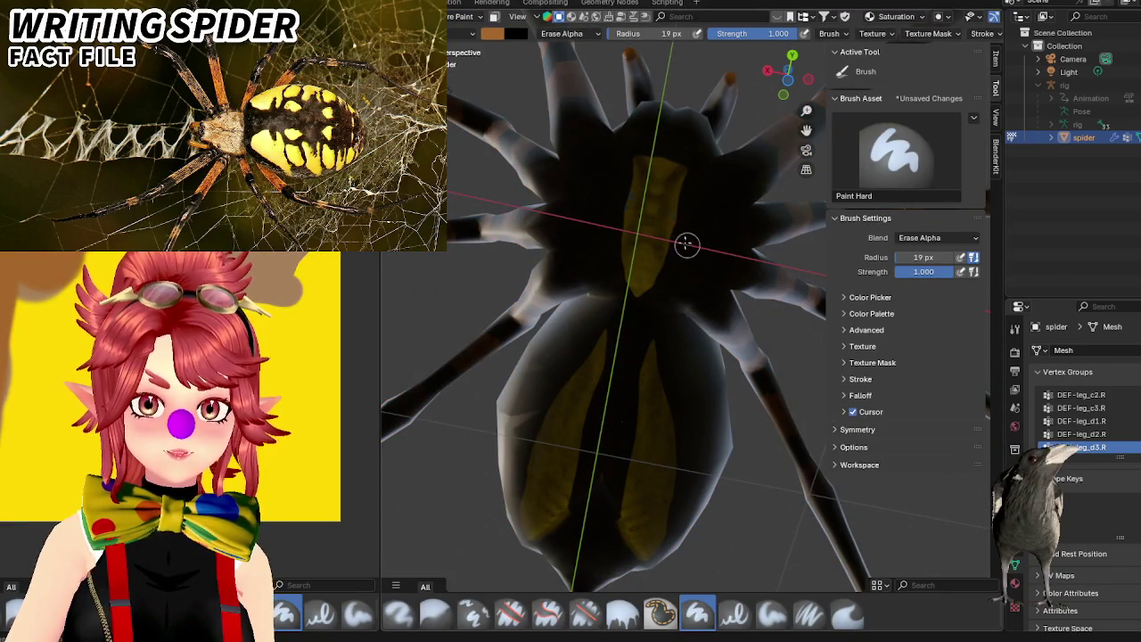
pyautogui.click(896, 16)
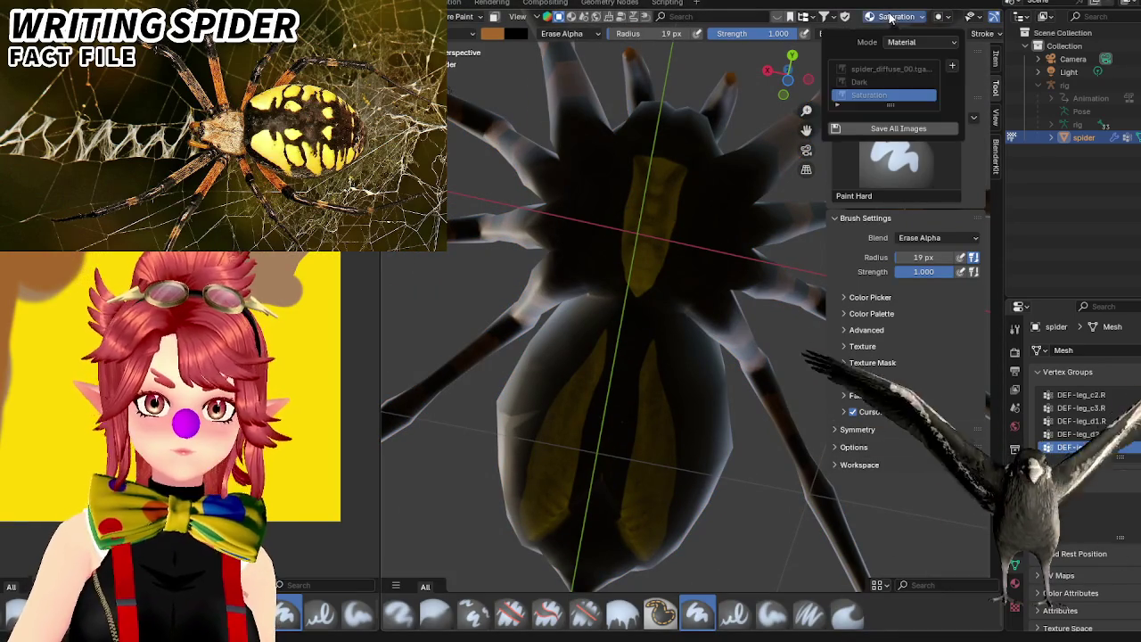
pyautogui.click(861, 82)
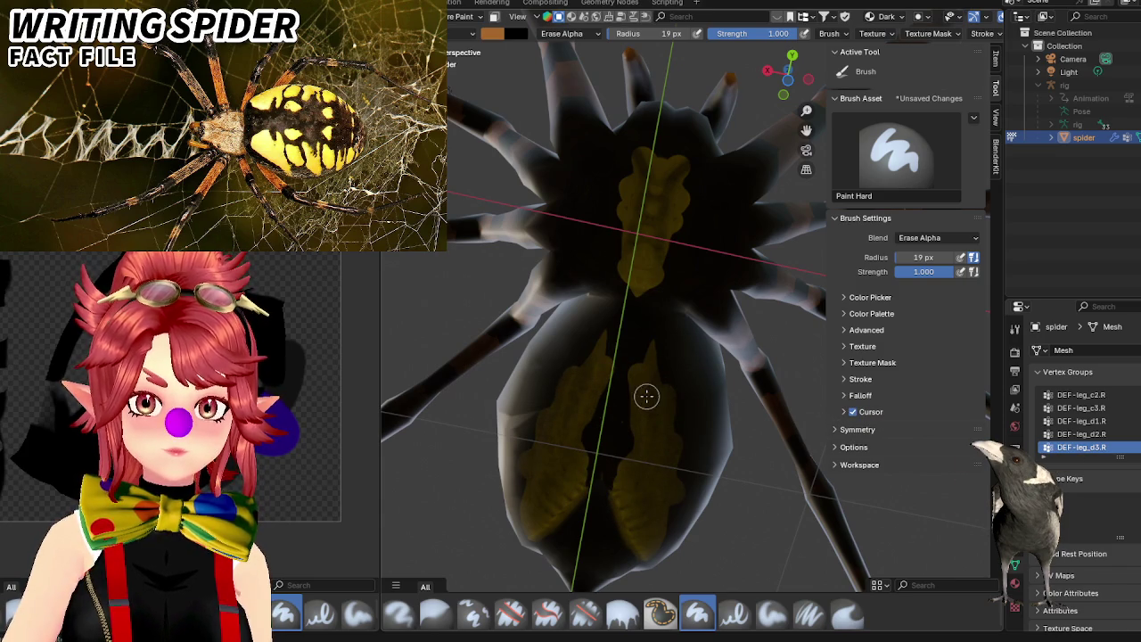
pyautogui.click(565, 40)
pyautogui.click(571, 66)
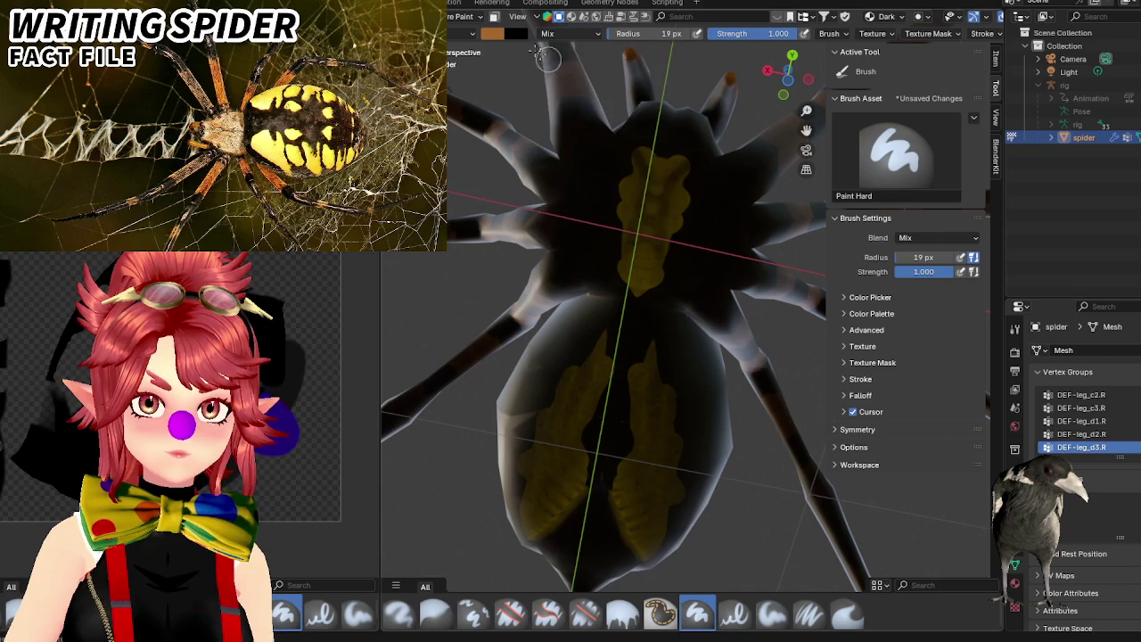
# Set the brush colour to black and paint dark strokes across the abdomen underside.
pyautogui.click(500, 35)
pyautogui.moveTo(599, 143); pyautogui.dragTo(600, 154)
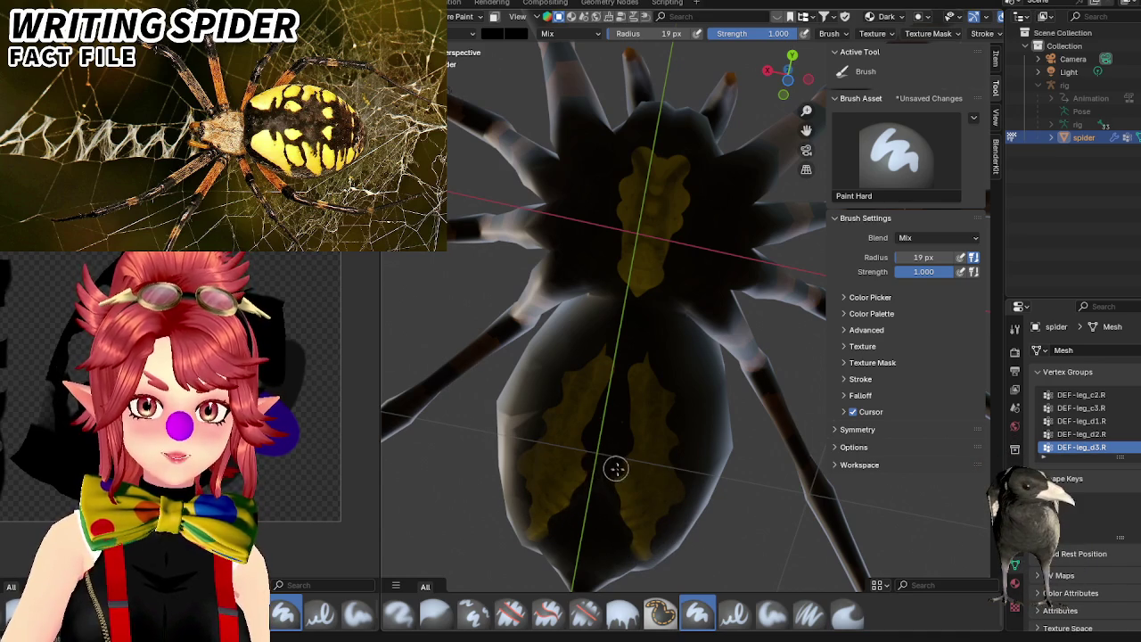
pyautogui.moveTo(611, 485); pyautogui.dragTo(685, 492)
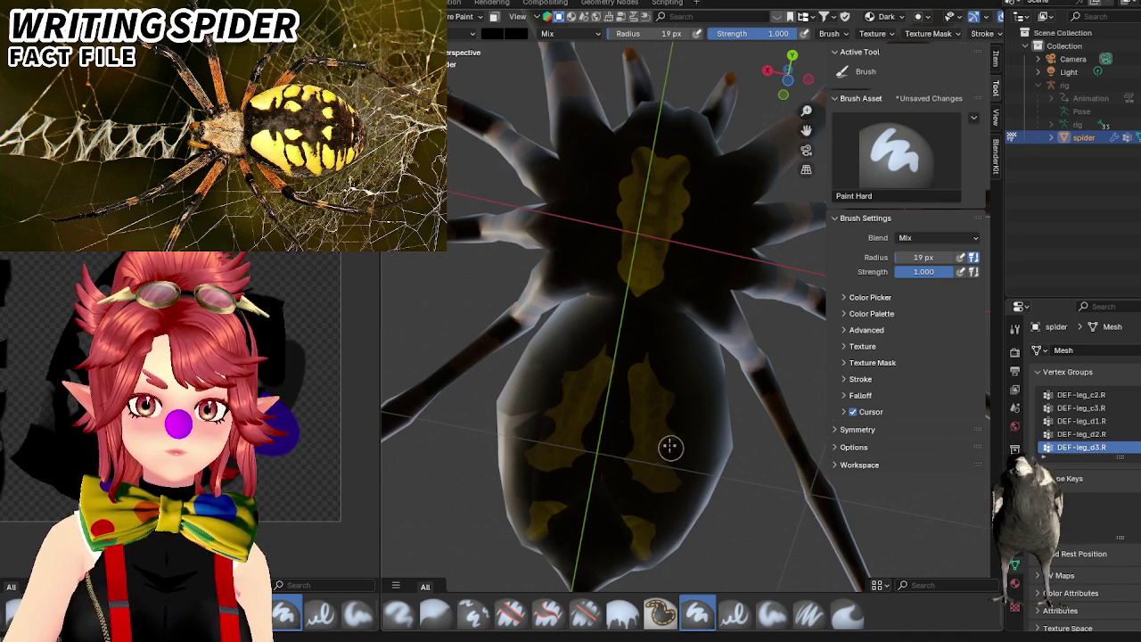
pyautogui.moveTo(678, 455); pyautogui.dragTo(630, 410)
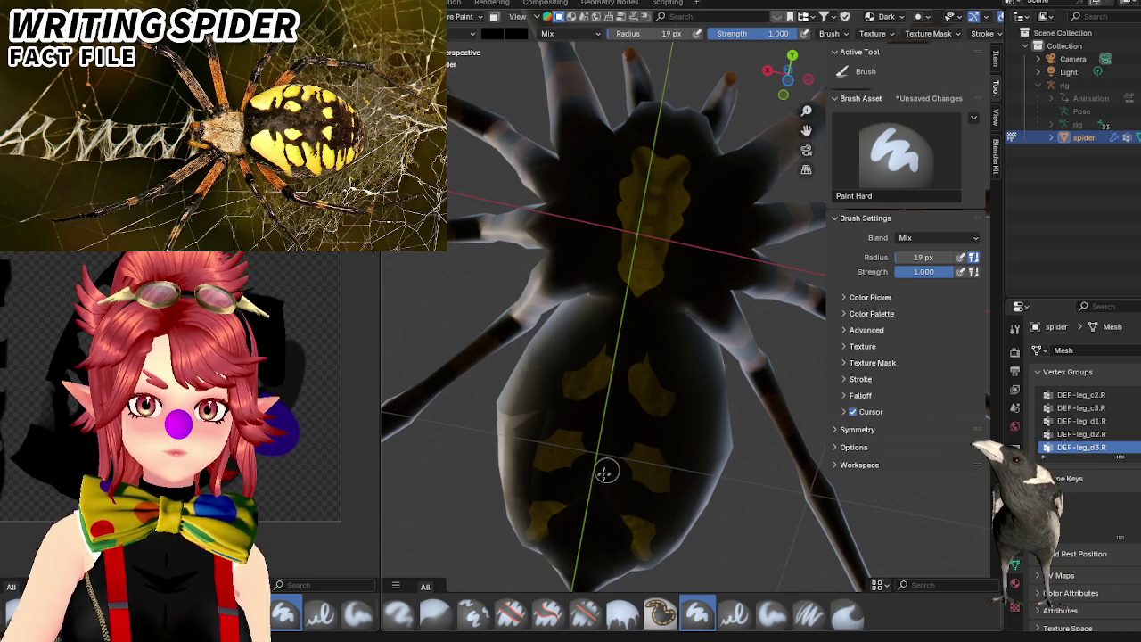
pyautogui.moveTo(606, 473); pyautogui.dragTo(630, 484, button='middle')
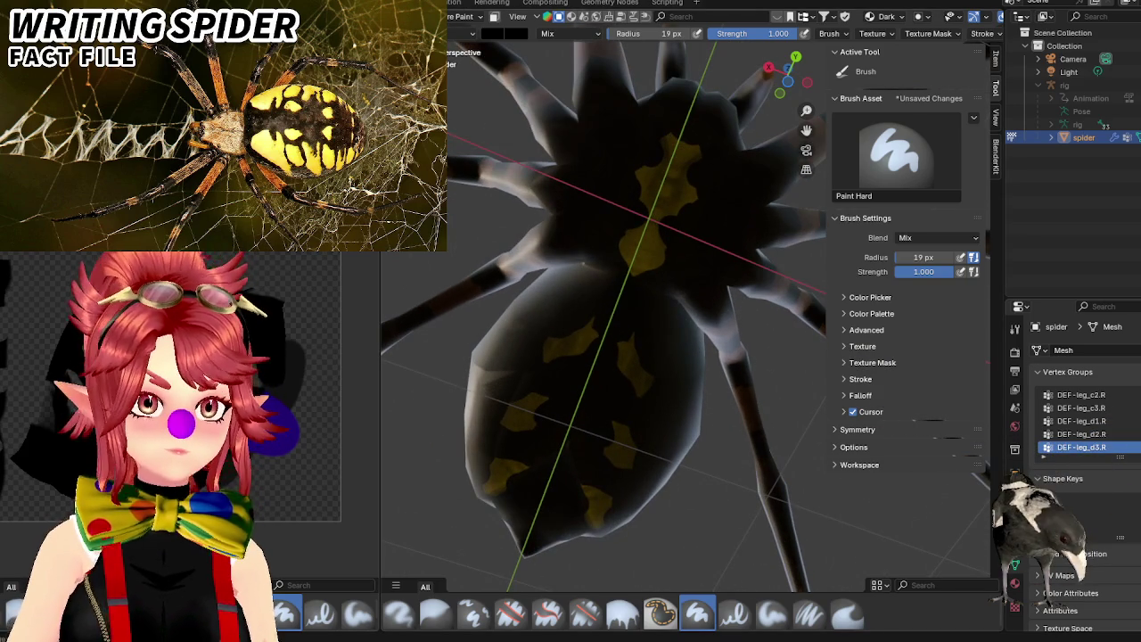
# Toggle the brush to erase and back, then review the spider from low, front and overall views.
pyautogui.hotkey('shift', 'e')
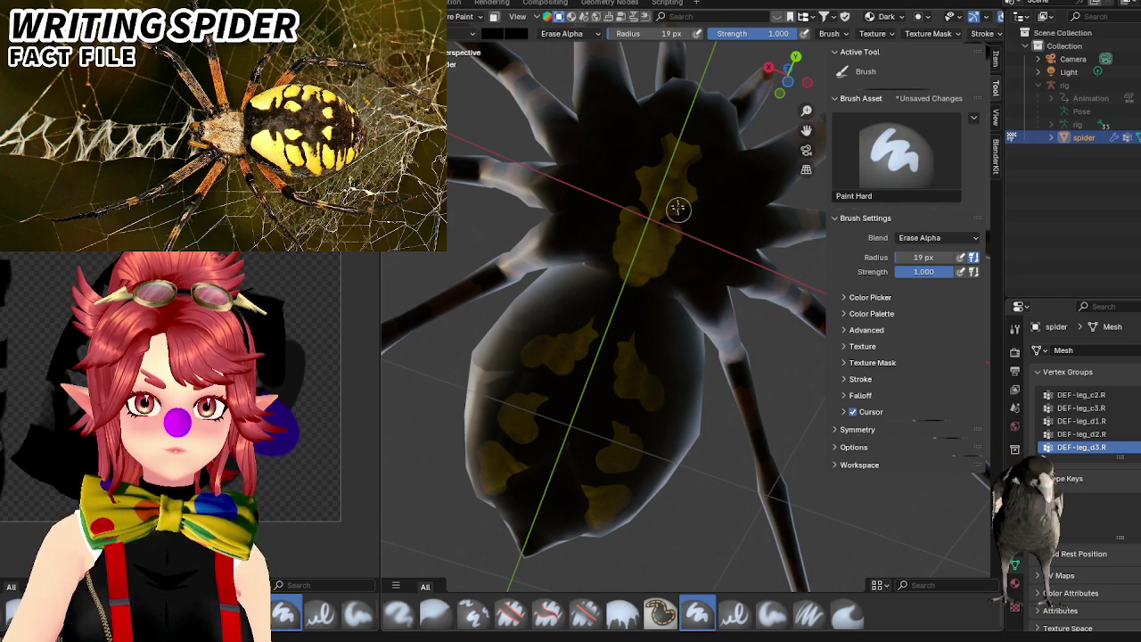
pyautogui.press('e')
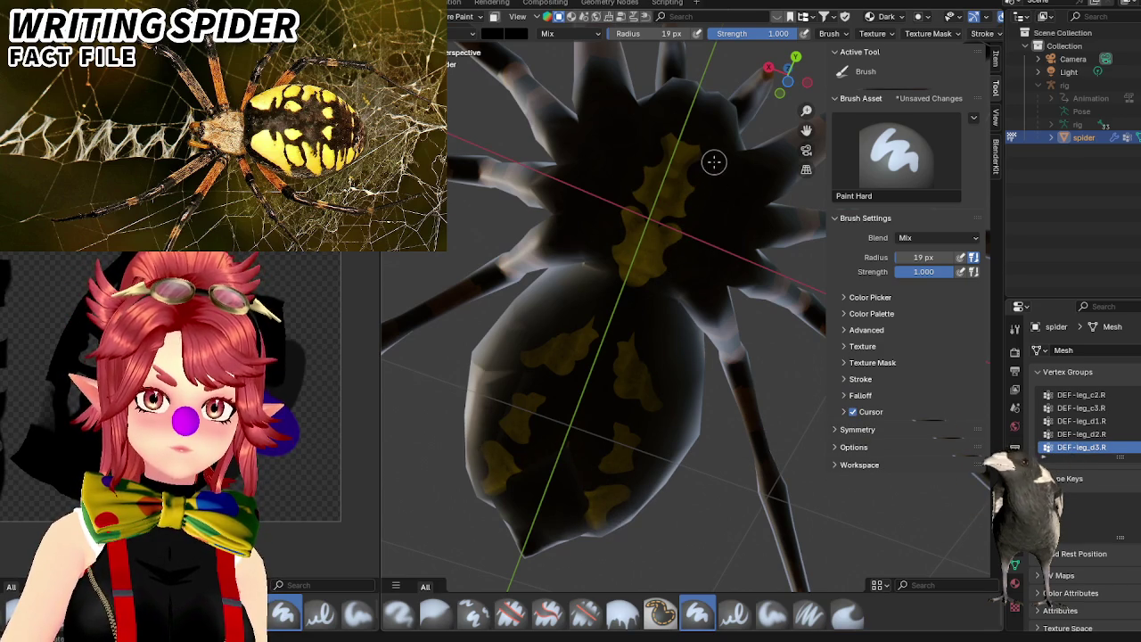
pyautogui.scroll(-3, 707, 152)
pyautogui.moveTo(708, 224)
pyautogui.mouseDown(button='middle')
pyautogui.moveTo(764, 331)
pyautogui.moveTo(669, 328)
pyautogui.moveTo(658, 444)
pyautogui.mouseUp(button='middle')
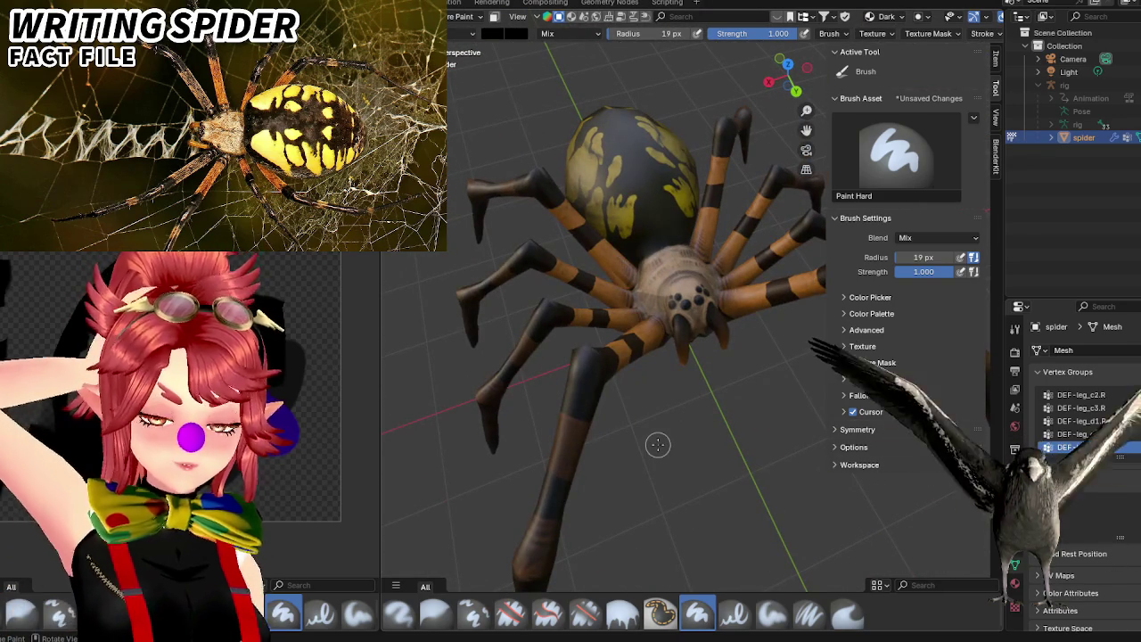
pyautogui.scroll(5, 651, 357)
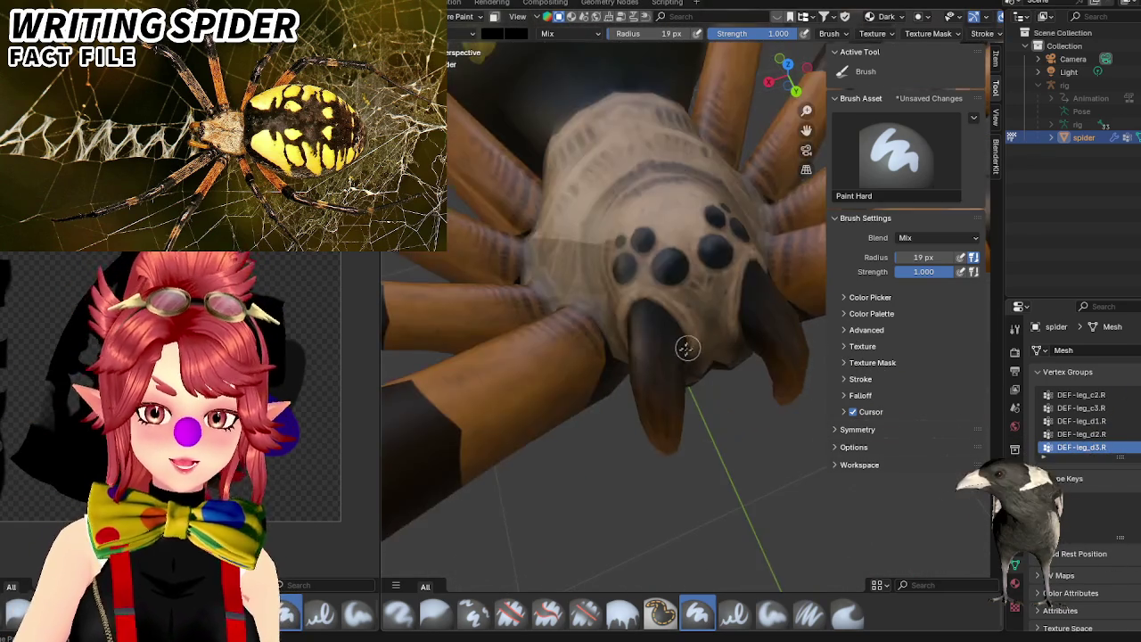
pyautogui.moveTo(683, 344); pyautogui.dragTo(624, 349, button='middle')
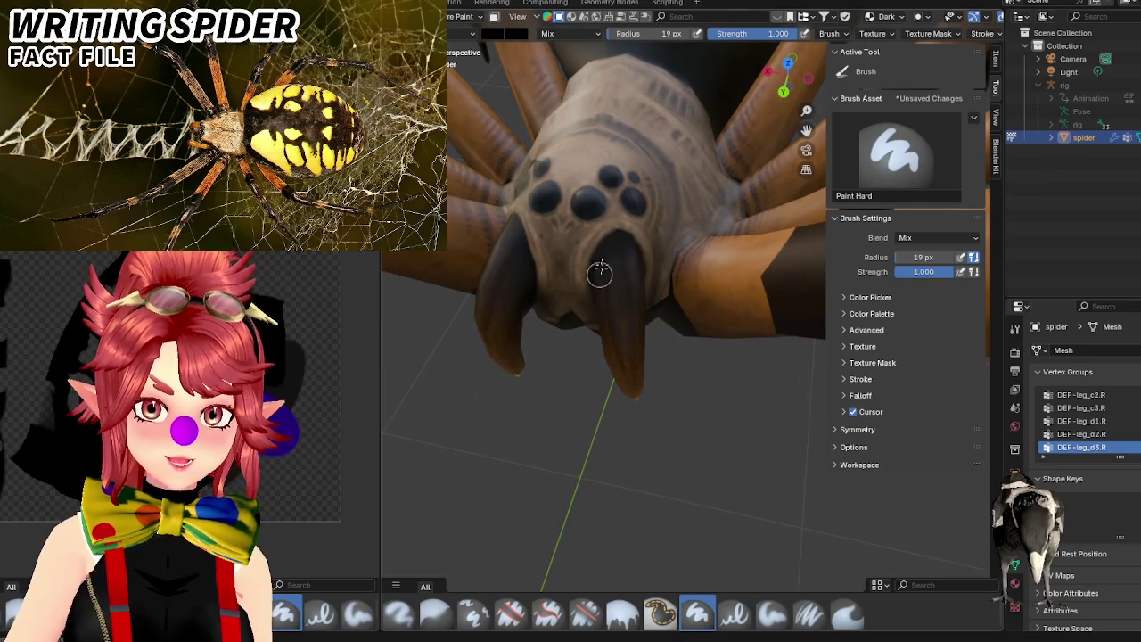
pyautogui.scroll(-4, 591, 270)
pyautogui.moveTo(591, 270); pyautogui.dragTo(586, 300, button='middle')
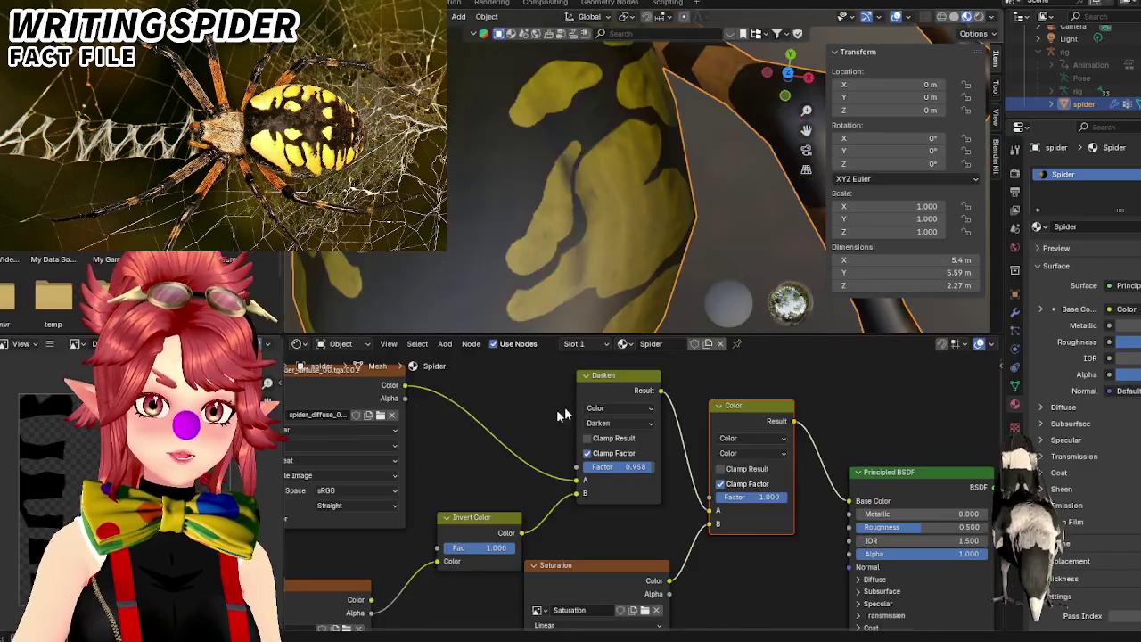
# Rearrange the Color mix, Saturation and Darken nodes to make room in the shader graph.
pyautogui.moveTo(473, 517); pyautogui.dragTo(419, 547)
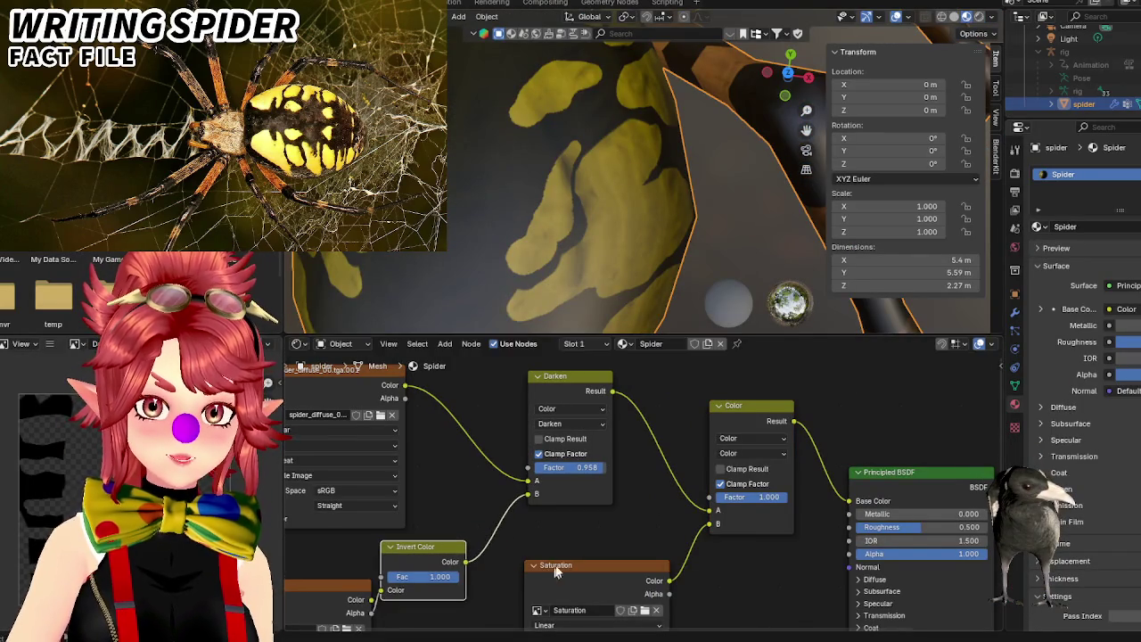
pyautogui.moveTo(733, 406); pyautogui.dragTo(721, 407)
pyautogui.click(720, 407)
pyautogui.scroll(-2, 419, 535)
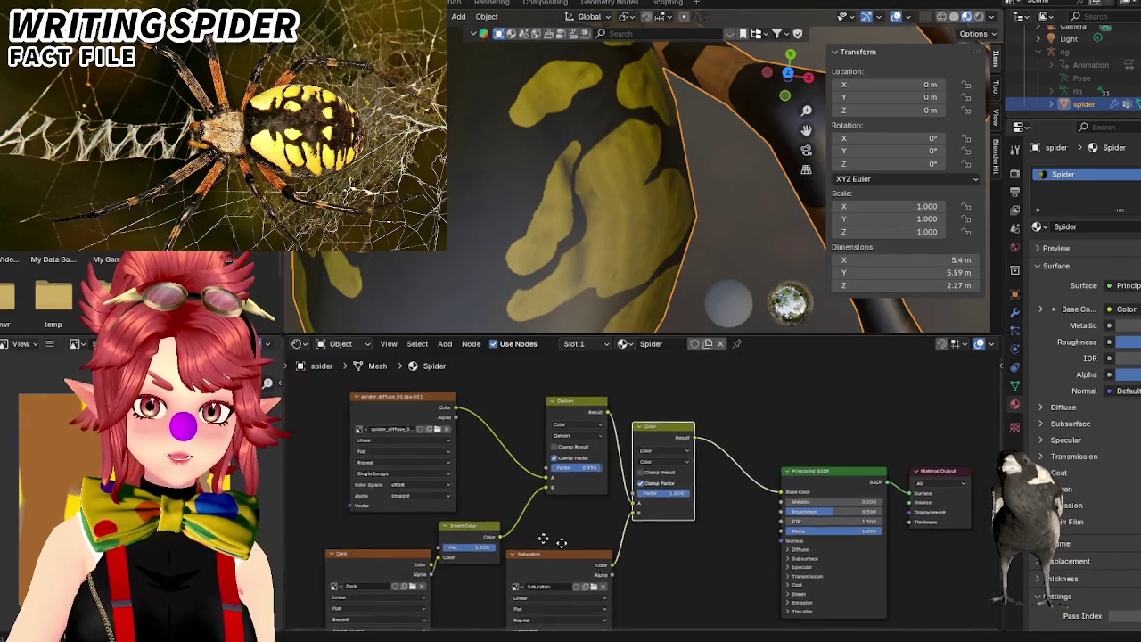
pyautogui.scroll(-1, 419, 535)
pyautogui.moveTo(433, 538); pyautogui.dragTo(415, 540)
pyautogui.click(415, 540)
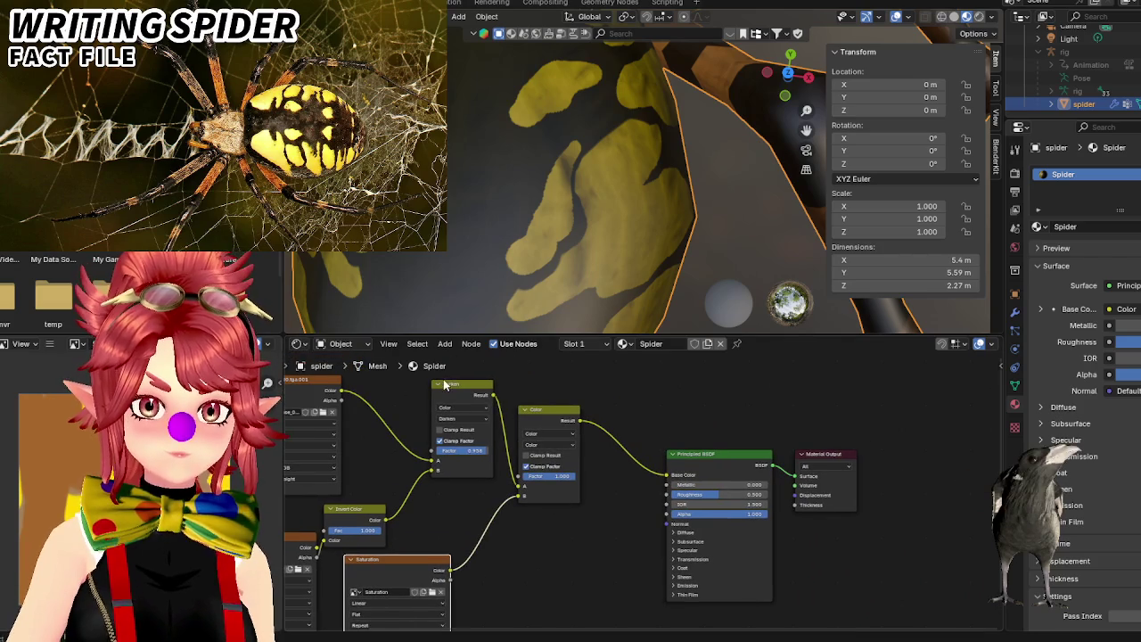
pyautogui.moveTo(445, 383); pyautogui.dragTo(422, 379)
pyautogui.moveTo(548, 434); pyautogui.dragTo(524, 434)
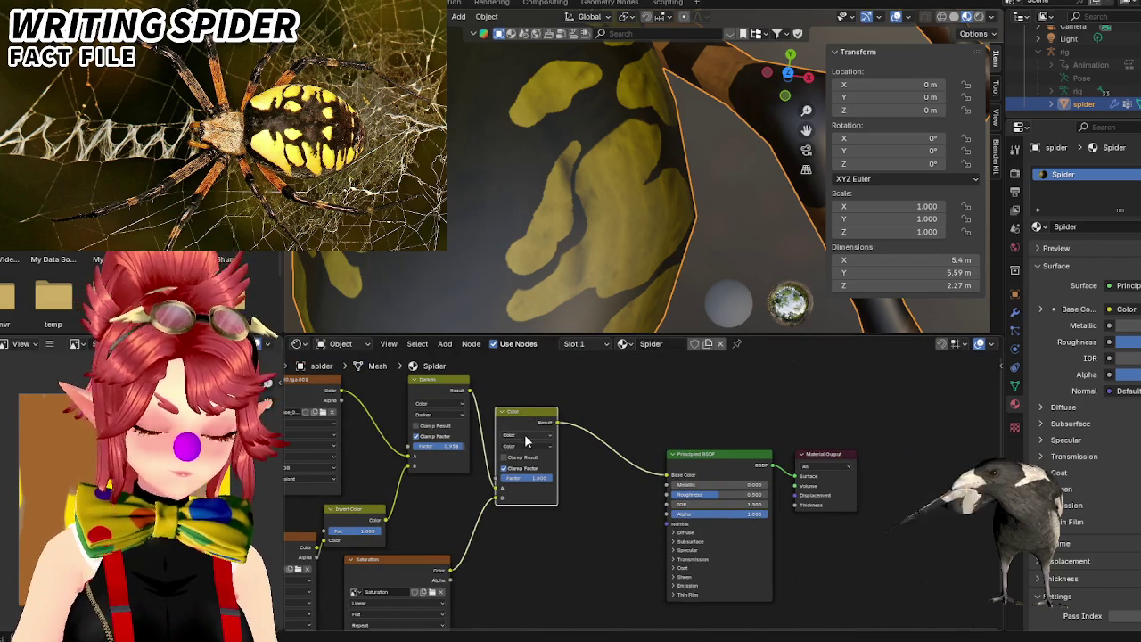
# Duplicate the Color mix node and set the copy's blend mode to Lighten.
pyautogui.rightClick(524, 435)
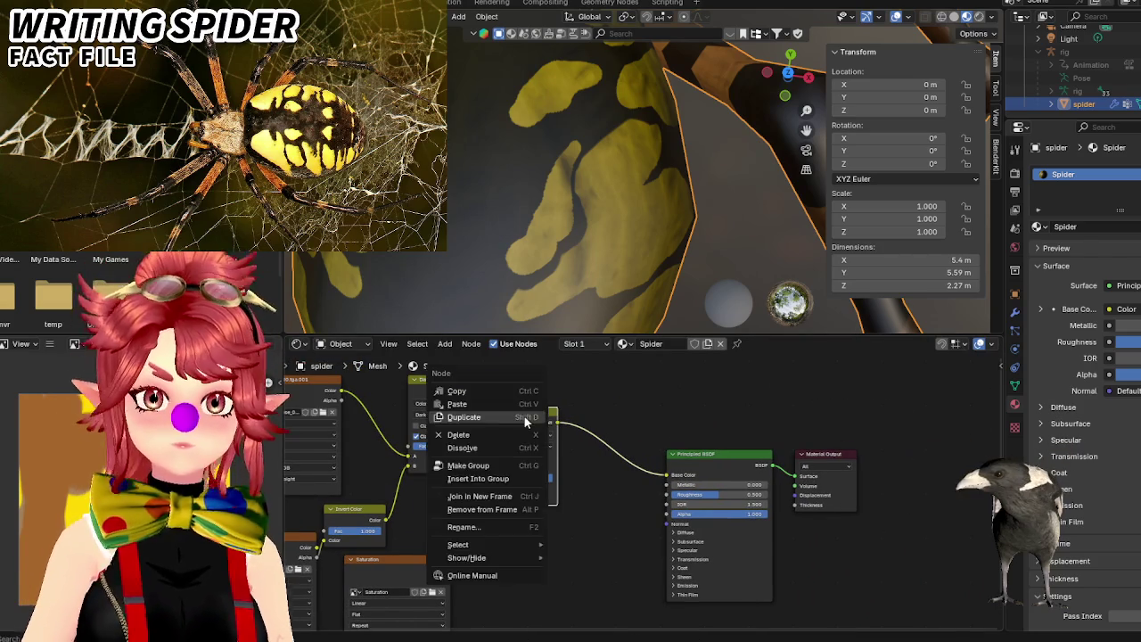
pyautogui.click(474, 419)
pyautogui.click(609, 459)
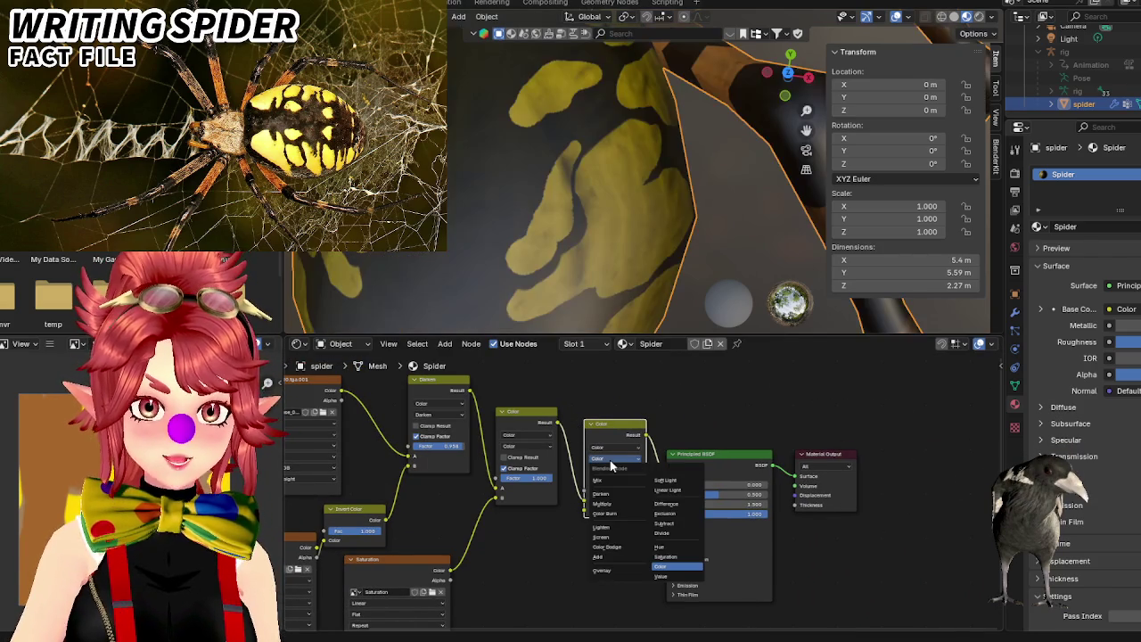
pyautogui.click(614, 525)
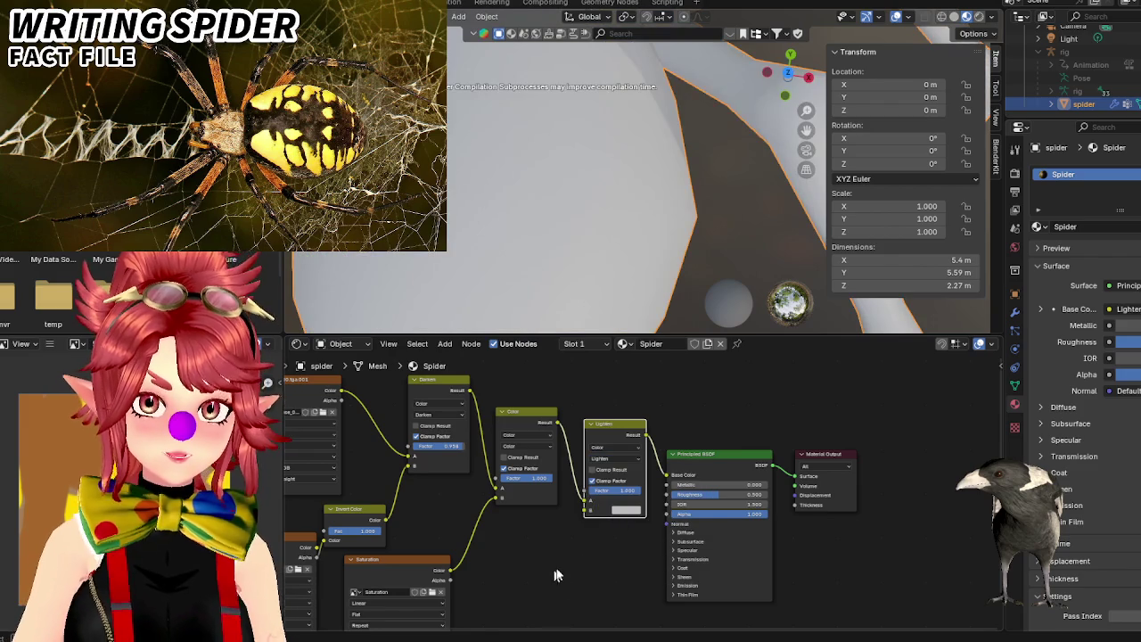
# Duplicate the Saturation image node, load Dark_Spider into it, and link its Color into Lighten.
pyautogui.moveTo(555, 575); pyautogui.dragTo(595, 542, button='middle')
pyautogui.scroll(-2, 595, 542)
pyautogui.rightClick(584, 550)
pyautogui.press('Escape')
pyautogui.hotkey('shift', 'd')
pyautogui.click(597, 526)
pyautogui.scroll(-3, 596, 236)
pyautogui.moveTo(595, 236); pyautogui.dragTo(592, 296, button='middle')
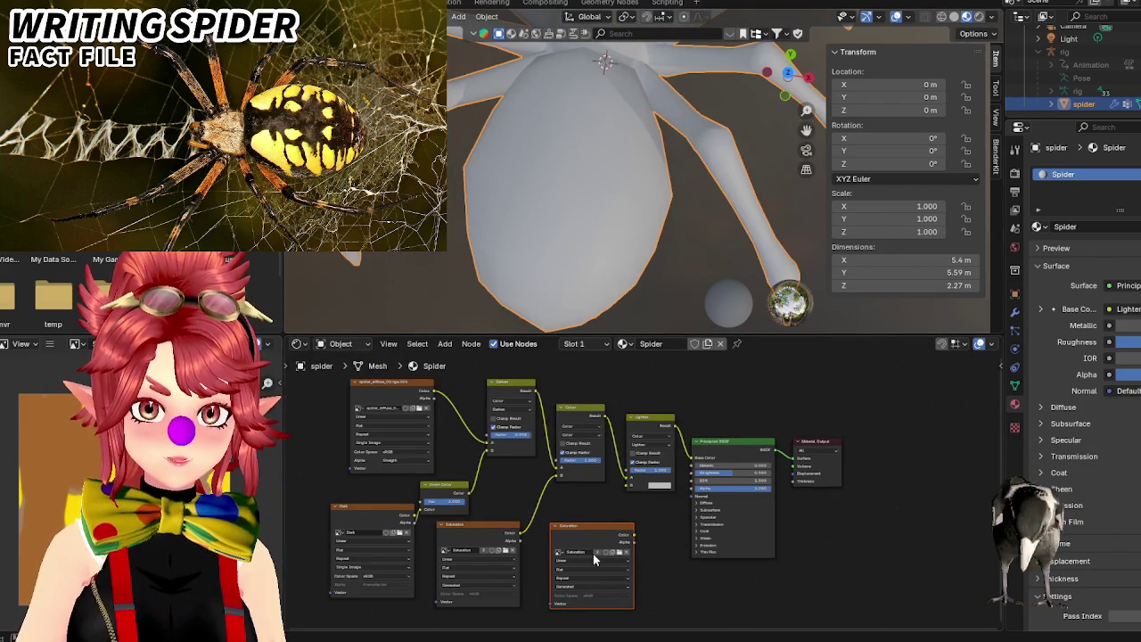
pyautogui.click(626, 553)
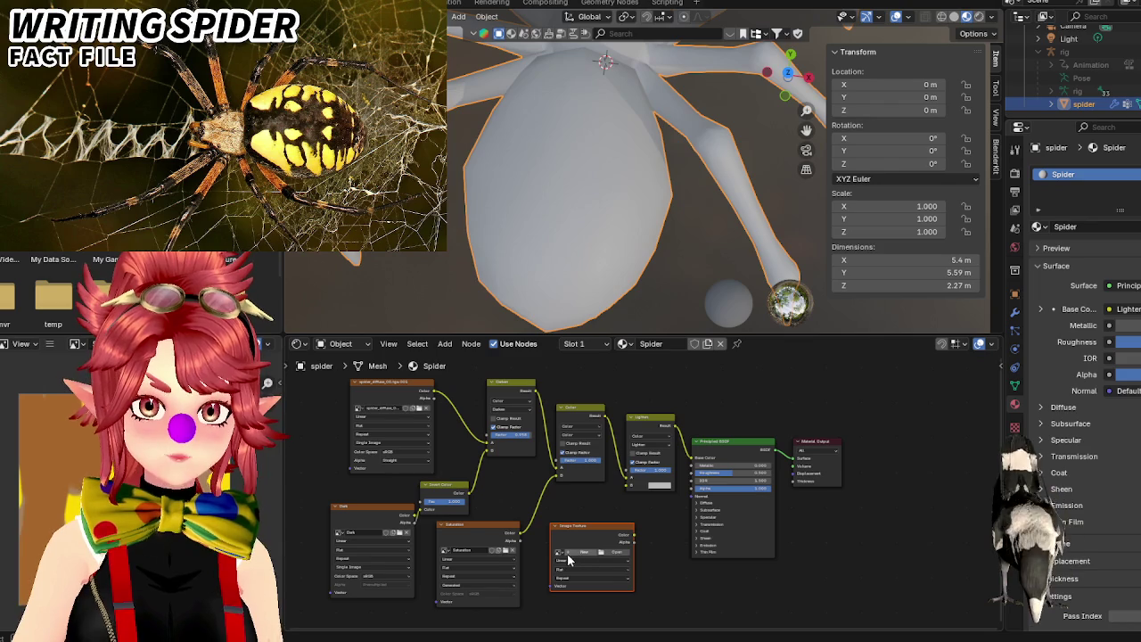
pyautogui.click(559, 552)
pyautogui.click(572, 571)
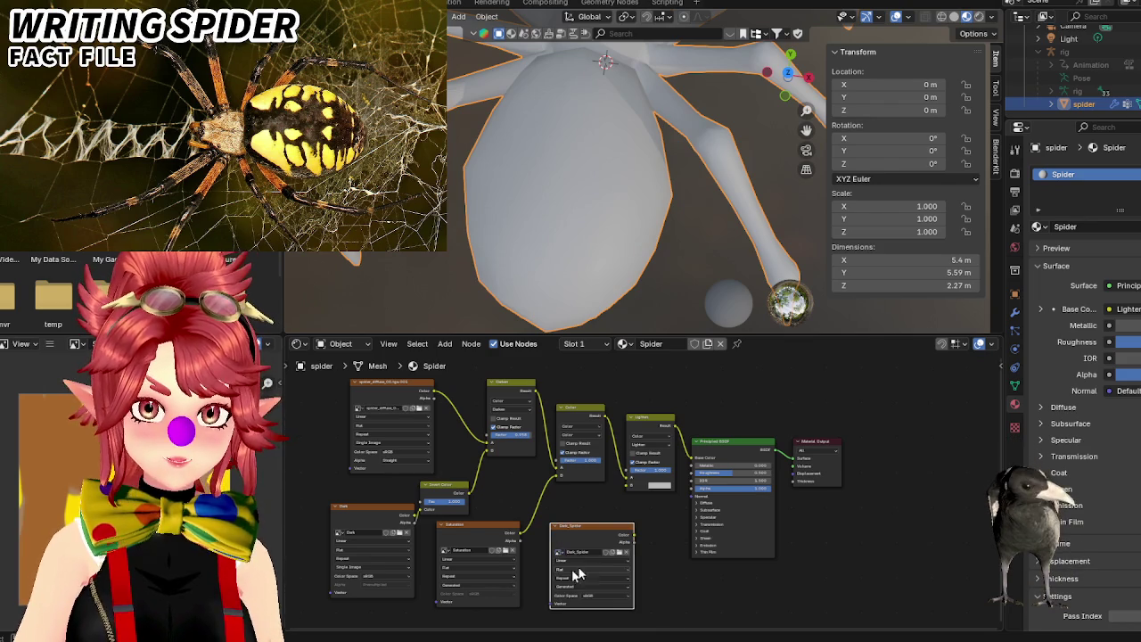
pyautogui.moveTo(631, 482)
pyautogui.mouseDown()
pyautogui.moveTo(638, 534)
pyautogui.moveTo(590, 532)
pyautogui.mouseUp()
pyautogui.moveTo(608, 199); pyautogui.dragTo(604, 218, button='middle')
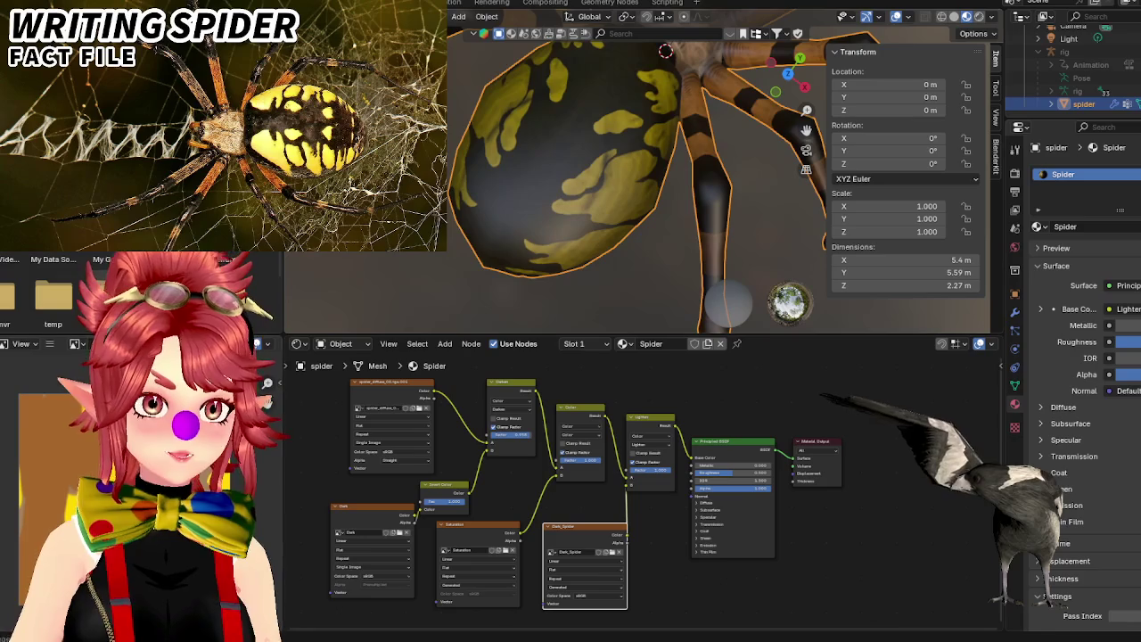
# In Texture Paint, zoom to the fangs, set the brush to white, and paint stripes, repainting once after undo.
pyautogui.hotkey('ctrl', 'pageup')
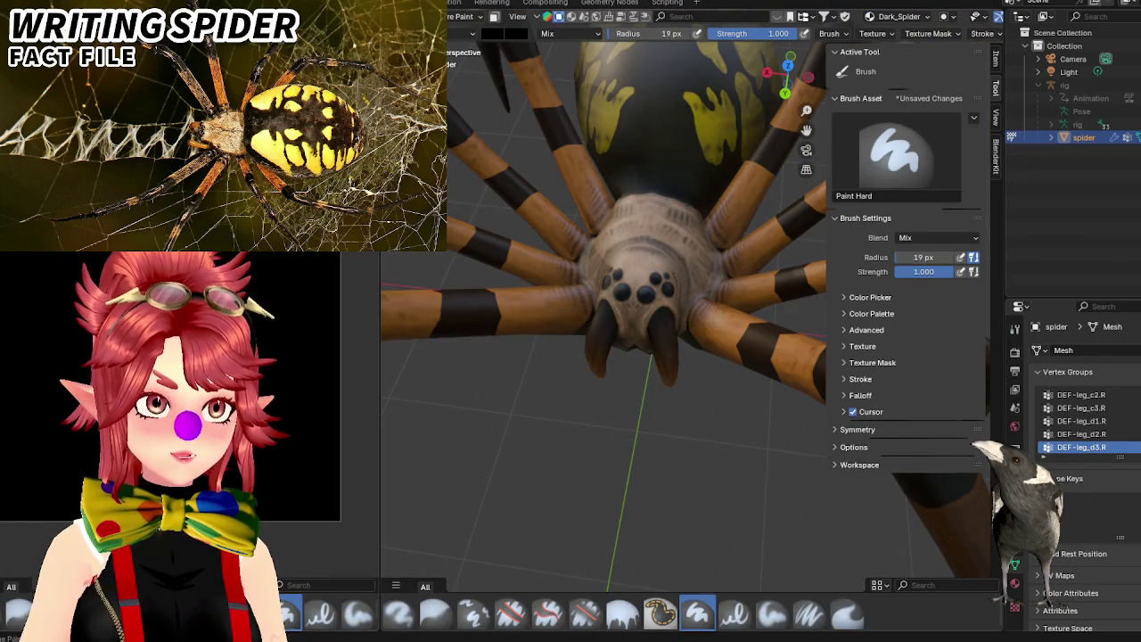
pyautogui.scroll(2, 629, 329)
pyautogui.scroll(3, 683, 324)
pyautogui.scroll(2, 677, 242)
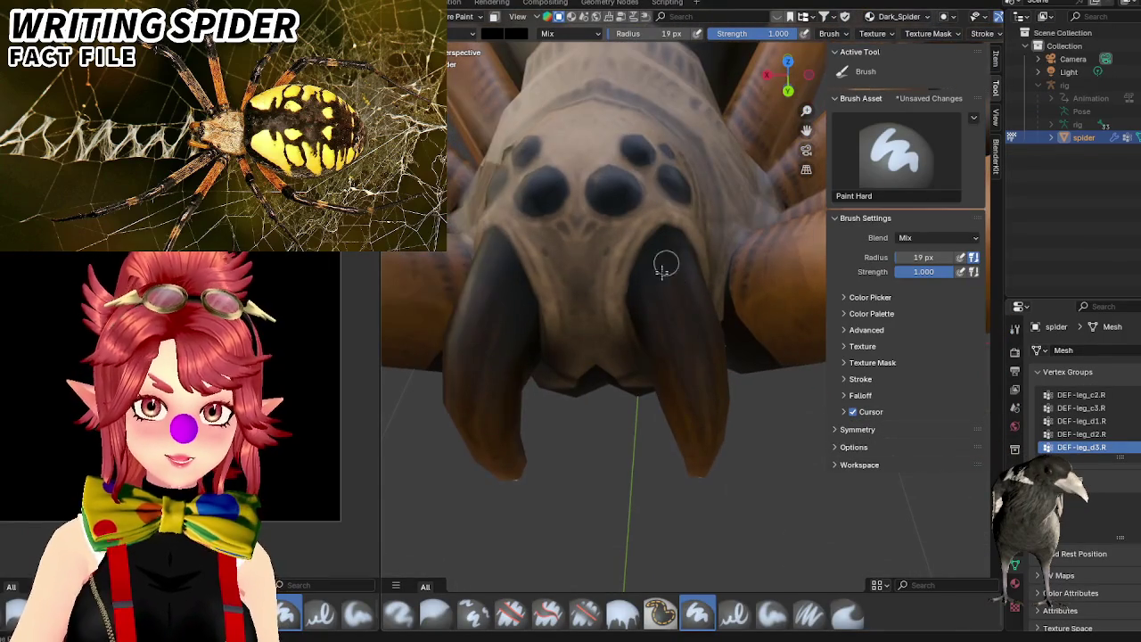
pyautogui.click(506, 37)
pyautogui.moveTo(599, 133); pyautogui.dragTo(601, 51)
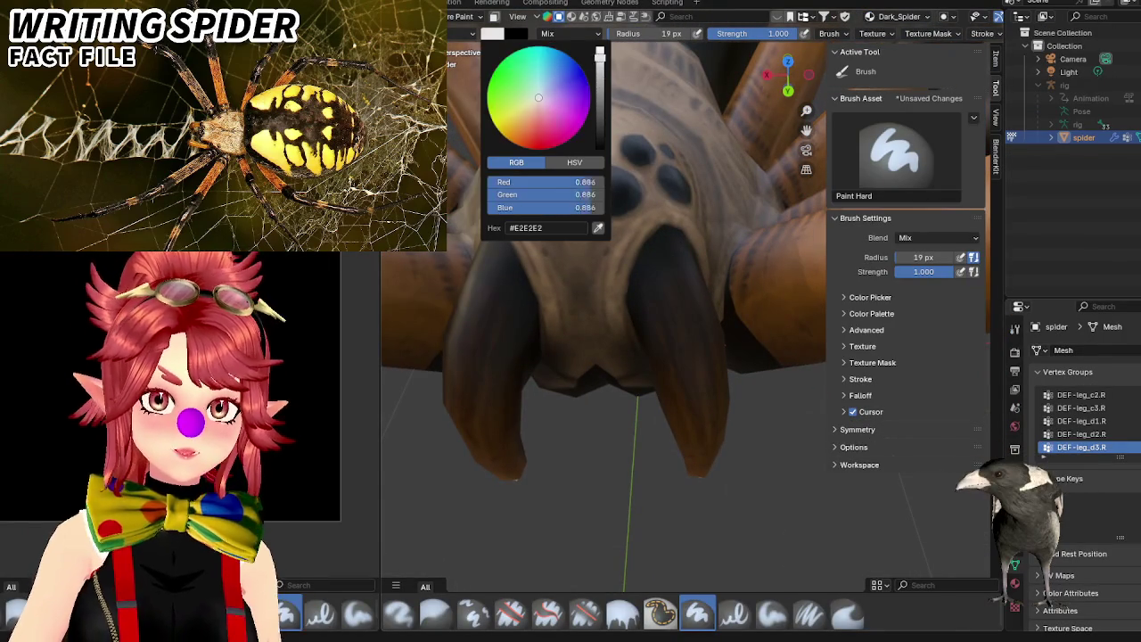
pyautogui.moveTo(663, 292)
pyautogui.mouseDown()
pyautogui.moveTo(664, 263)
pyautogui.moveTo(671, 308)
pyautogui.mouseUp()
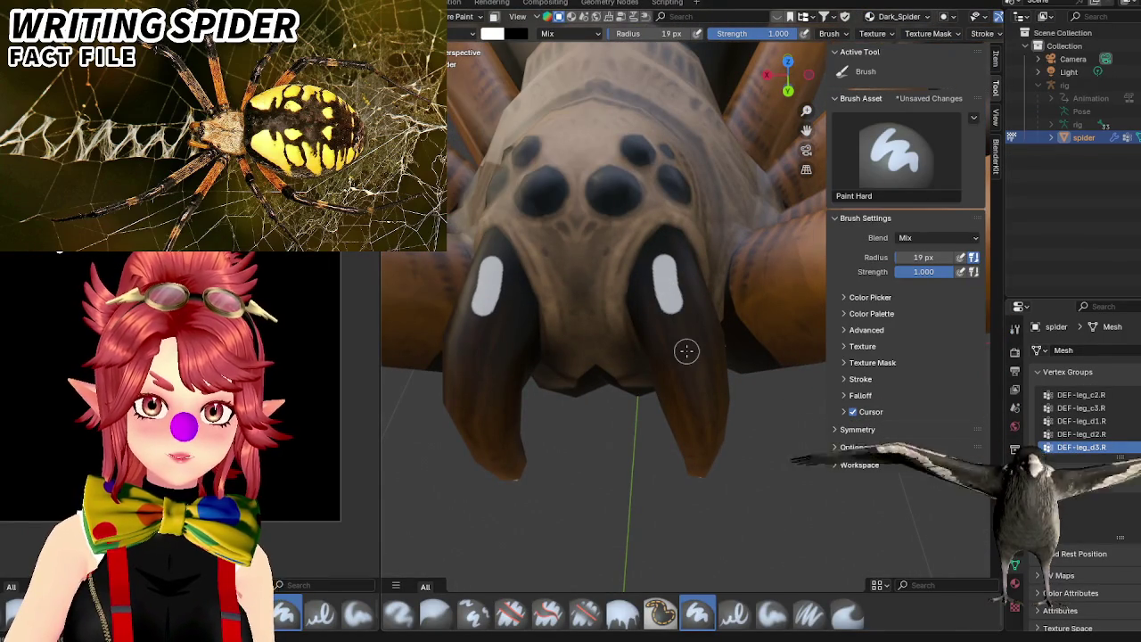
pyautogui.hotkey('ctrl', 'z')
pyautogui.moveTo(655, 344); pyautogui.dragTo(637, 346, button='middle')
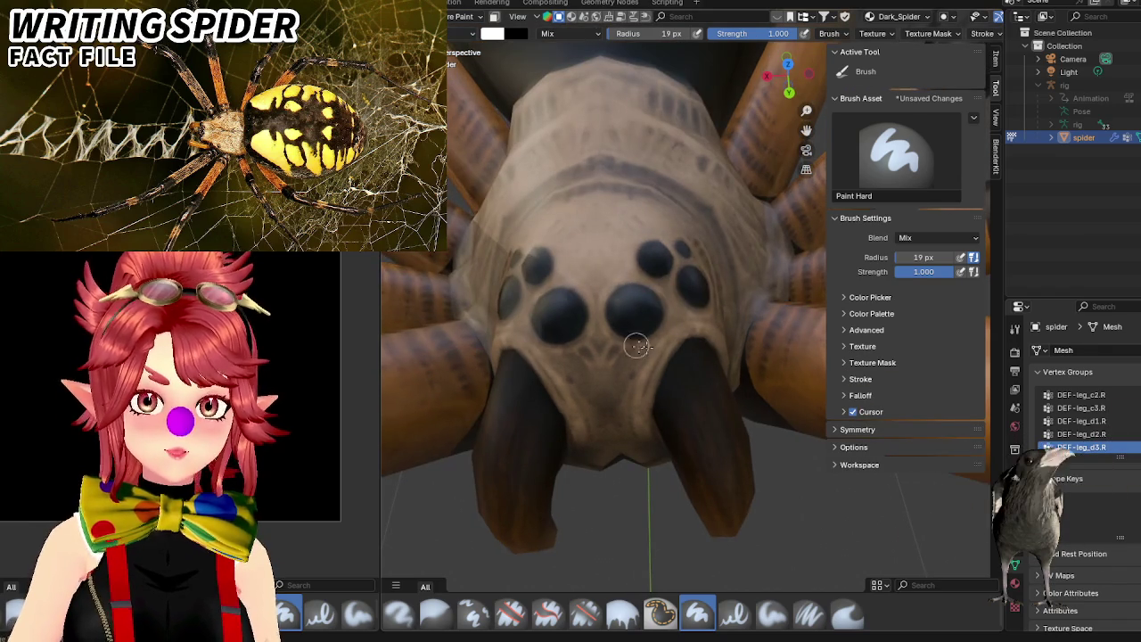
pyautogui.moveTo(689, 368); pyautogui.dragTo(690, 403)
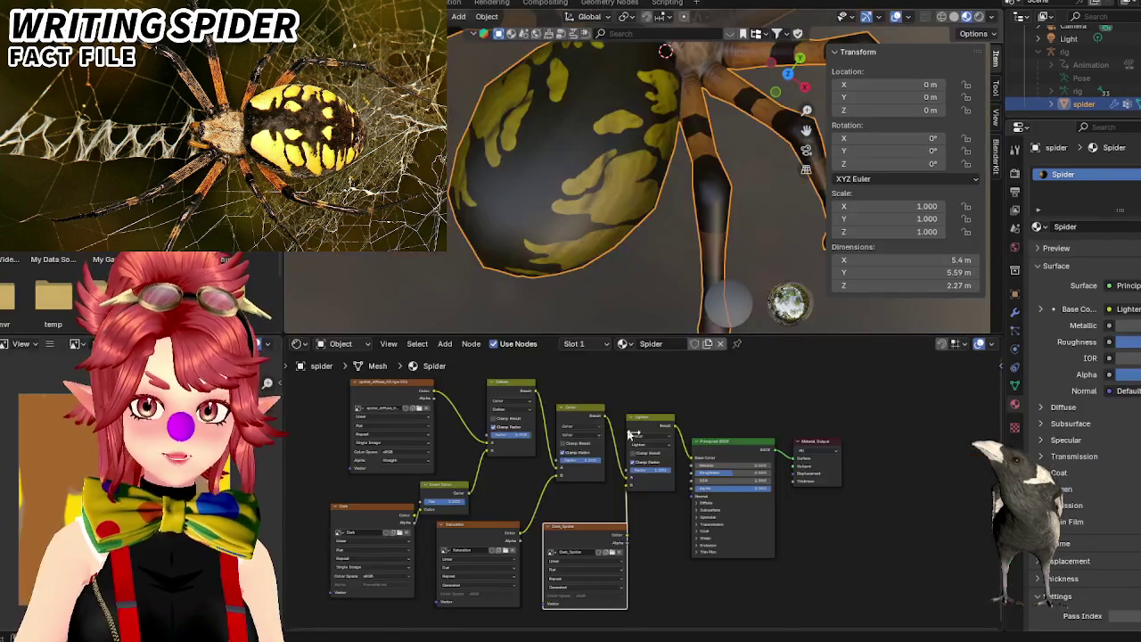
# Lower the Lighten mix node's Factor to about 0.117 in the Shader Editor.
pyautogui.moveTo(637, 179)
pyautogui.mouseDown(button='middle')
pyautogui.moveTo(624, 198)
pyautogui.moveTo(683, 286)
pyautogui.mouseUp(button='middle')
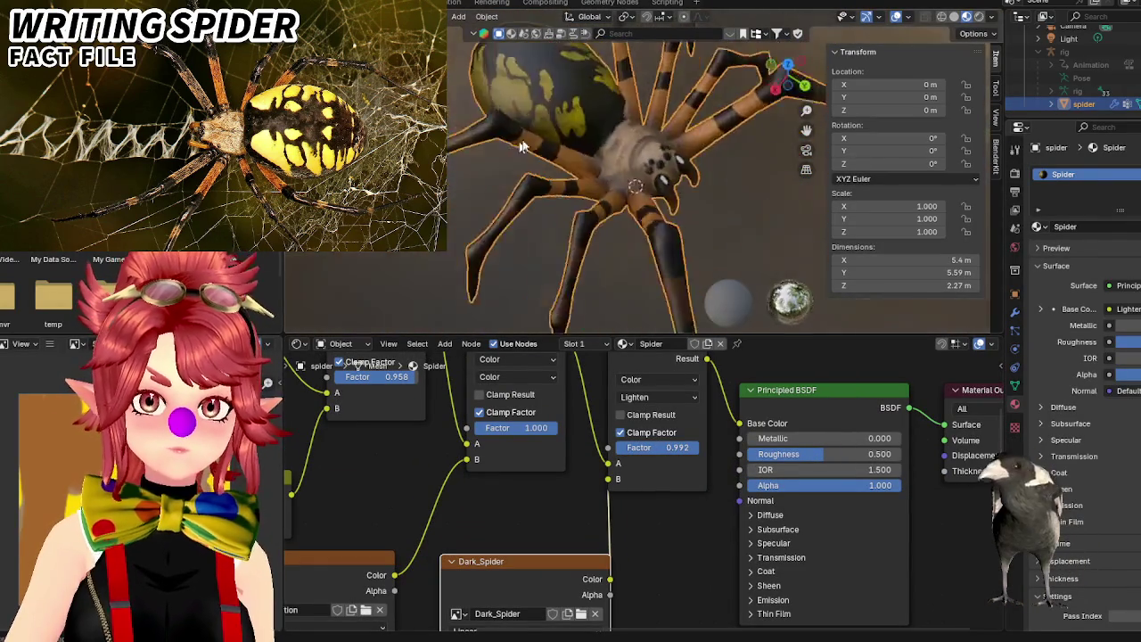
pyautogui.moveTo(680, 455)
pyautogui.mouseDown()
pyautogui.moveTo(603, 454)
pyautogui.moveTo(674, 447)
pyautogui.moveTo(660, 446)
pyautogui.mouseUp()
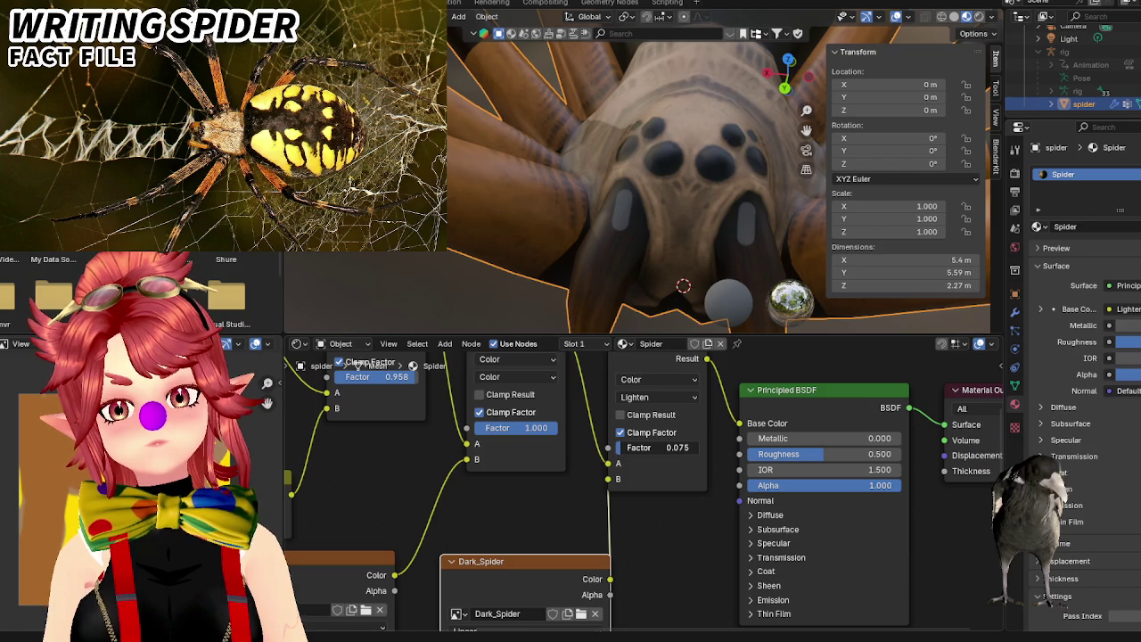
pyautogui.moveTo(660, 447); pyautogui.dragTo(665, 447)
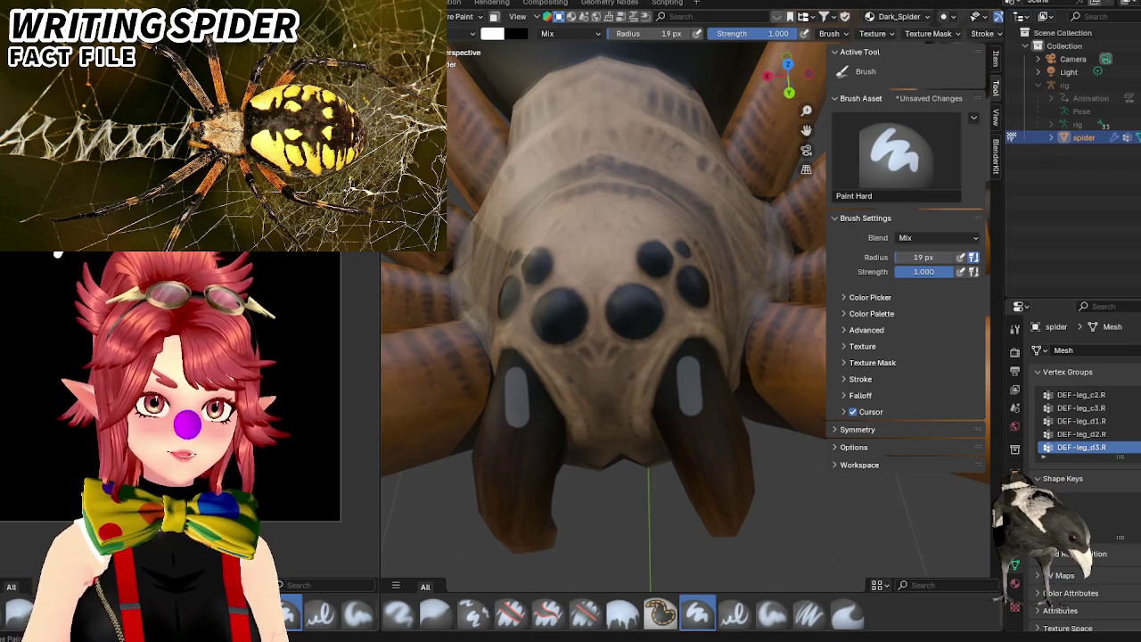
# Sample the brown fang colour and paint it over the white fang highlights.
pyautogui.click(590, 380)
pyautogui.moveTo(692, 367); pyautogui.dragTo(697, 411)
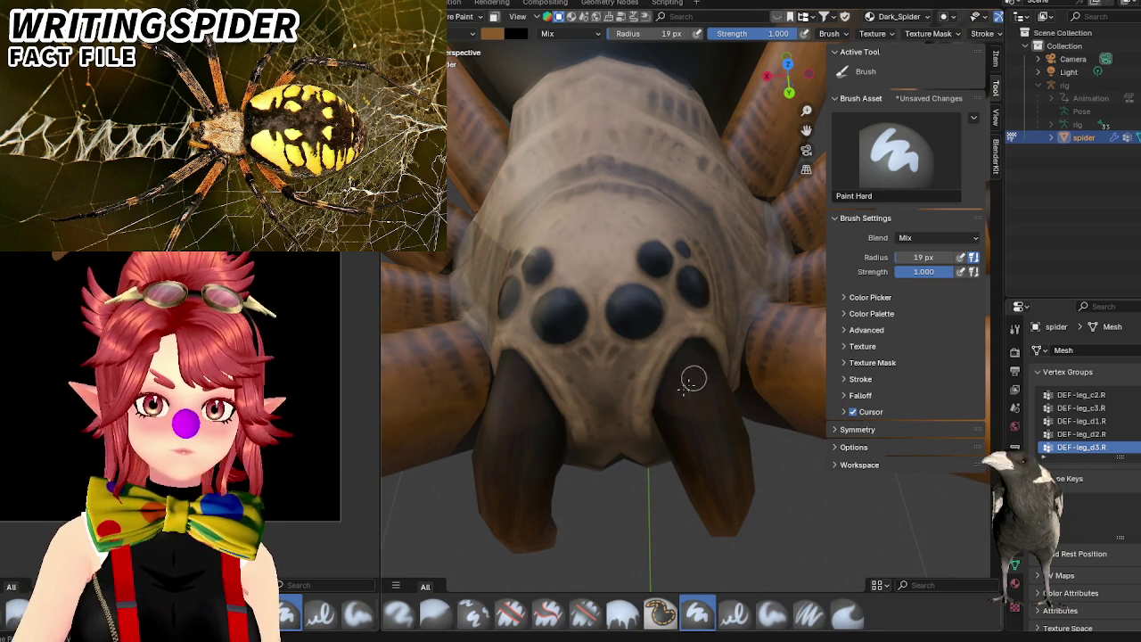
pyautogui.moveTo(709, 397); pyautogui.dragTo(708, 422, button='middle')
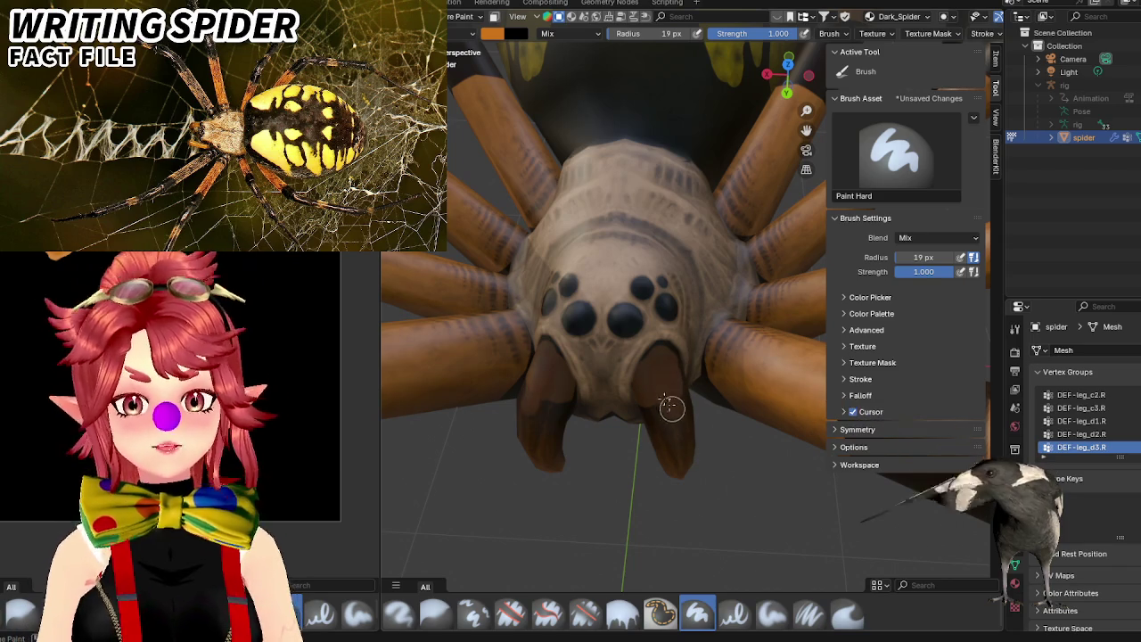
# Orbit and zoom around the eyes, fangs and whole spider to check the repainted fangs.
pyautogui.moveTo(677, 396)
pyautogui.mouseDown(button='middle')
pyautogui.moveTo(607, 419)
pyautogui.moveTo(584, 384)
pyautogui.mouseUp(button='middle')
pyautogui.scroll(3, 580, 422)
pyautogui.scroll(2, 584, 383)
pyautogui.scroll(-3, 584, 383)
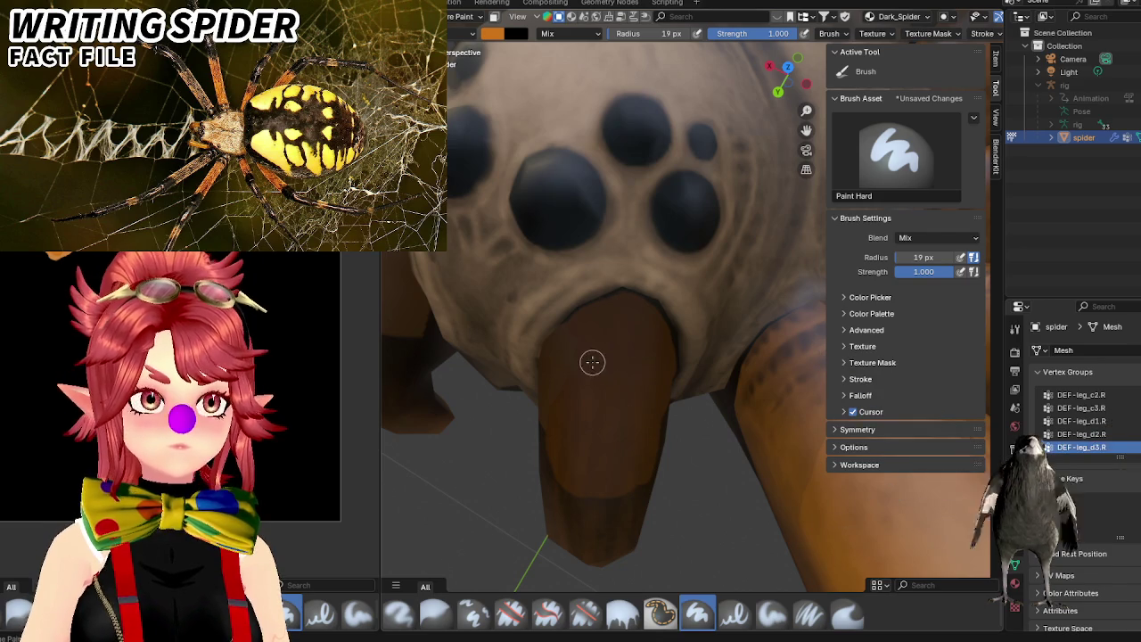
pyautogui.moveTo(591, 362); pyautogui.dragTo(682, 384, button='middle')
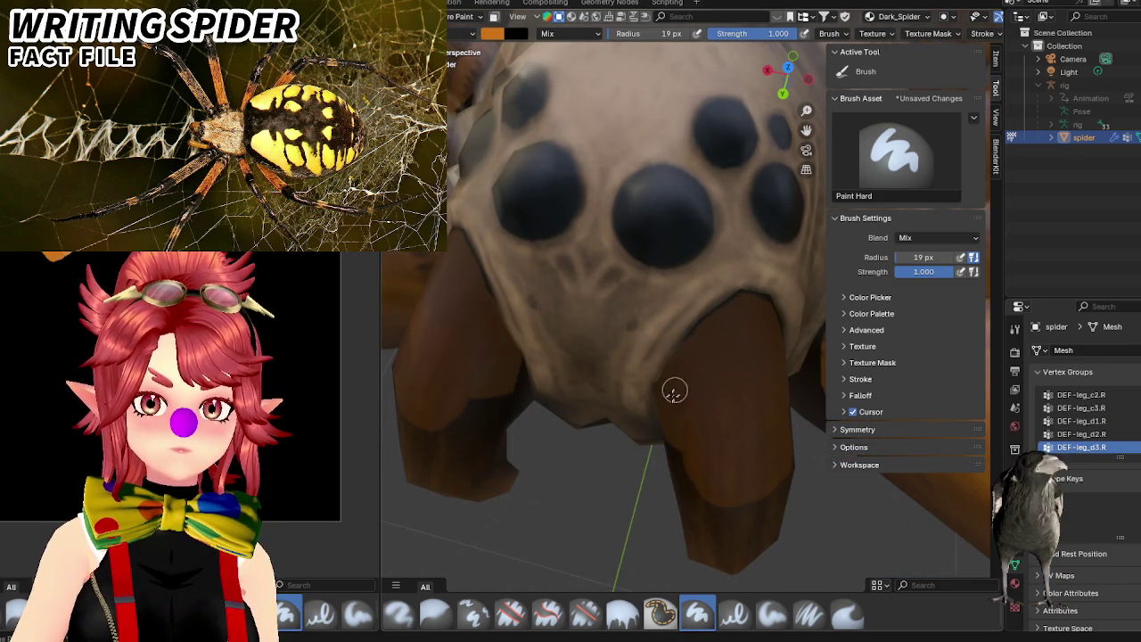
pyautogui.scroll(-5, 705, 473)
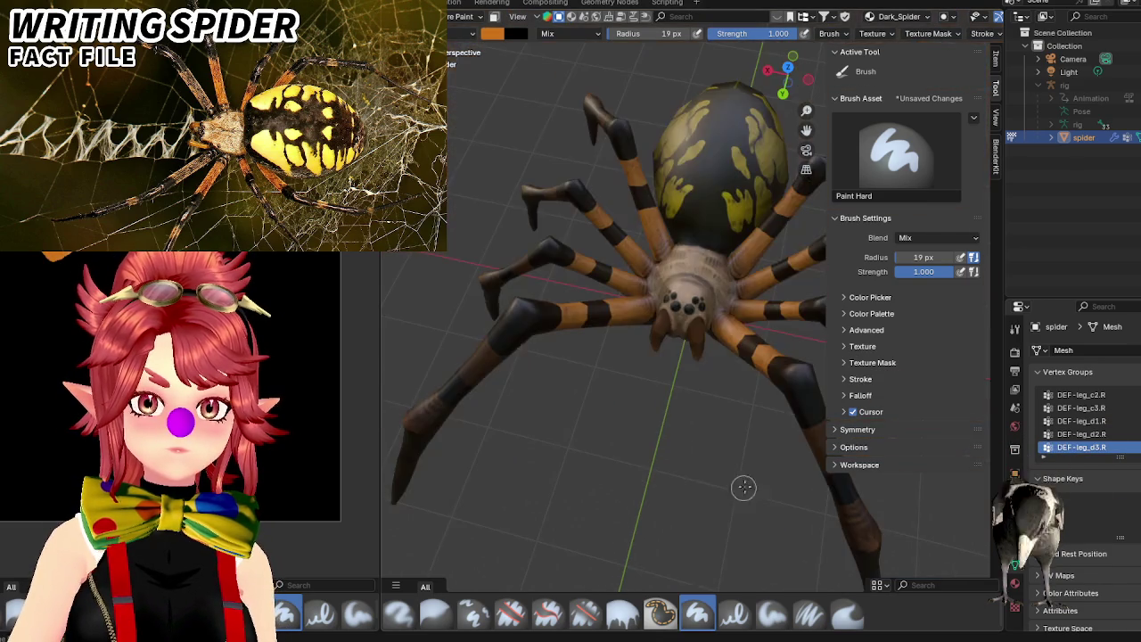
pyautogui.moveTo(741, 484); pyautogui.dragTo(708, 438, button='middle')
pyautogui.scroll(5, 707, 437)
pyautogui.moveTo(657, 390); pyautogui.dragTo(642, 245, button='middle')
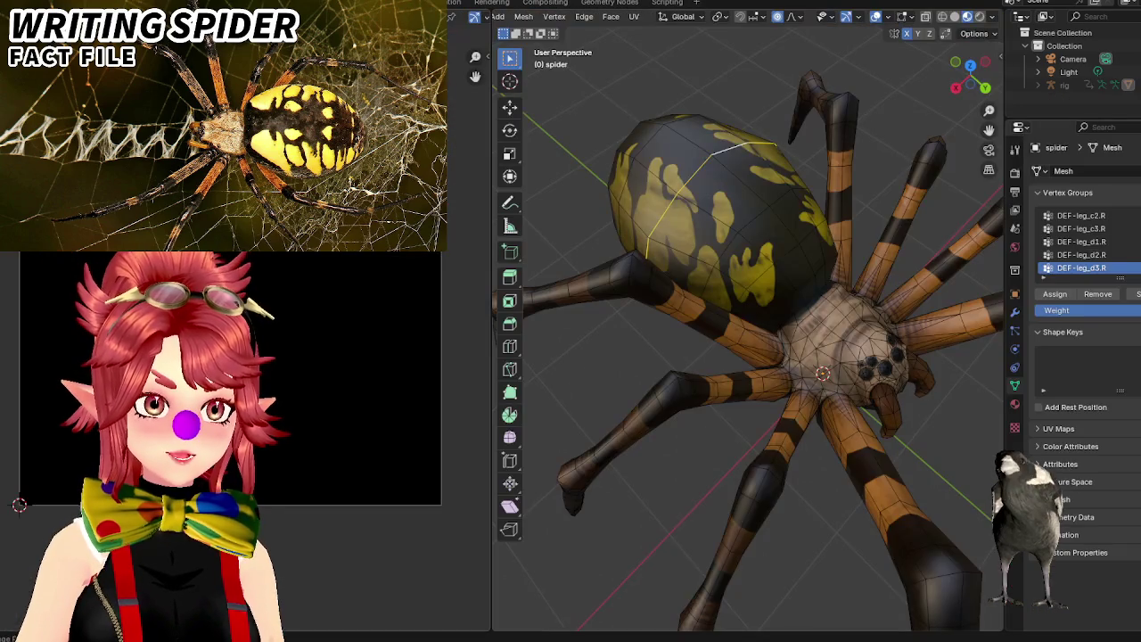
# Zoom in close on the spider's fangs and switch the spider into Texture Paint mode.
pyautogui.moveTo(638, 307); pyautogui.dragTo(705, 276, button='middle')
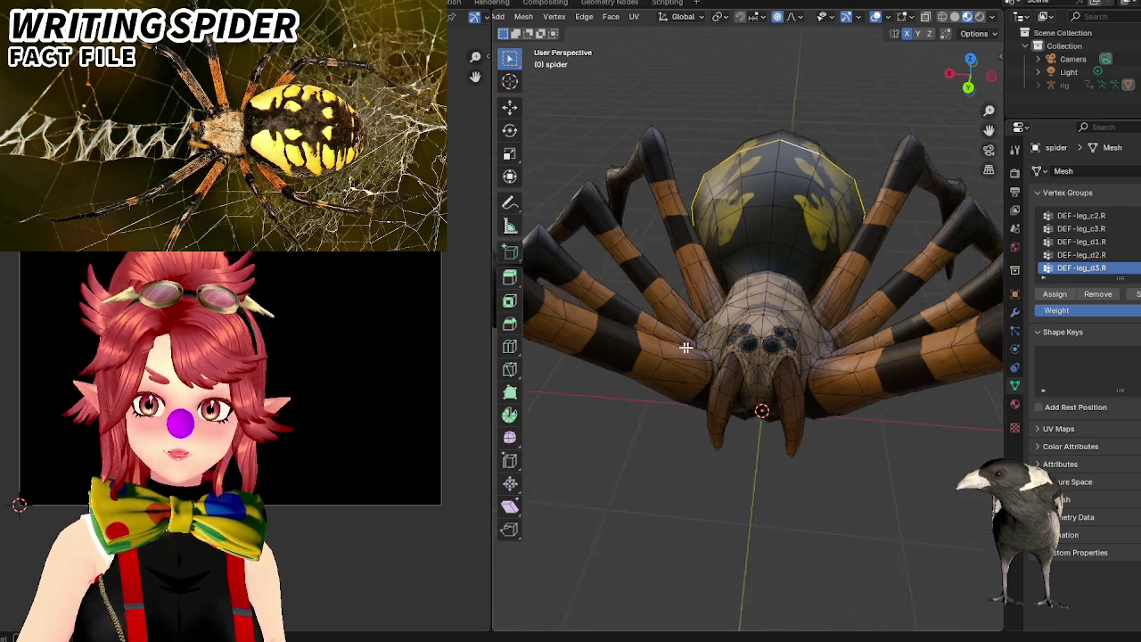
pyautogui.moveTo(970, 77); pyautogui.dragTo(968, 64)
pyautogui.scroll(3, 701, 389)
pyautogui.moveTo(701, 390); pyautogui.dragTo(697, 368, button='middle')
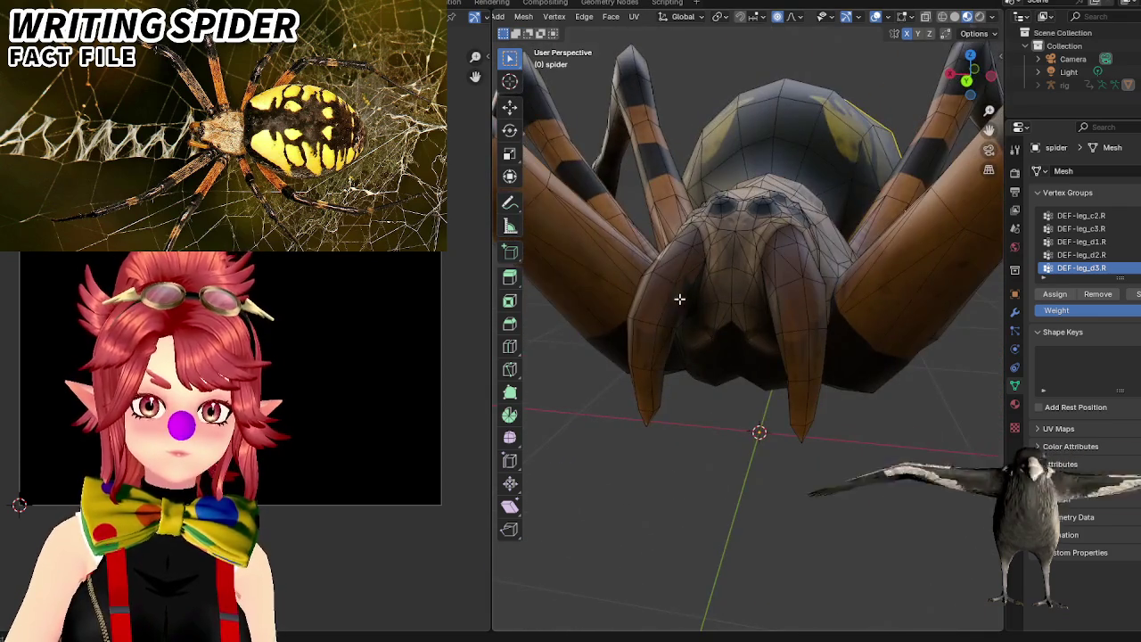
pyautogui.scroll(3, 678, 298)
pyautogui.scroll(-2, 624, 315)
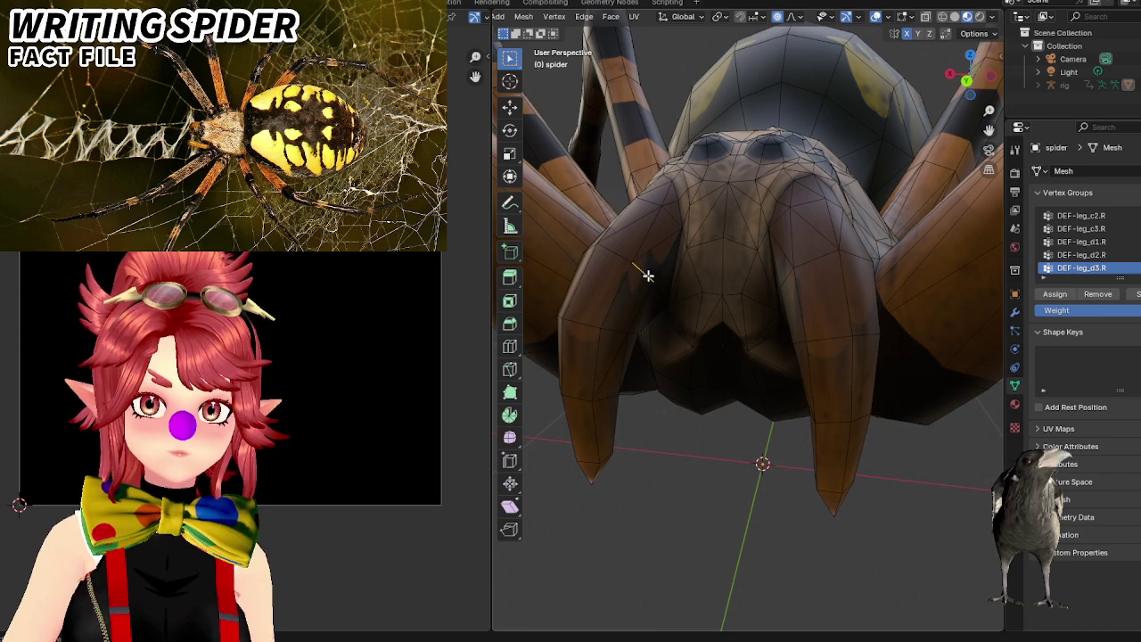
pyautogui.scroll(3, 527, 17)
pyautogui.scroll(3, 535, 18)
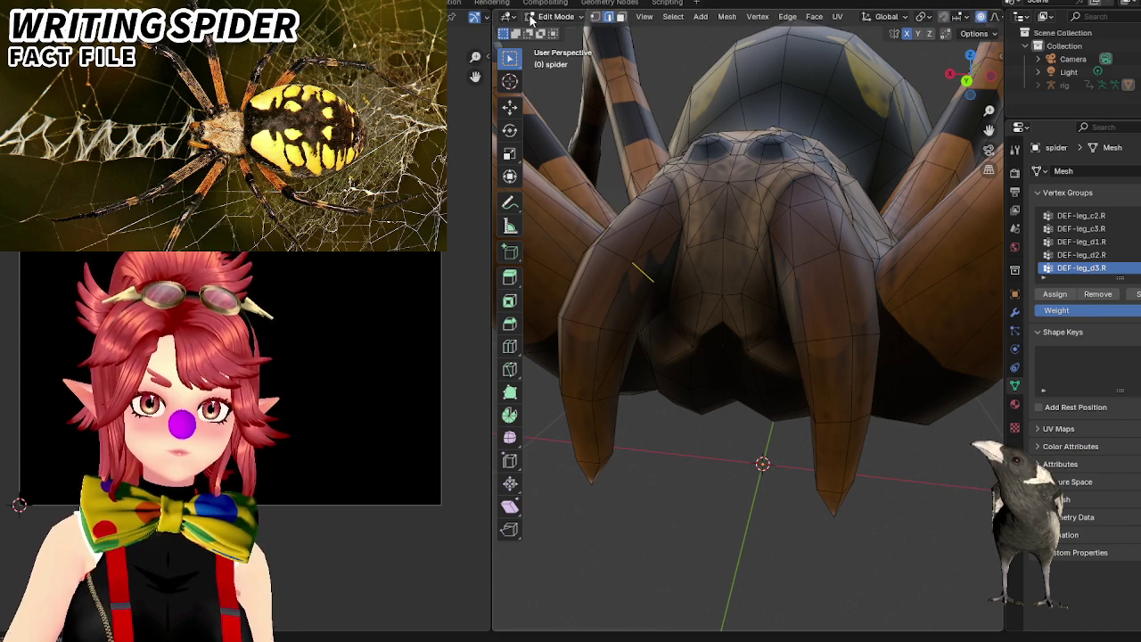
pyautogui.click(555, 17)
pyautogui.click(561, 103)
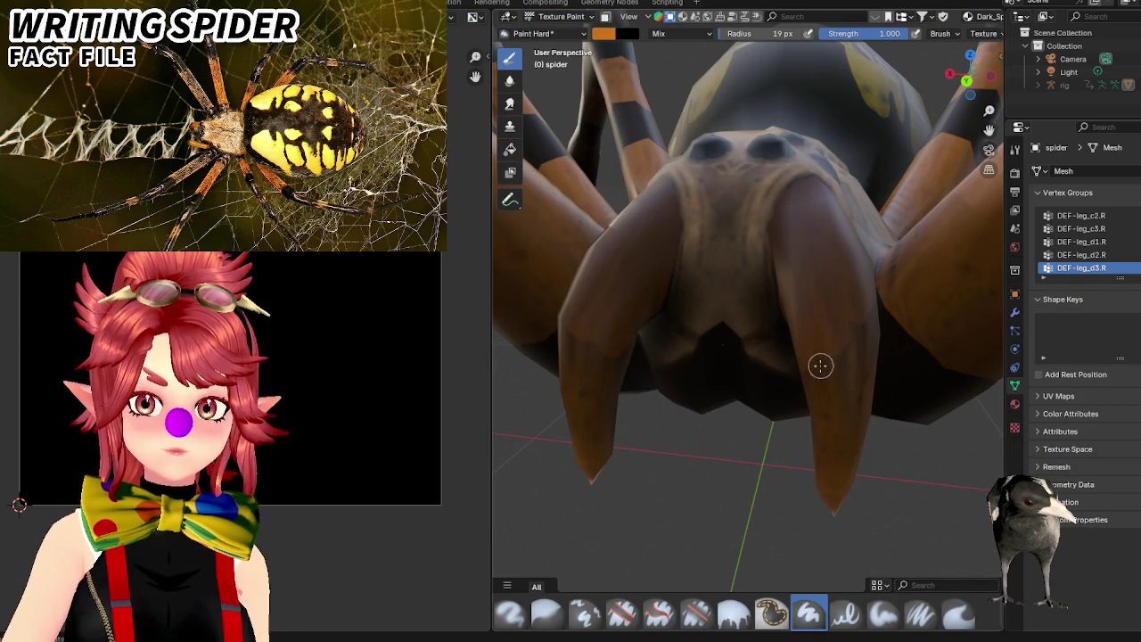
# Orbit to inspect the spider's body, underside and fangs, then change the left area's editor type.
pyautogui.moveTo(813, 343)
pyautogui.mouseDown(button='middle')
pyautogui.moveTo(688, 345)
pyautogui.moveTo(723, 327)
pyautogui.moveTo(835, 324)
pyautogui.moveTo(770, 331)
pyautogui.moveTo(830, 295)
pyautogui.moveTo(830, 271)
pyautogui.moveTo(770, 402)
pyautogui.moveTo(787, 319)
pyautogui.moveTo(788, 371)
pyautogui.moveTo(851, 314)
pyautogui.mouseUp(button='middle')
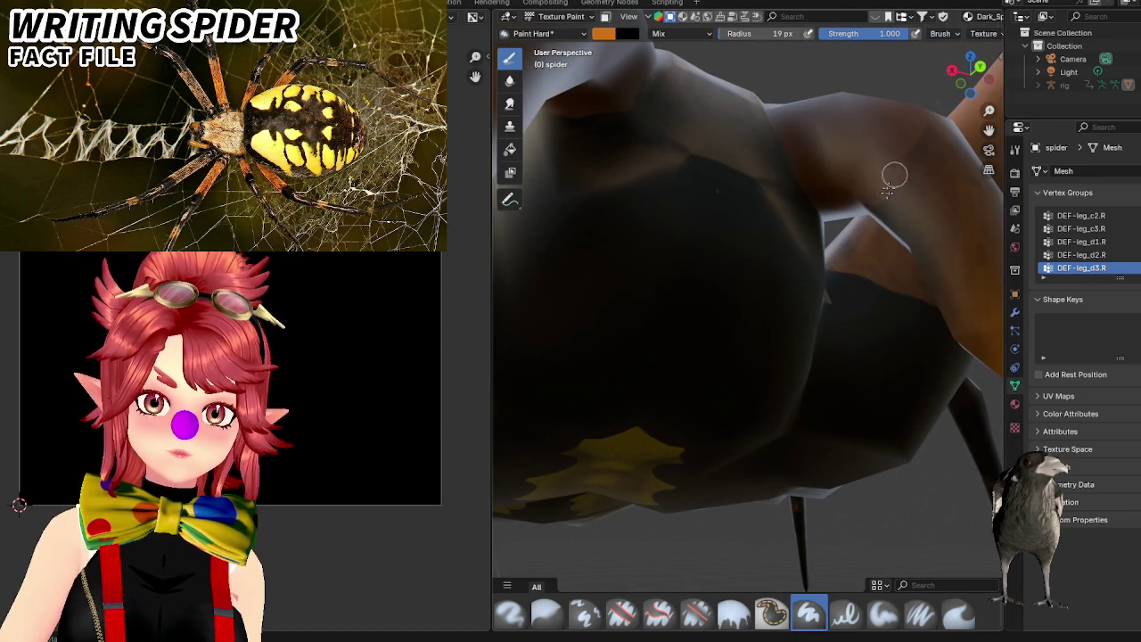
pyautogui.moveTo(888, 189)
pyautogui.mouseDown(button='middle')
pyautogui.moveTo(634, 178)
pyautogui.moveTo(584, 159)
pyautogui.moveTo(596, 205)
pyautogui.moveTo(619, 130)
pyautogui.mouseUp(button='middle')
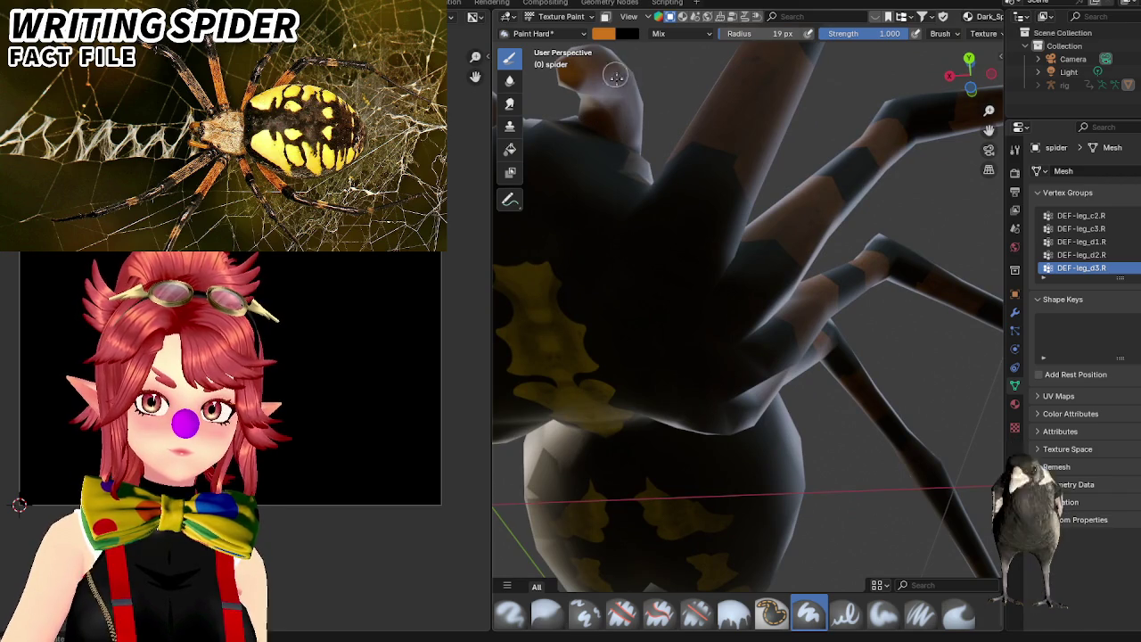
pyautogui.moveTo(613, 87); pyautogui.dragTo(693, 294, button='middle')
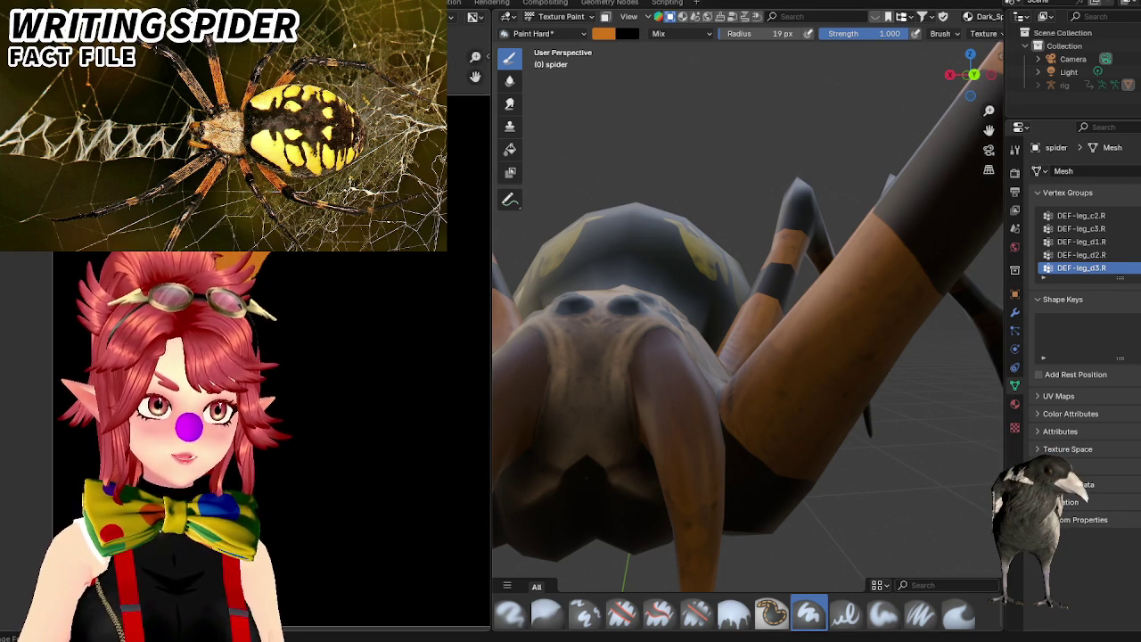
pyautogui.click(472, 16)
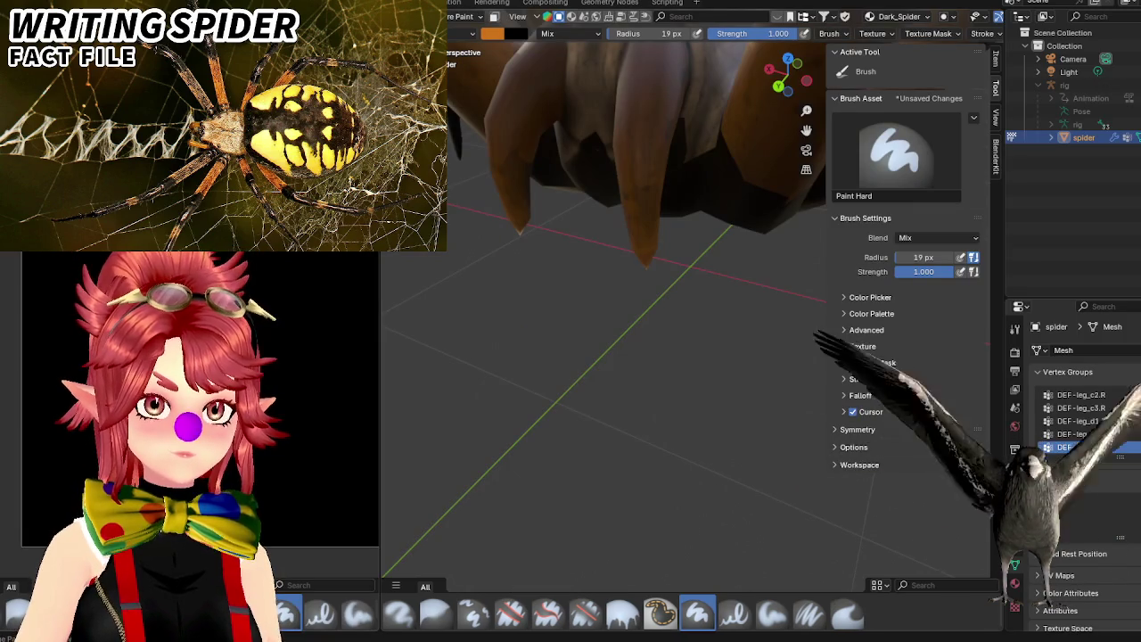
# Widen the 2D painting area beside the 3D view and zoom into it.
pyautogui.moveTo(383, 316); pyautogui.dragTo(549, 316)
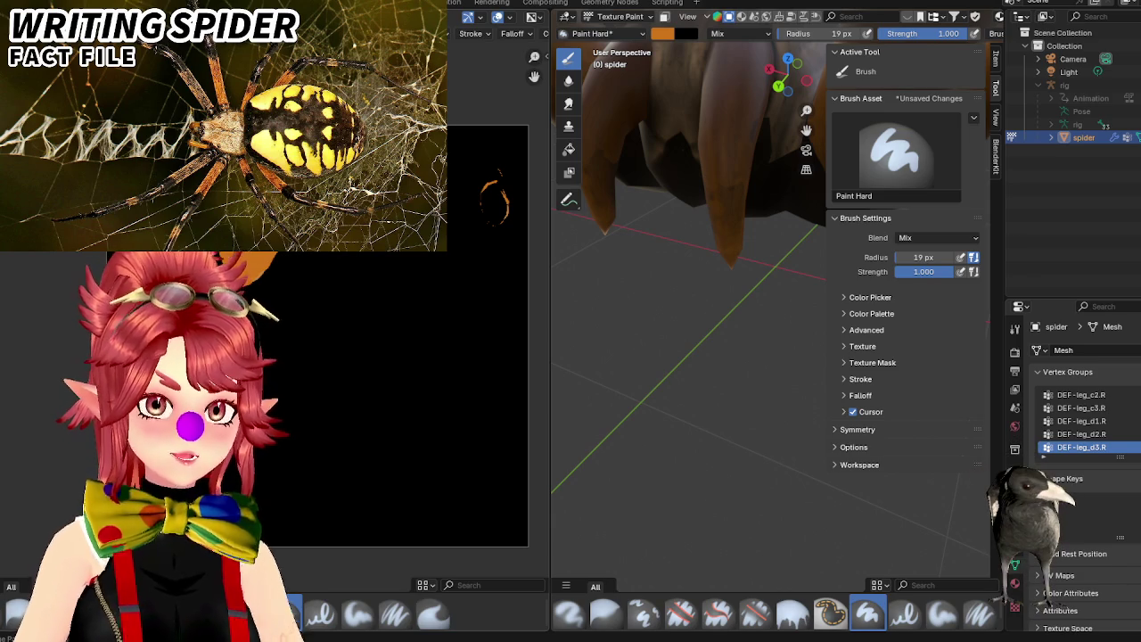
pyautogui.scroll(1, 497, 33)
pyautogui.scroll(1, 498, 33)
pyautogui.scroll(1, 535, 24)
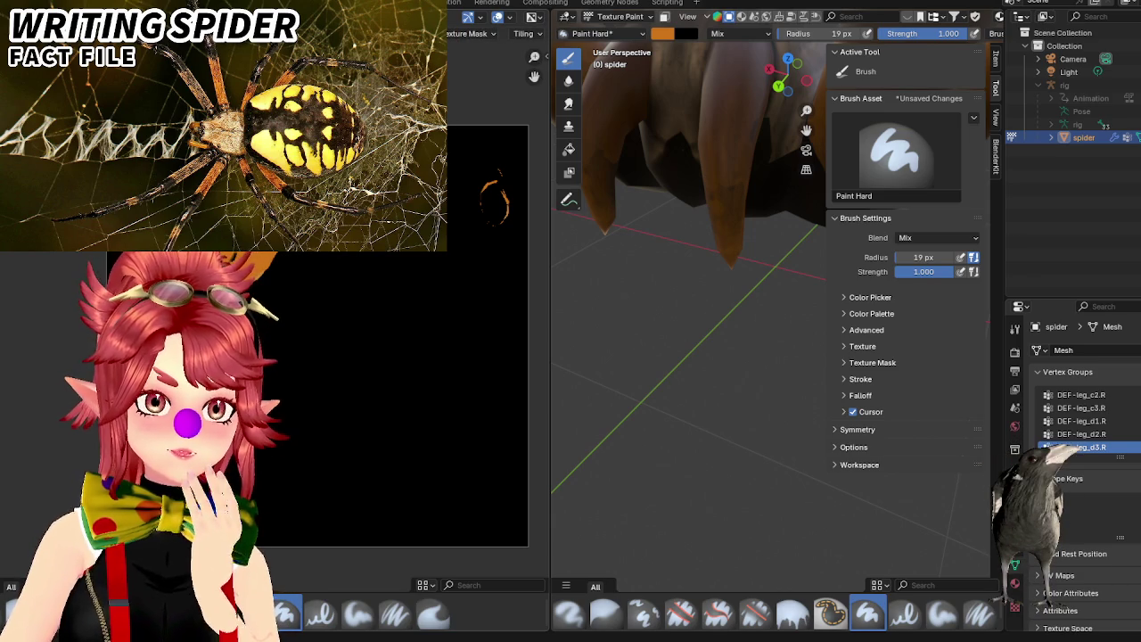
# Set the Image Editor's Display Channels to Color only, without alpha.
pyautogui.click(508, 17)
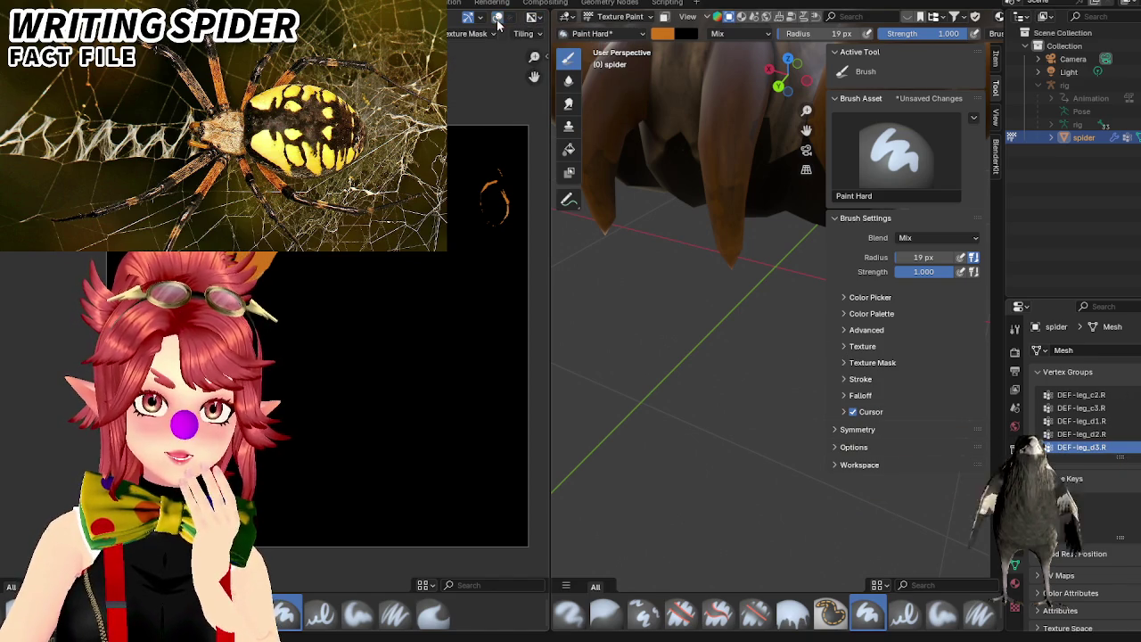
pyautogui.click(535, 18)
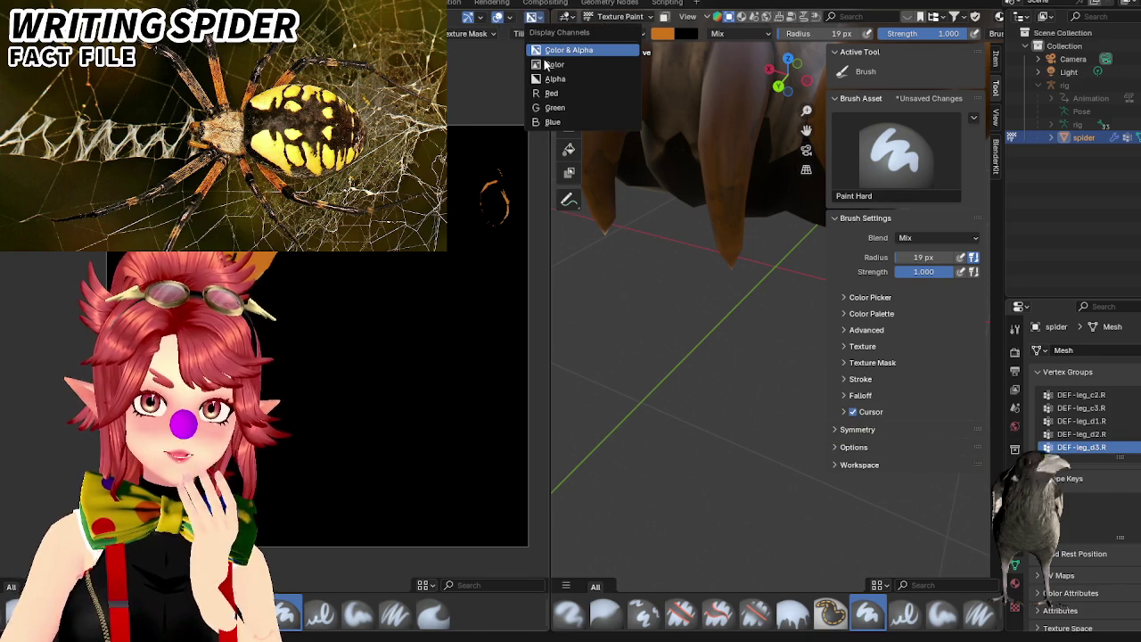
pyautogui.click(551, 64)
pyautogui.click(539, 18)
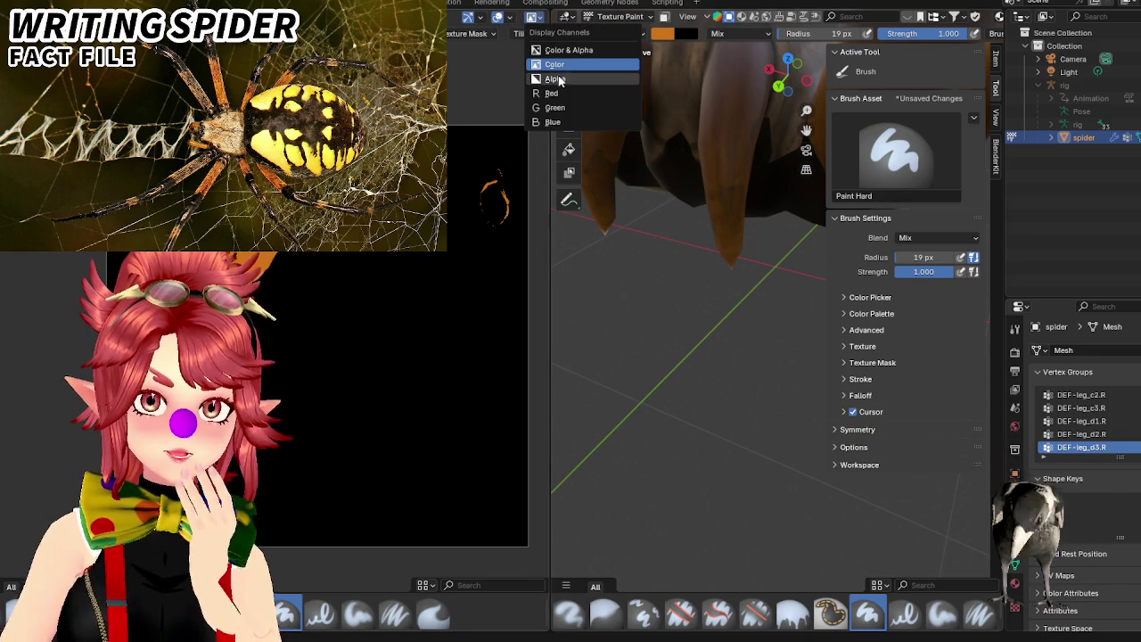
pyautogui.click(535, 18)
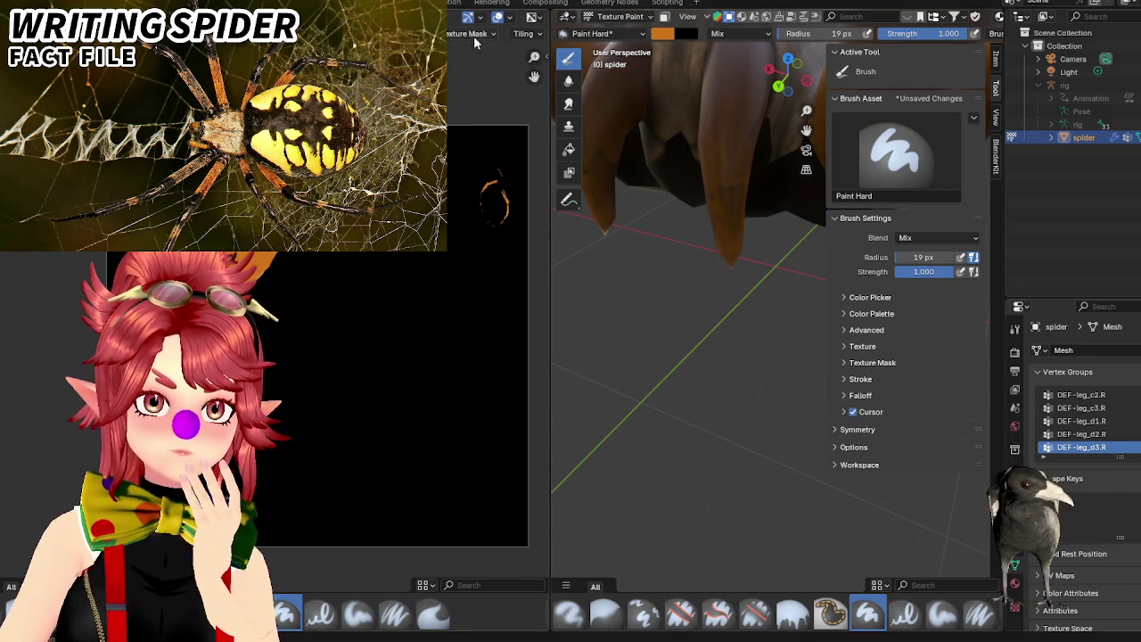
# Switch the texture-paint brush to Smear from the asset shelf.
pyautogui.click(484, 34)
pyautogui.click(468, 34)
pyautogui.click(428, 33)
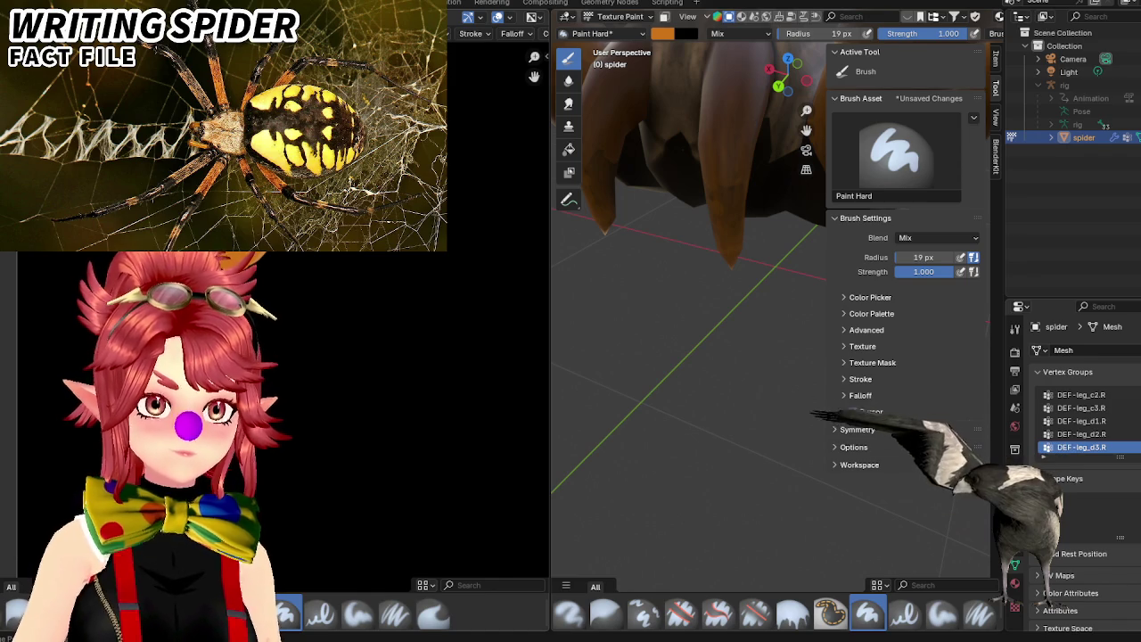
pyautogui.click(433, 613)
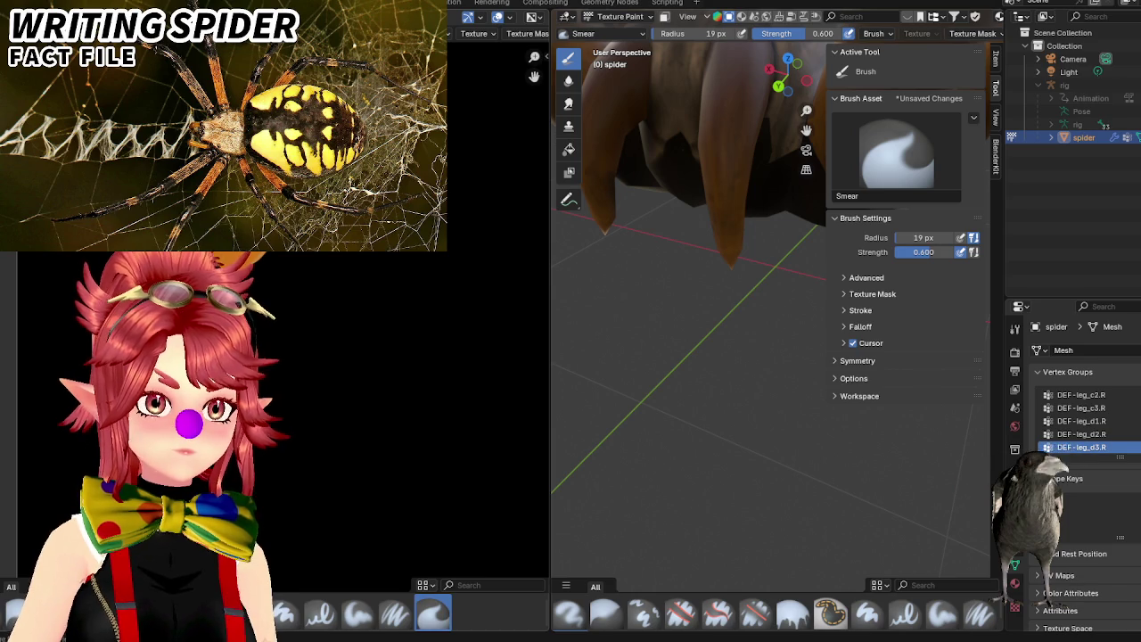
# Try the Blur and Smear brushes, then settle back on Paint Hard at 73 px radius.
pyautogui.click(606, 613)
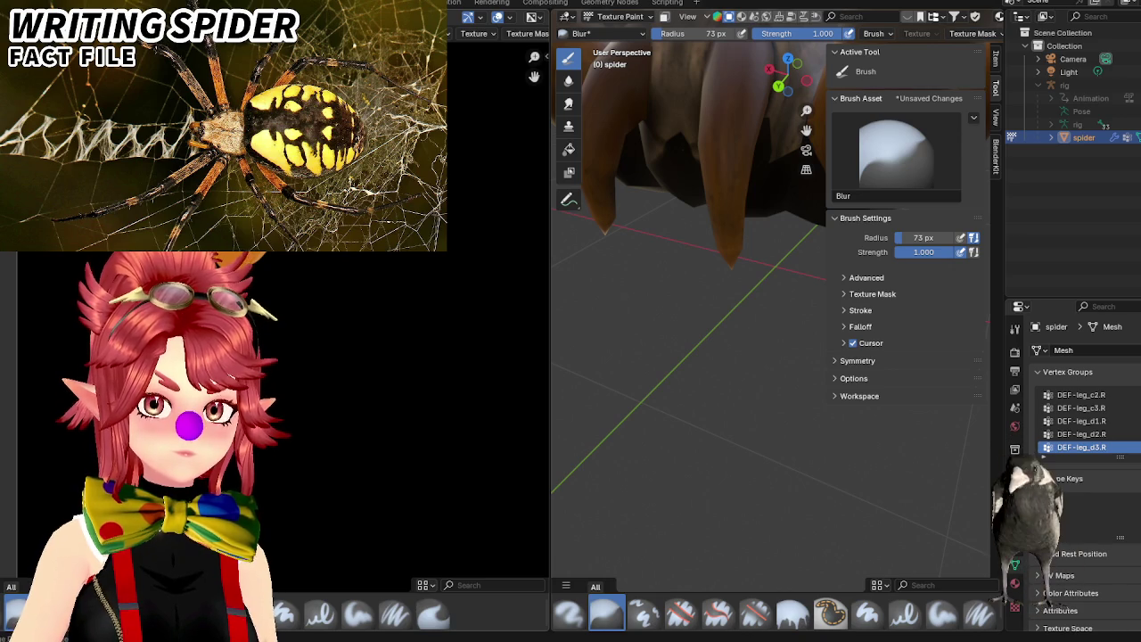
pyautogui.click(432, 613)
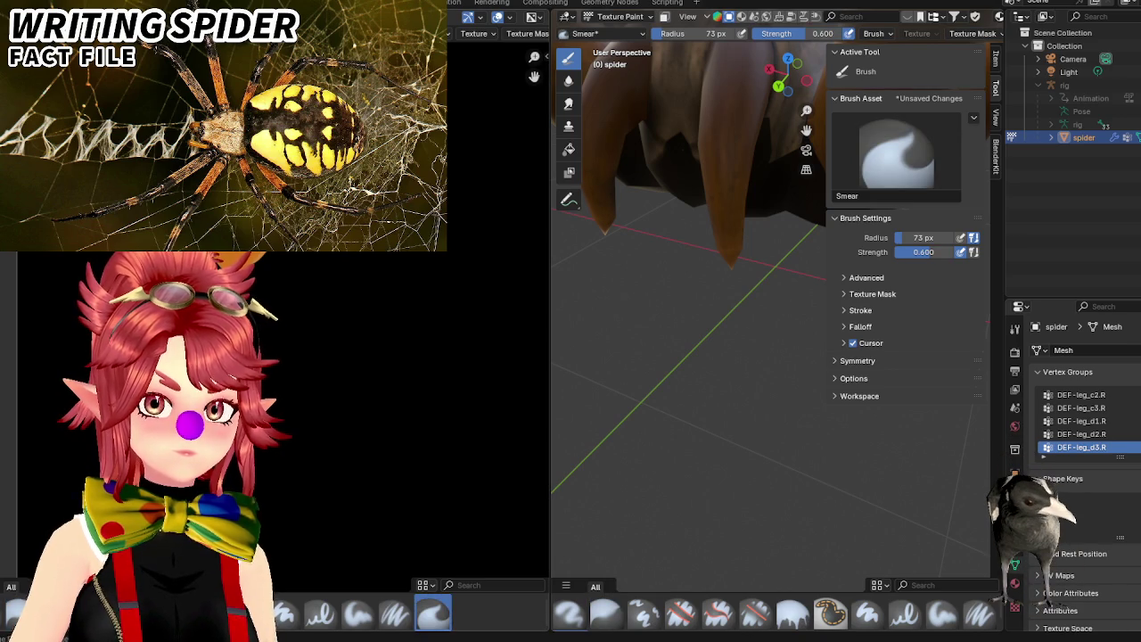
pyautogui.moveTo(695, 267); pyautogui.dragTo(714, 339, button='middle')
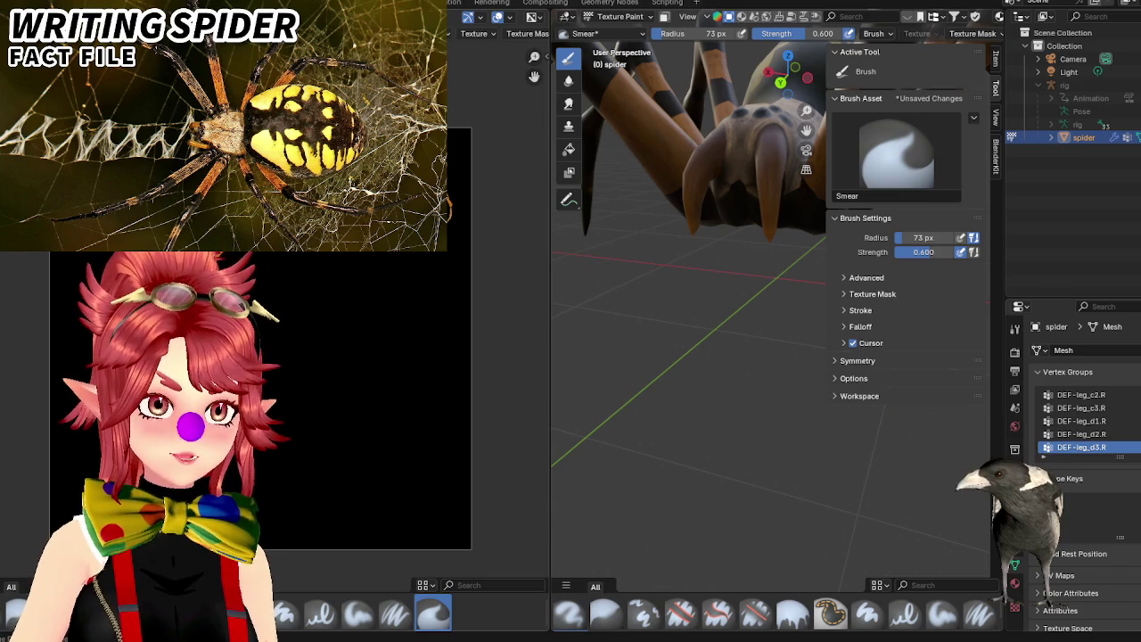
pyautogui.click(868, 613)
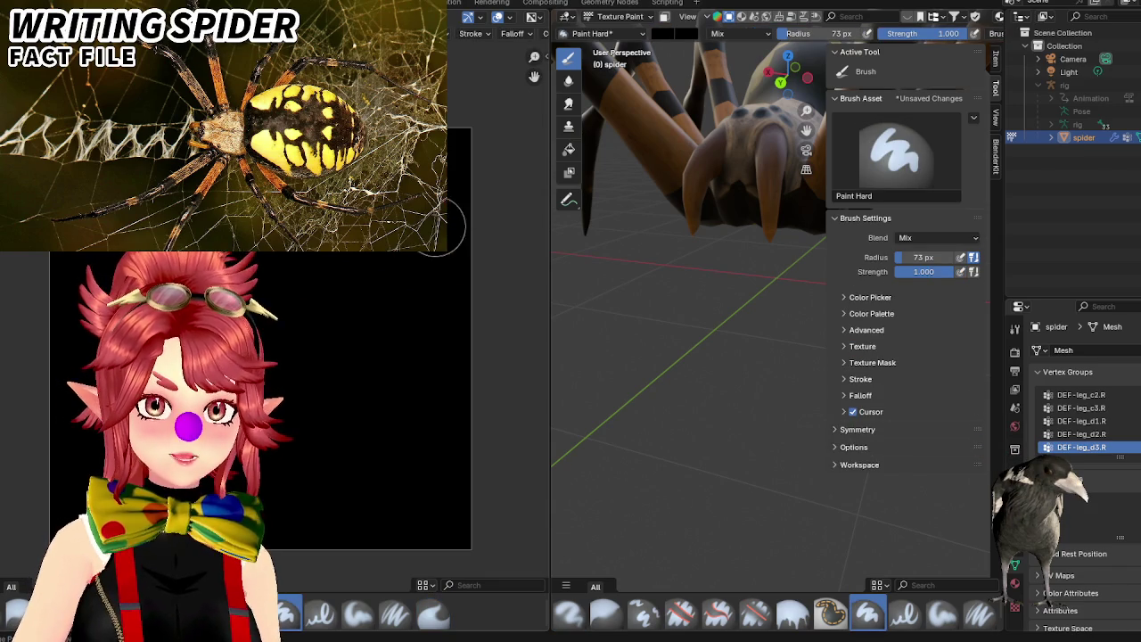
pyautogui.moveTo(737, 295); pyautogui.dragTo(762, 263, button='middle')
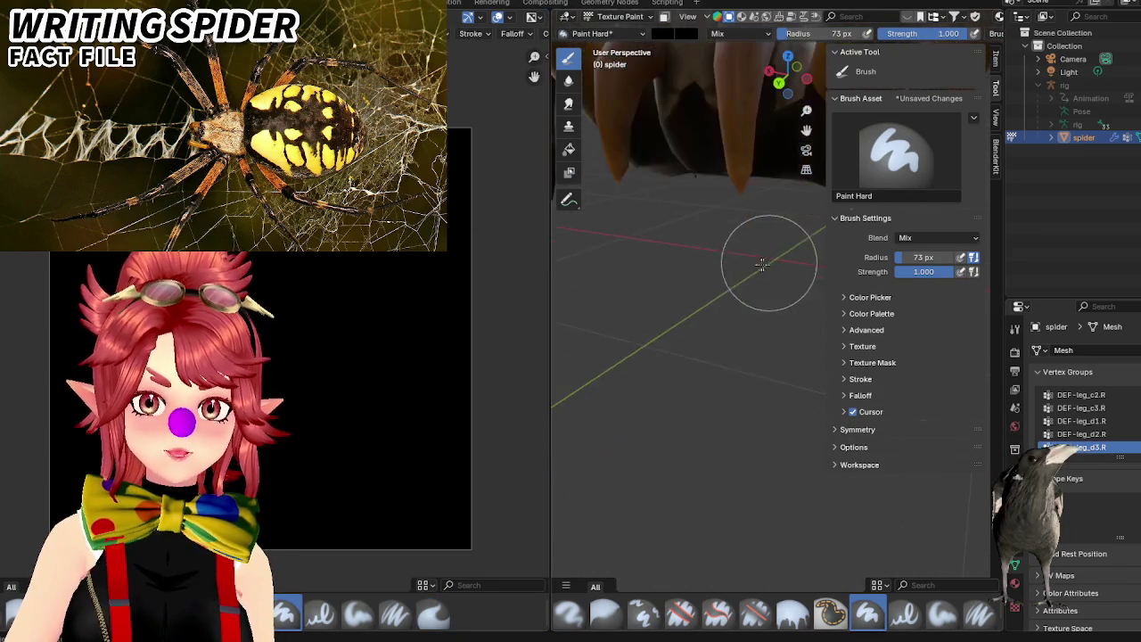
pyautogui.scroll(-3, 762, 263)
pyautogui.scroll(-3, 726, 230)
pyautogui.scroll(-2, 719, 241)
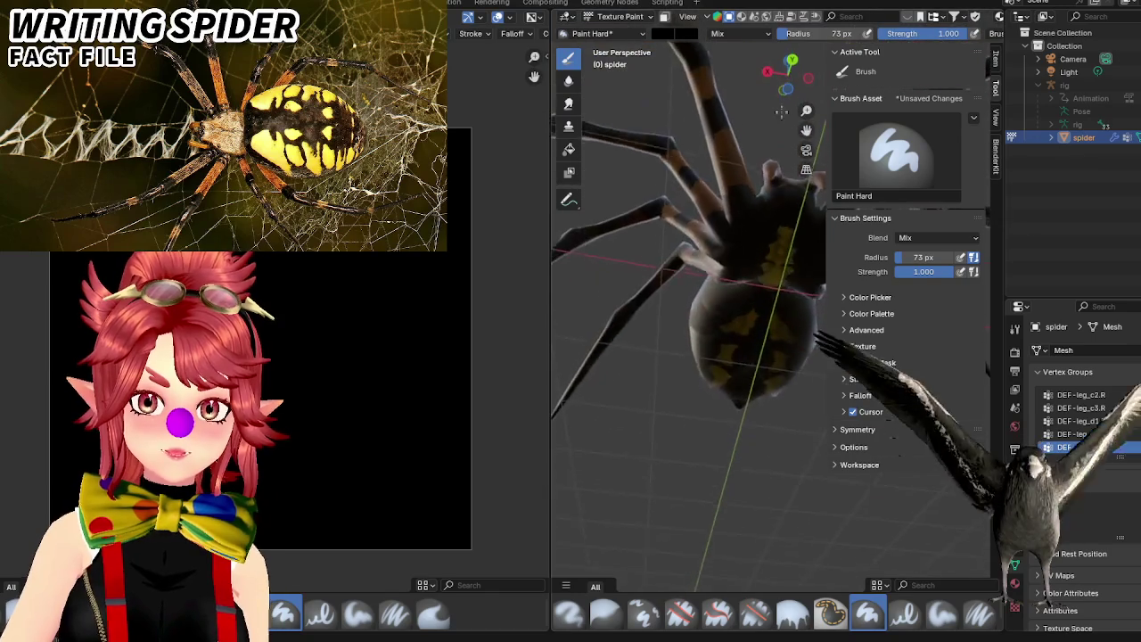
pyautogui.scroll(2, 781, 111)
pyautogui.scroll(2, 739, 280)
pyautogui.scroll(1, 764, 268)
pyautogui.scroll(1, 736, 254)
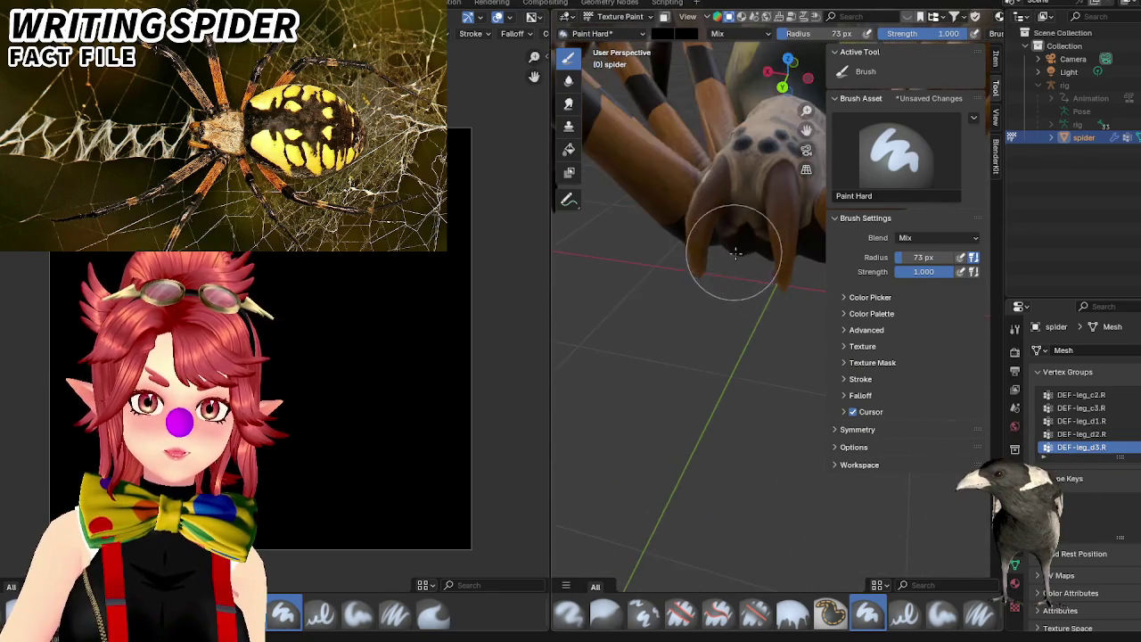
pyautogui.scroll(-3, 736, 254)
pyautogui.moveTo(737, 254)
pyautogui.mouseDown(button='middle')
pyautogui.moveTo(734, 344)
pyautogui.moveTo(666, 308)
pyautogui.moveTo(739, 357)
pyautogui.moveTo(713, 374)
pyautogui.mouseUp(button='middle')
pyautogui.scroll(2, 734, 344)
pyautogui.scroll(2, 666, 307)
pyautogui.scroll(-2, 666, 307)
pyautogui.scroll(-2, 674, 267)
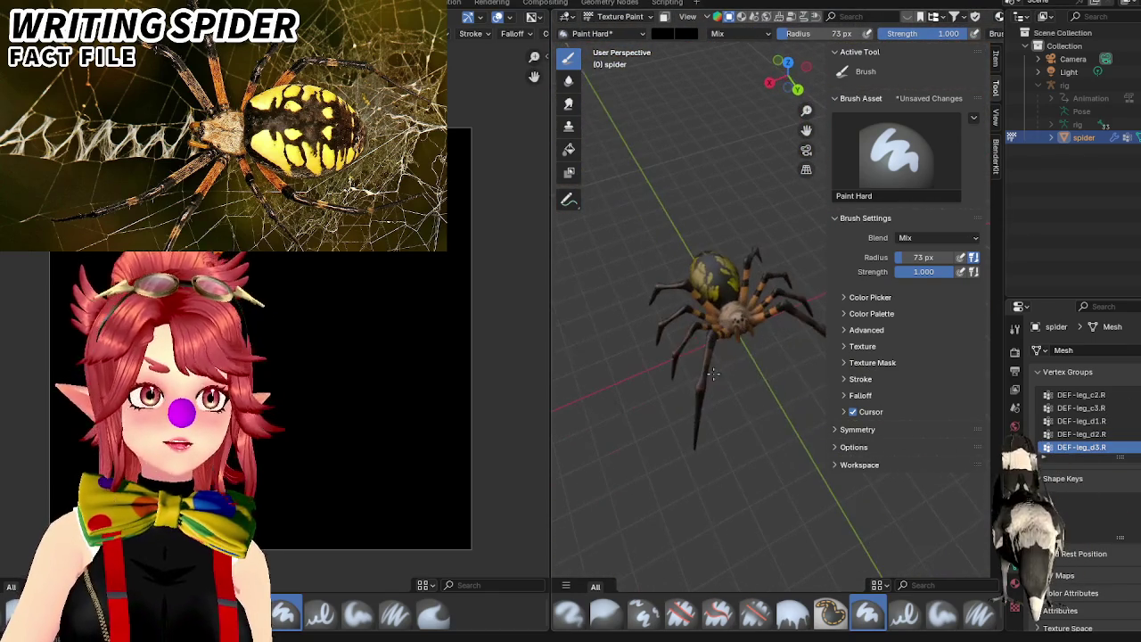
# Enlarge the 3D view by shrinking the Image Editor, and orbit to a lower side angle.
pyautogui.moveTo(550, 229); pyautogui.dragTo(389, 229)
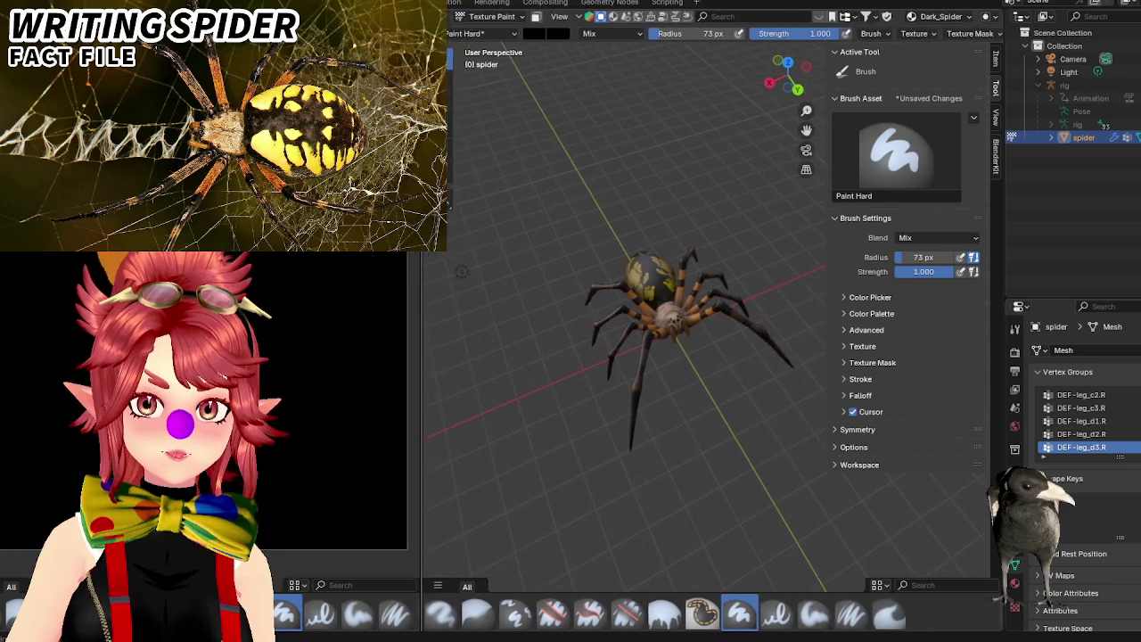
pyautogui.scroll(3, 693, 357)
pyautogui.moveTo(693, 357)
pyautogui.mouseDown(button='middle')
pyautogui.moveTo(709, 335)
pyautogui.moveTo(591, 399)
pyautogui.moveTo(624, 392)
pyautogui.mouseUp(button='middle')
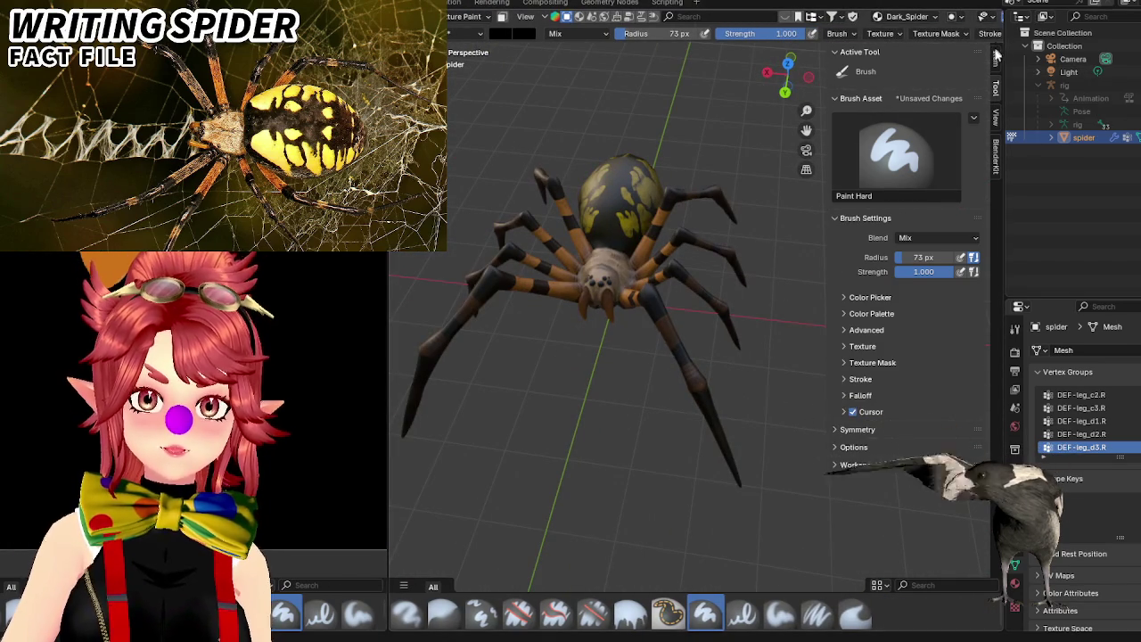
pyautogui.scroll(-3, 456, 207)
pyautogui.click(20, 7)
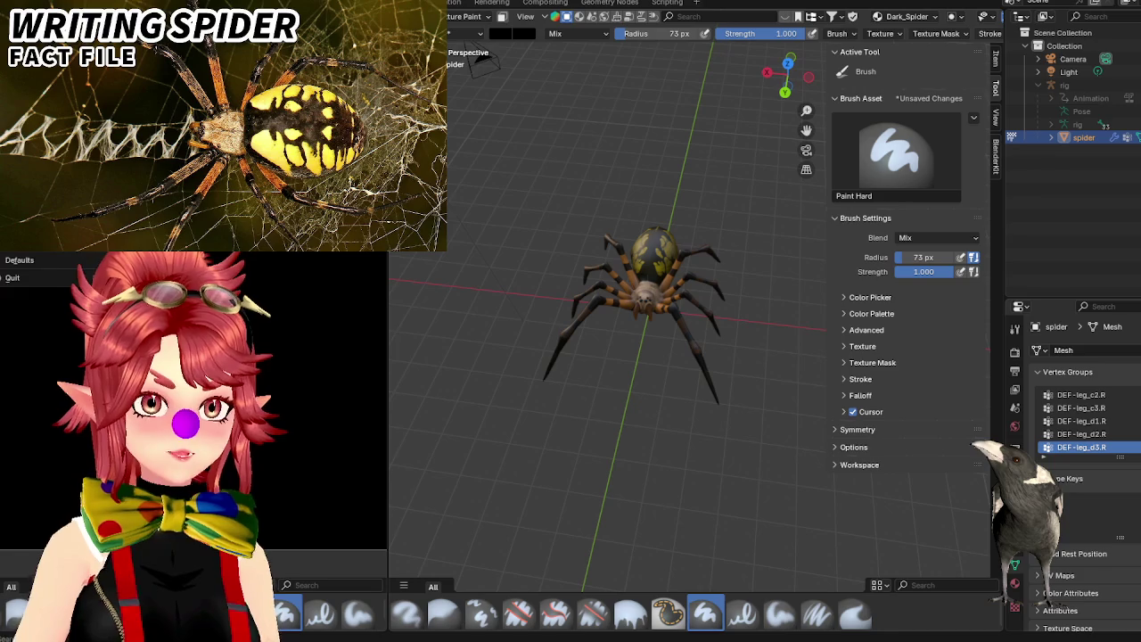
# Save the blend file, then save the painted texture as a new PNG in Models.
pyautogui.hotkey('ctrl', 's')
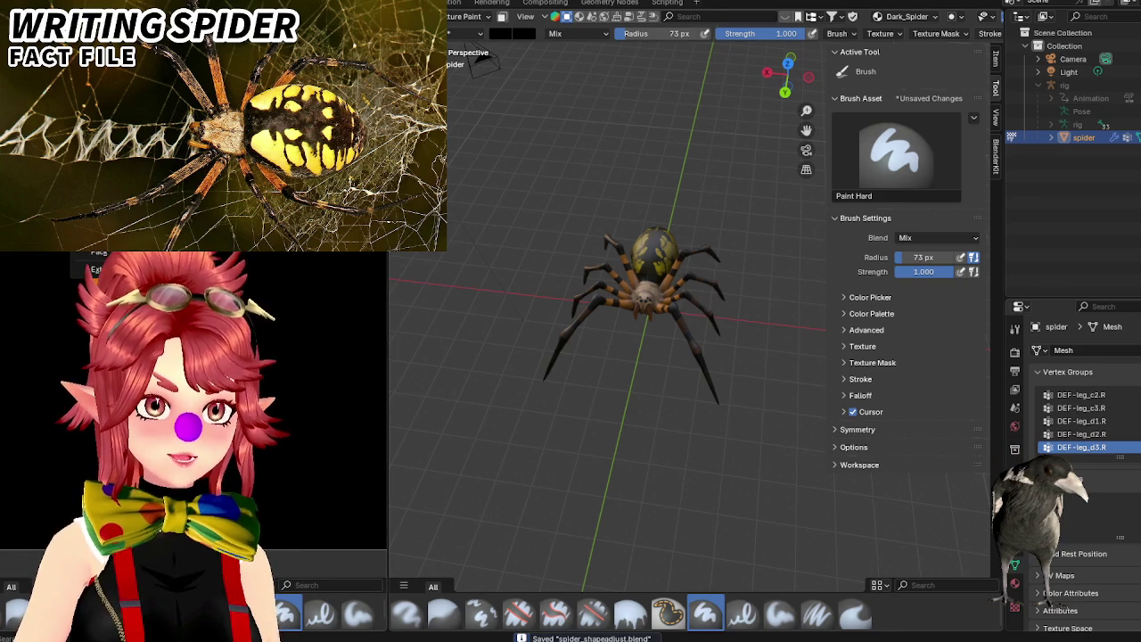
pyautogui.hotkey('shift', 'alt', 's')
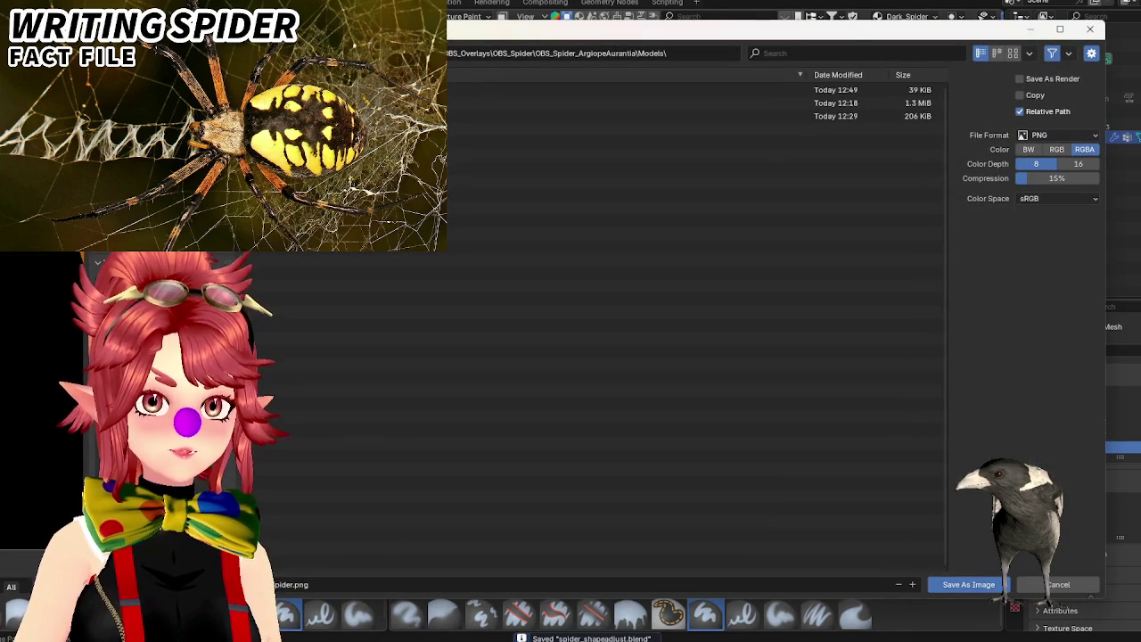
pyautogui.click(1058, 584)
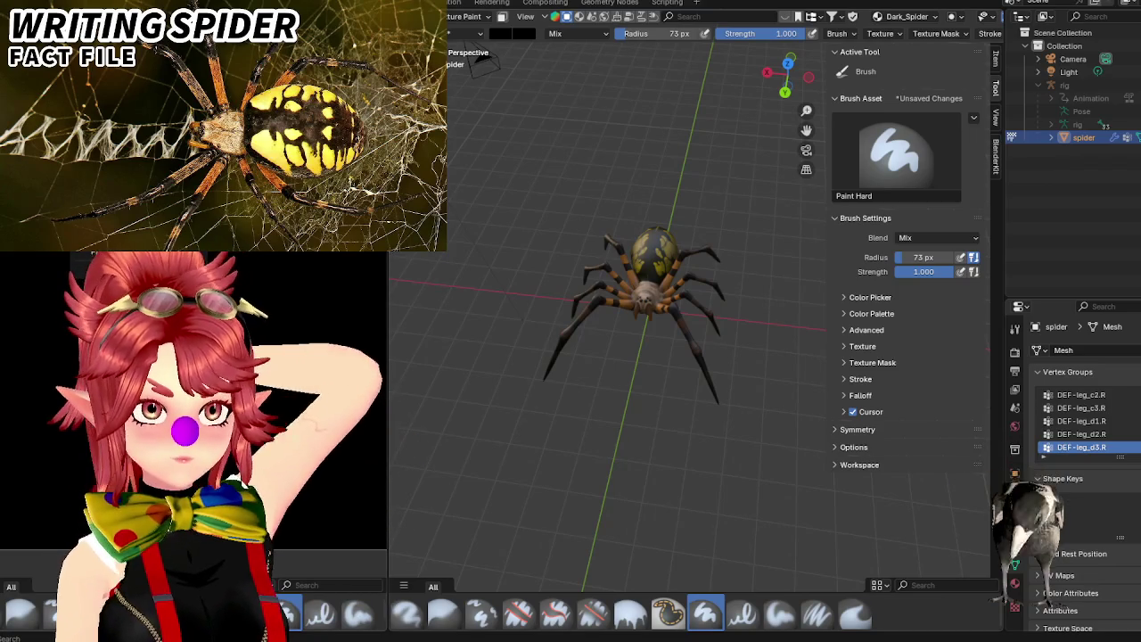
pyautogui.hotkey('shift', 'alt', 's')
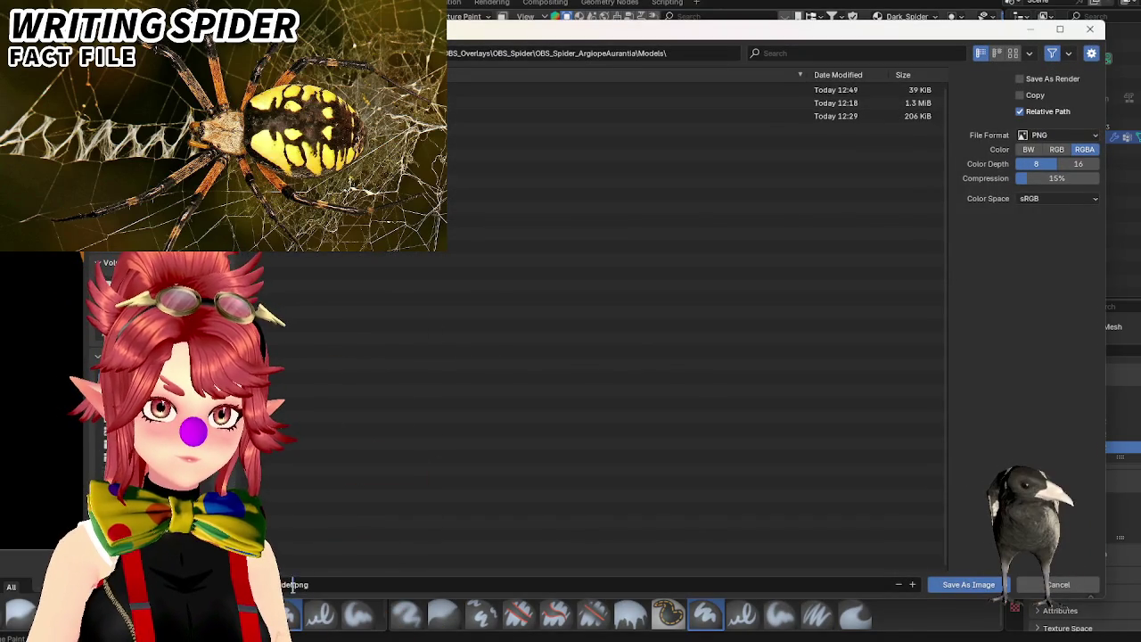
pyautogui.press('BackSpace')
pyautogui.press('BackSpace')
pyautogui.press('BackSpace')
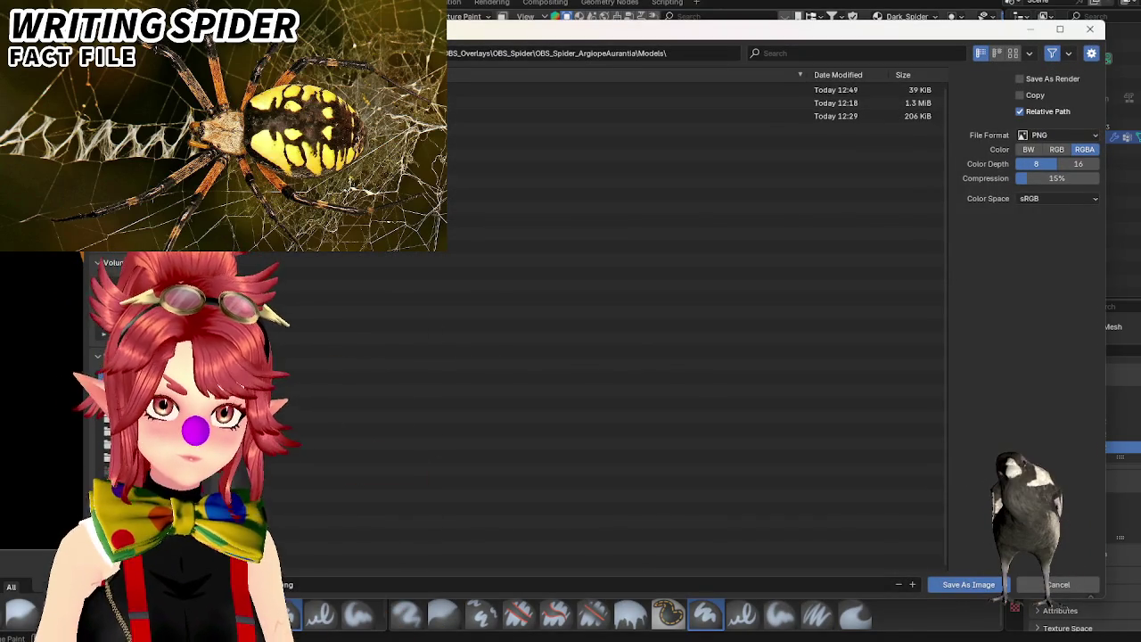
pyautogui.click(968, 584)
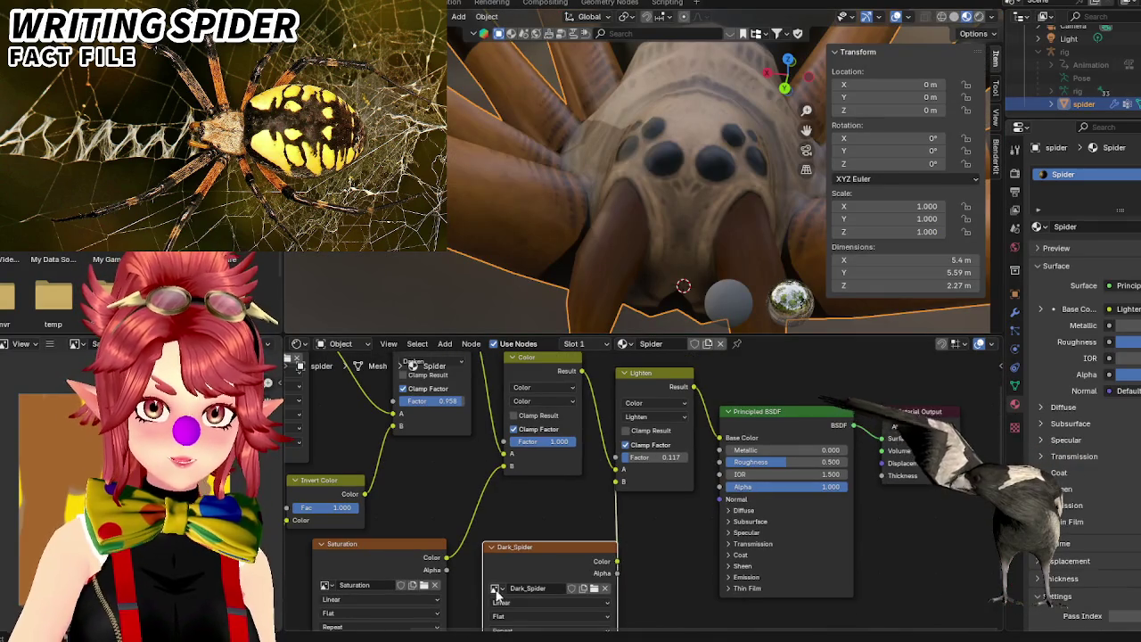
# Load the newly saved image from Models into the Dark_Spider image texture node.
pyautogui.click(497, 589)
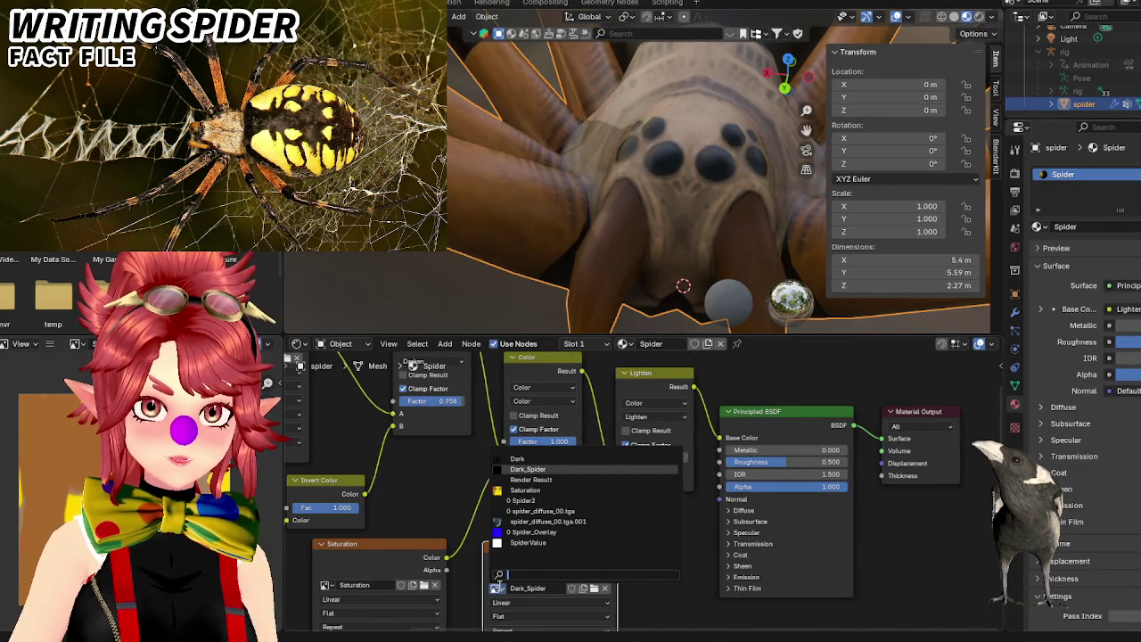
pyautogui.click(593, 594)
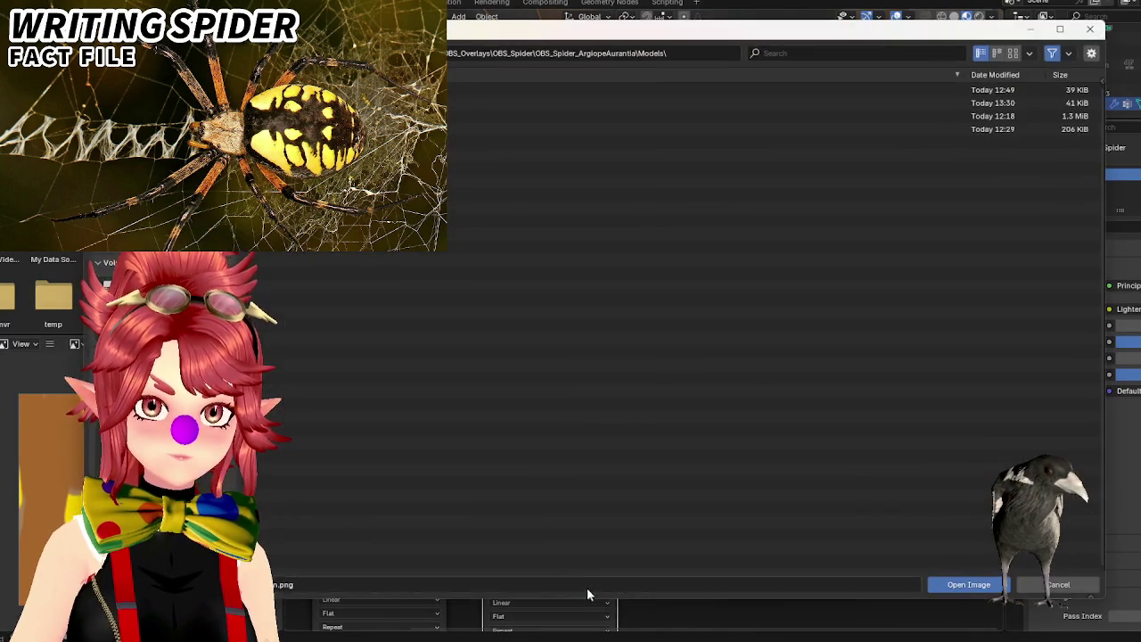
pyautogui.click(969, 584)
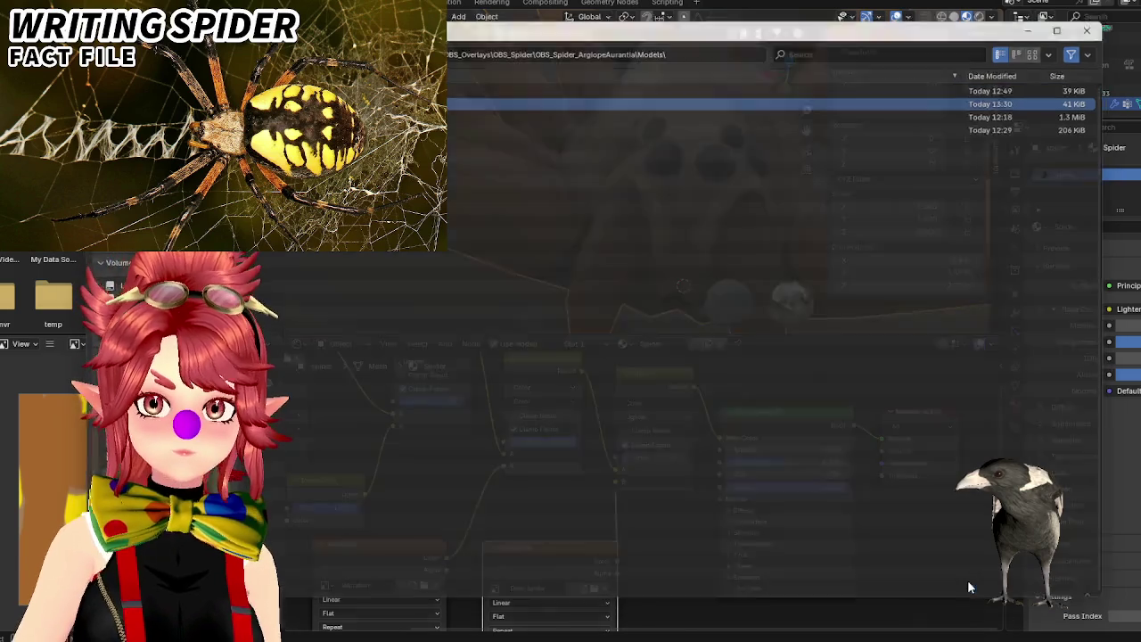
pyautogui.moveTo(606, 511); pyautogui.dragTo(675, 434, button='middle')
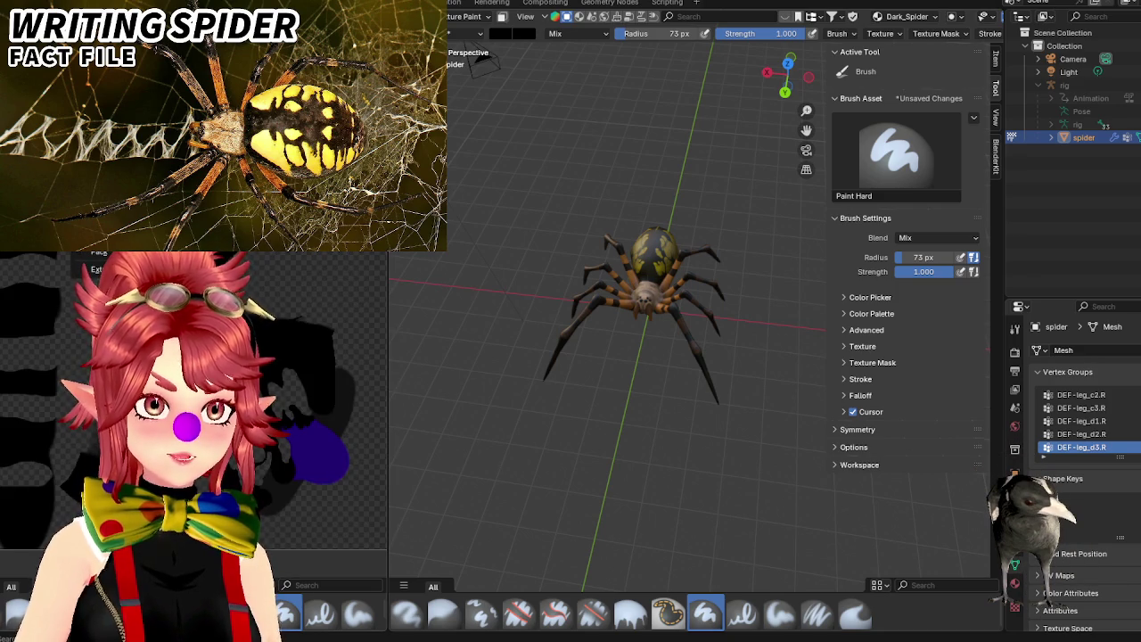
# Save the painted Dark texture as Dark.png, plus another texture as a new PNG.
pyautogui.hotkey('alt', 's')
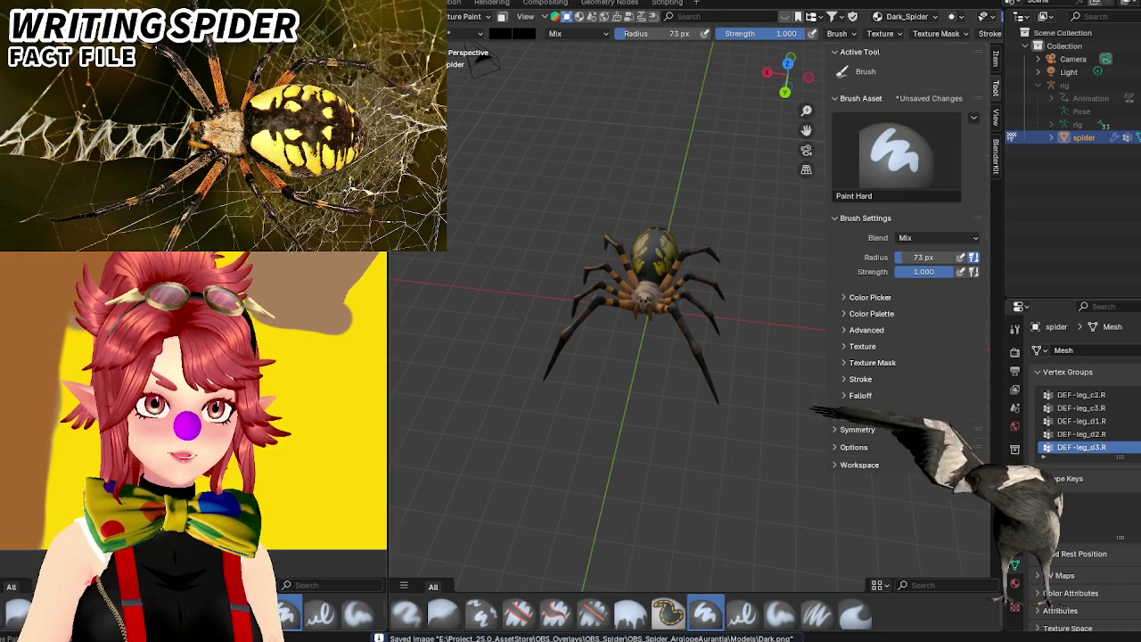
pyautogui.hotkey('shift', 'alt', 's')
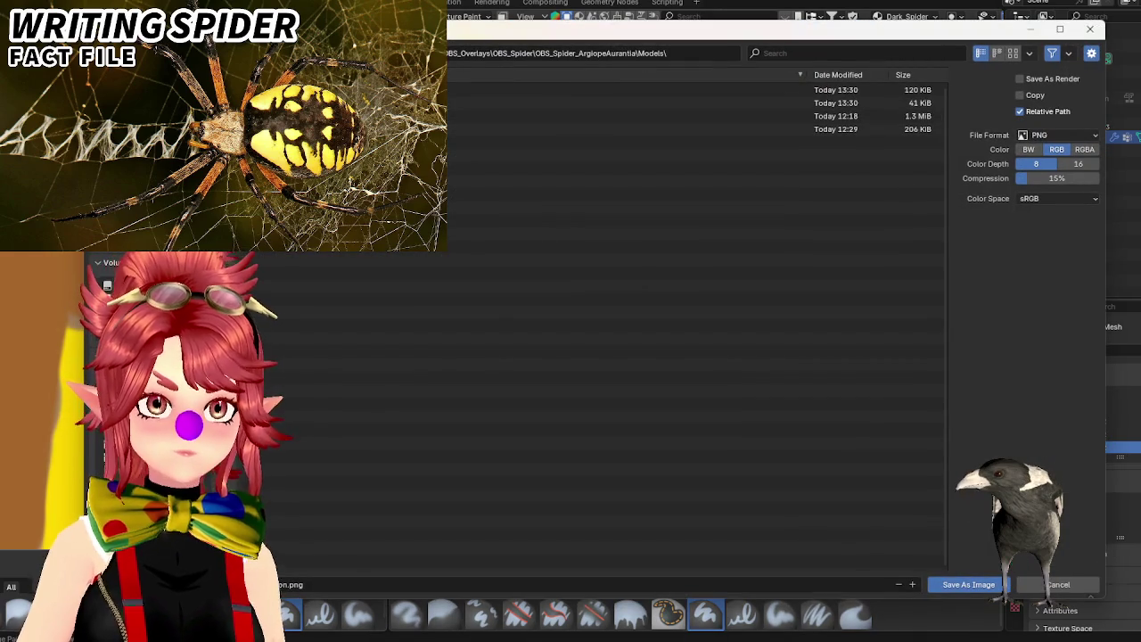
pyautogui.click(968, 584)
pyautogui.scroll(3, 650, 331)
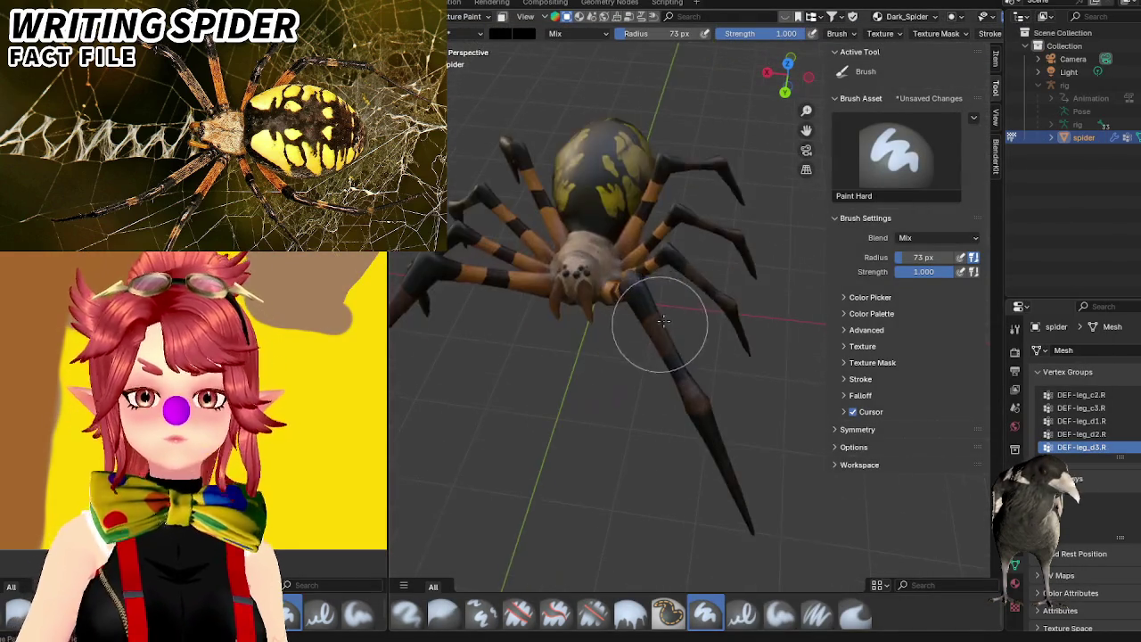
pyautogui.moveTo(650, 330); pyautogui.dragTo(666, 303, button='middle')
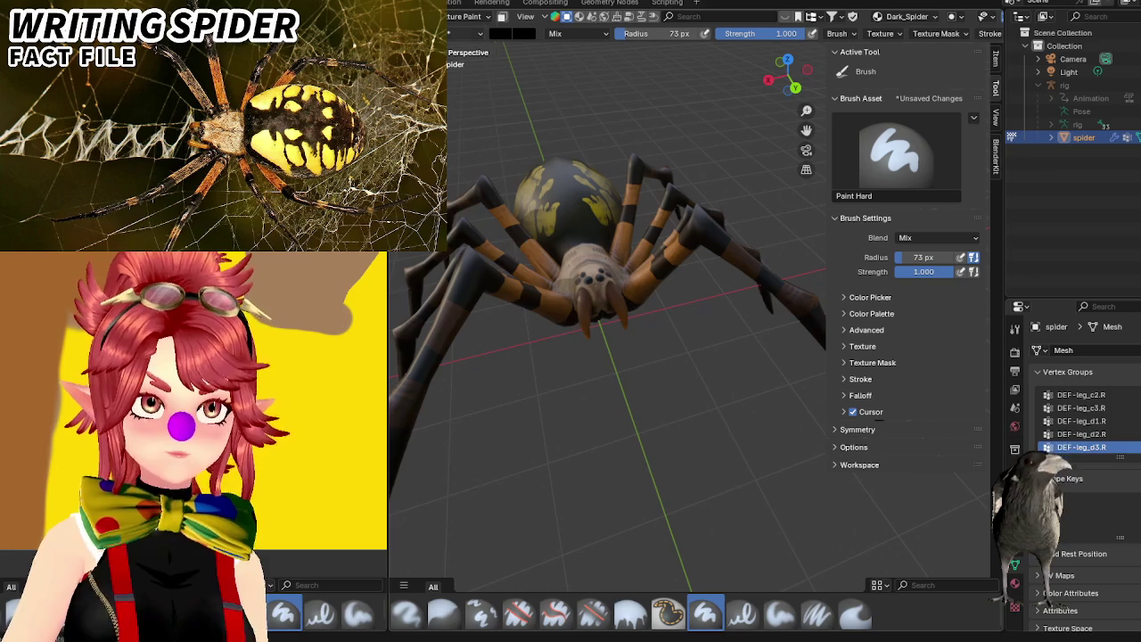
pyautogui.hotkey('ctrl', 'pagedown')
# In Render Properties, switch the render engine to Cycles and expand the Bake panel.
pyautogui.scroll(-4, 726, 481)
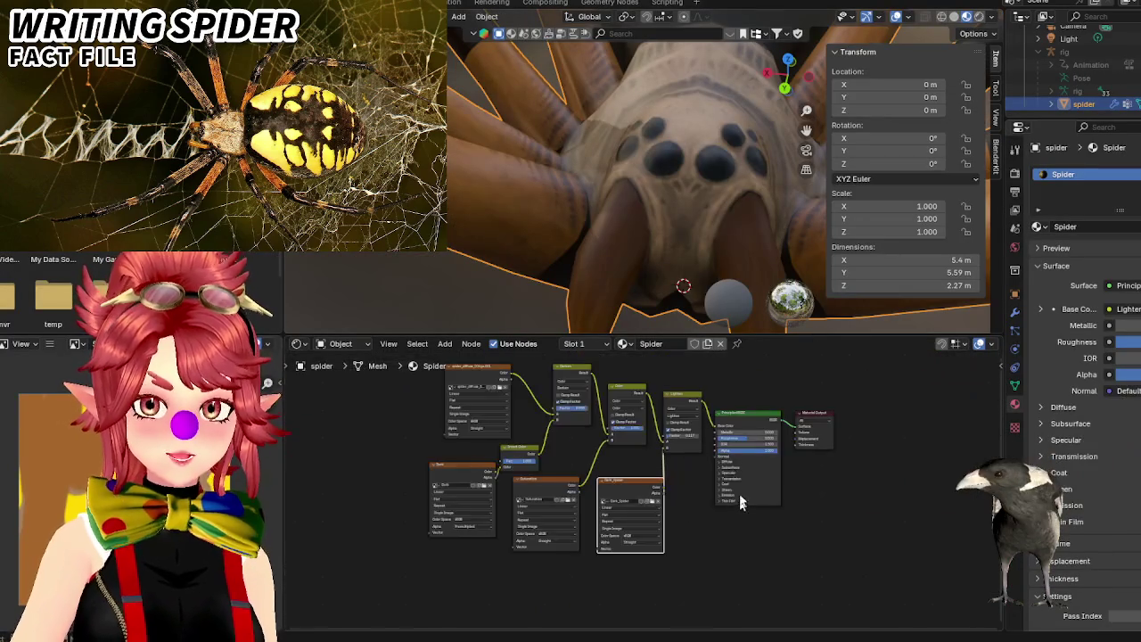
pyautogui.moveTo(667, 214)
pyautogui.mouseDown(button='middle')
pyautogui.moveTo(683, 226)
pyautogui.moveTo(687, 267)
pyautogui.mouseUp(button='middle')
pyautogui.scroll(2, 721, 399)
pyautogui.moveTo(721, 399); pyautogui.dragTo(701, 409, button='middle')
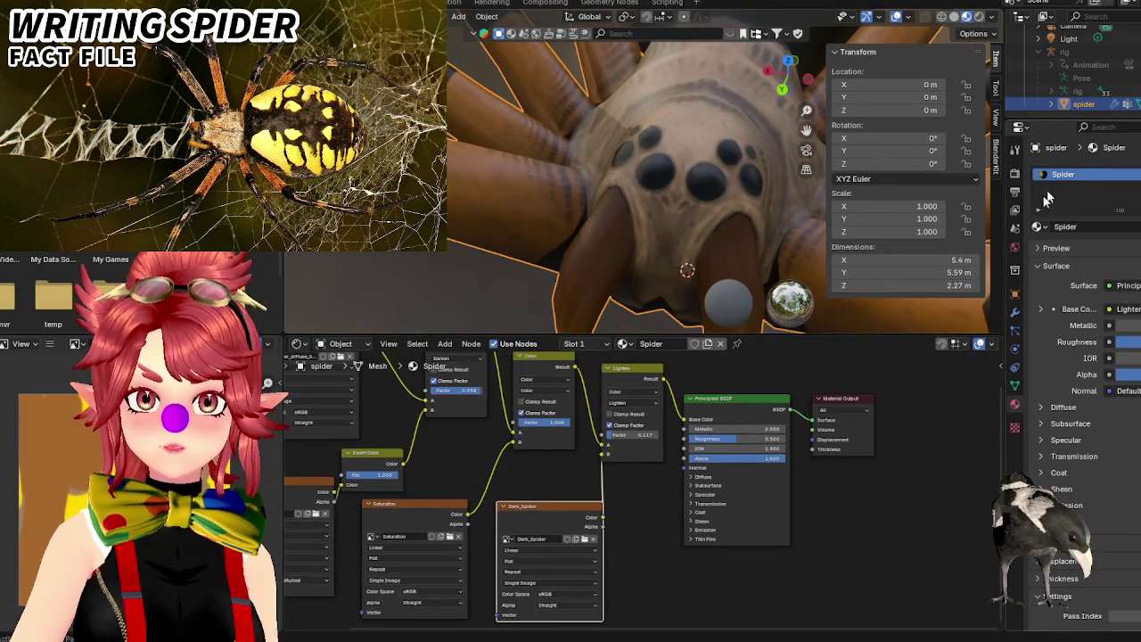
pyautogui.click(1014, 175)
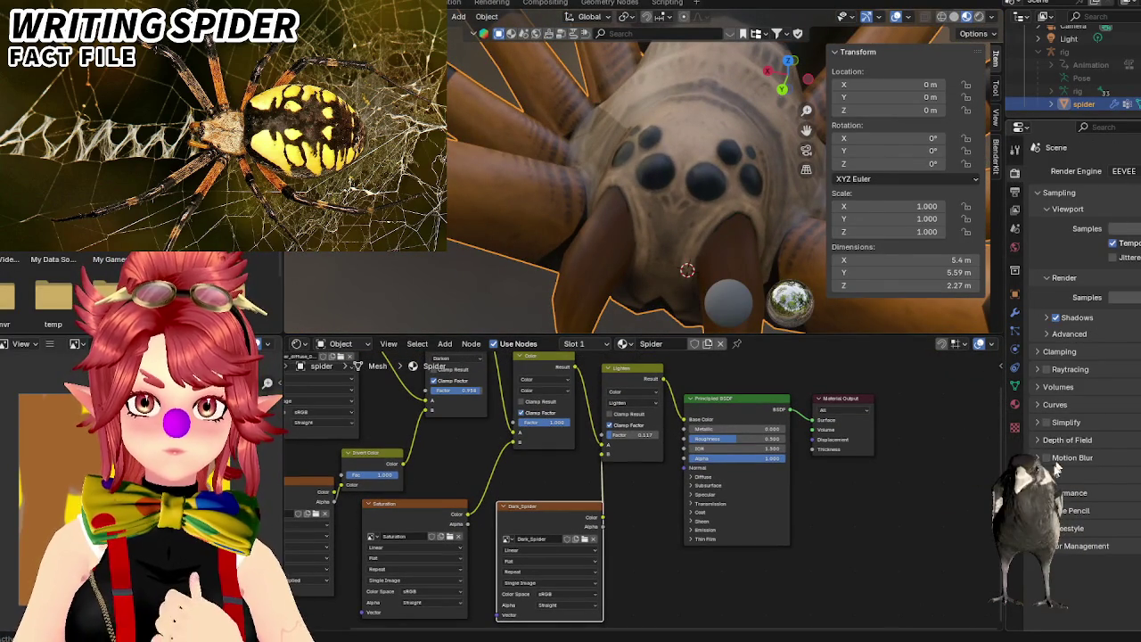
pyautogui.click(1119, 171)
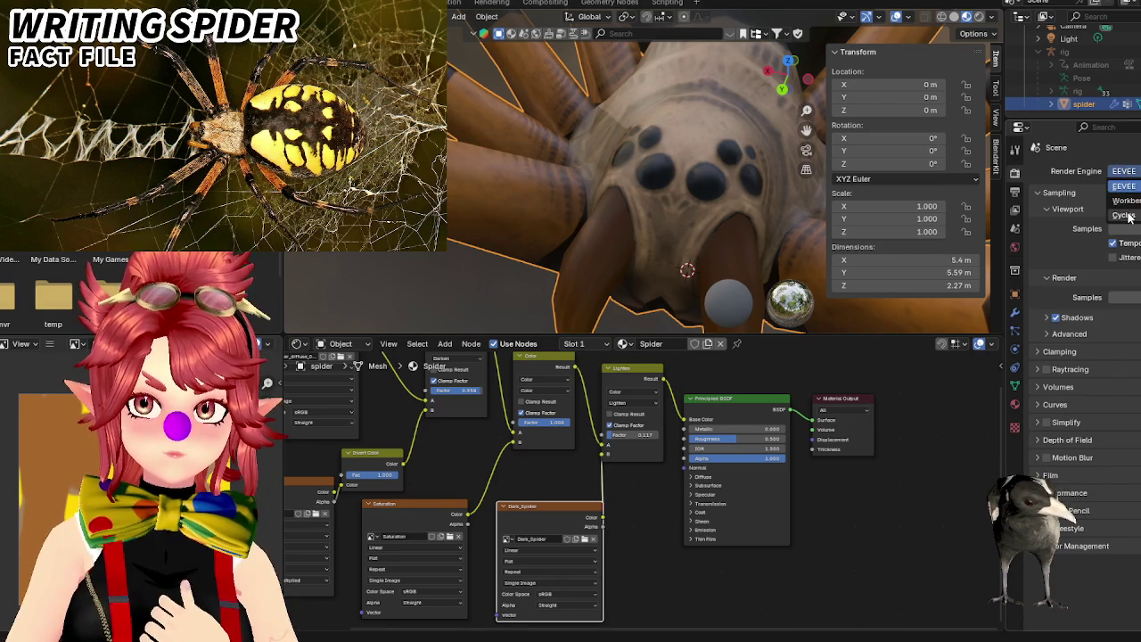
pyautogui.click(1122, 216)
pyautogui.scroll(-2, 1099, 481)
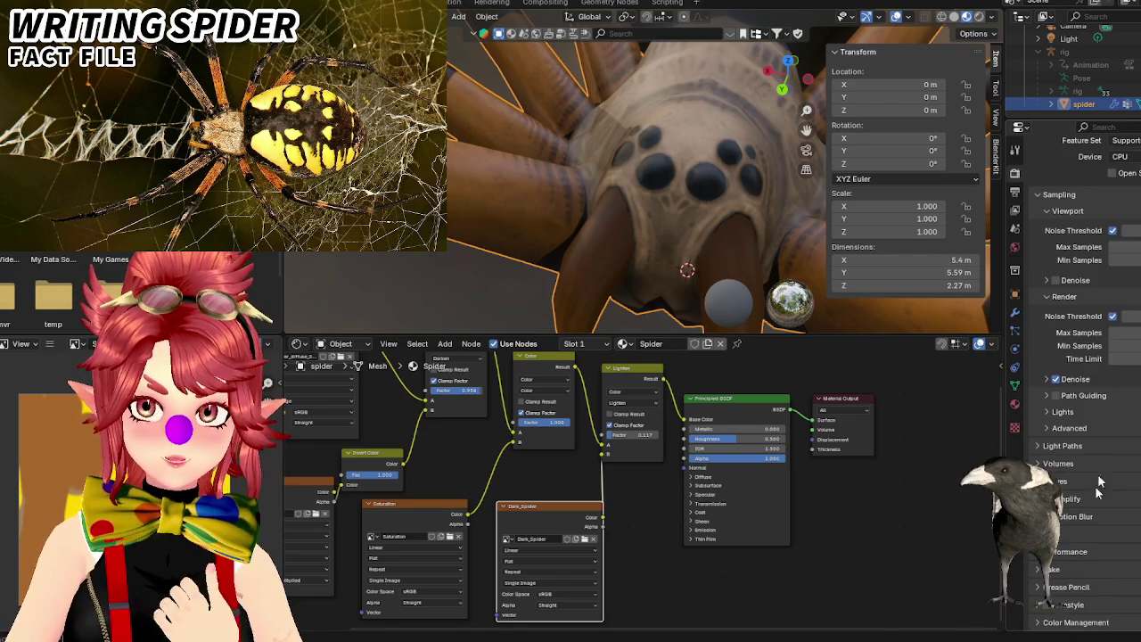
pyautogui.click(1054, 571)
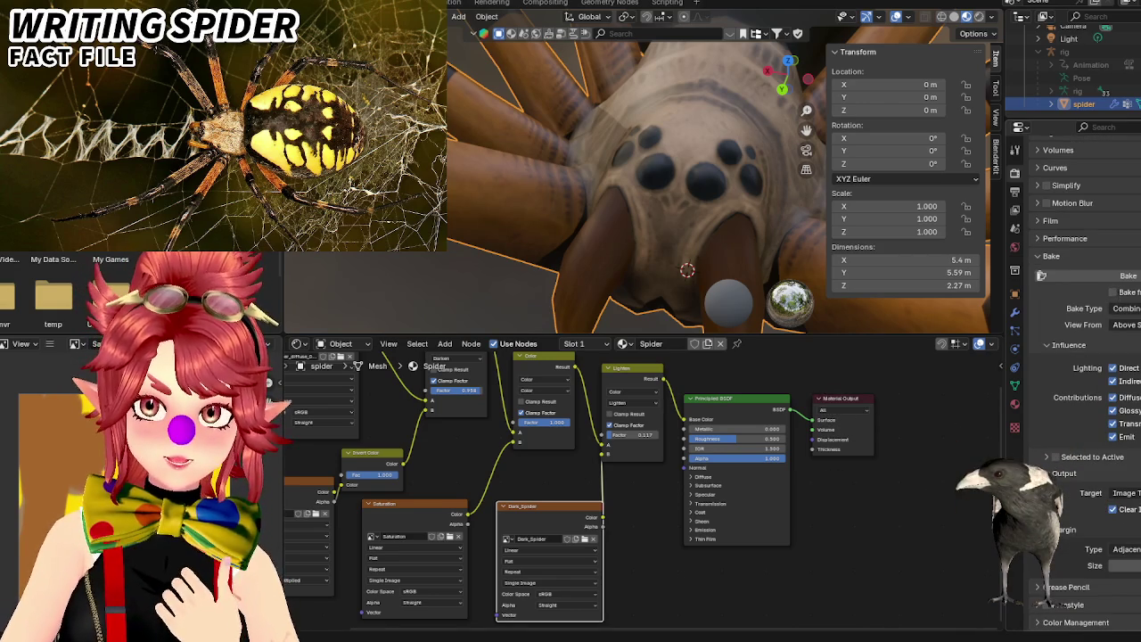
pyautogui.scroll(-3, 722, 605)
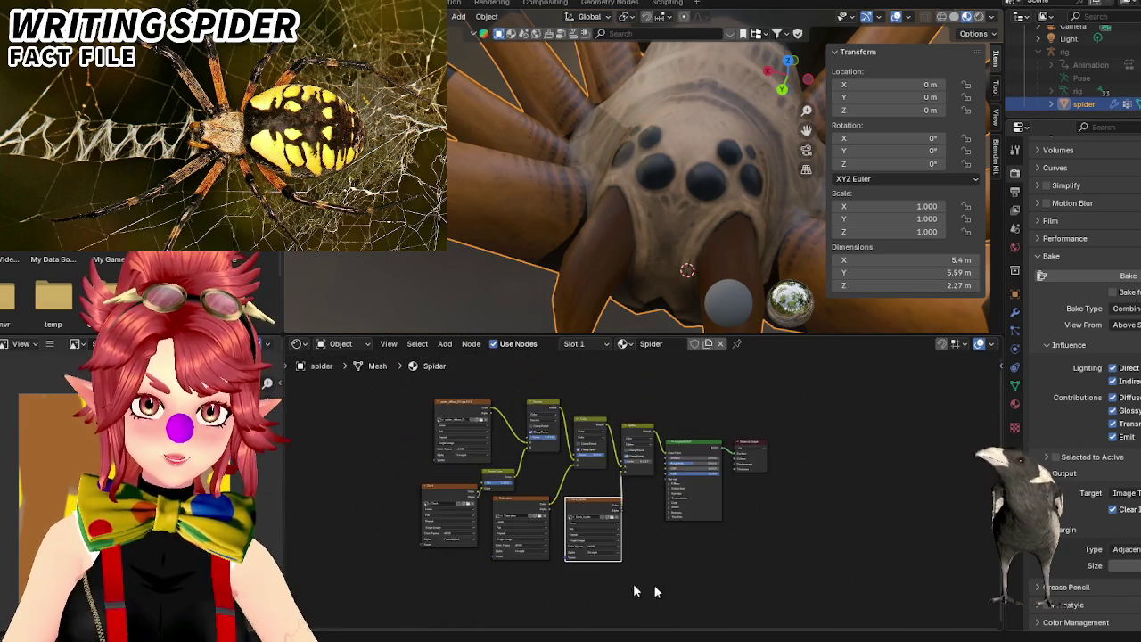
# Add an Image Texture node to the spider material through the Shift+A search for 'image'.
pyautogui.scroll(-1, 535, 535)
pyautogui.hotkey('shift', 'a')
pyautogui.press('Escape')
pyautogui.hotkey('shift', 'a')
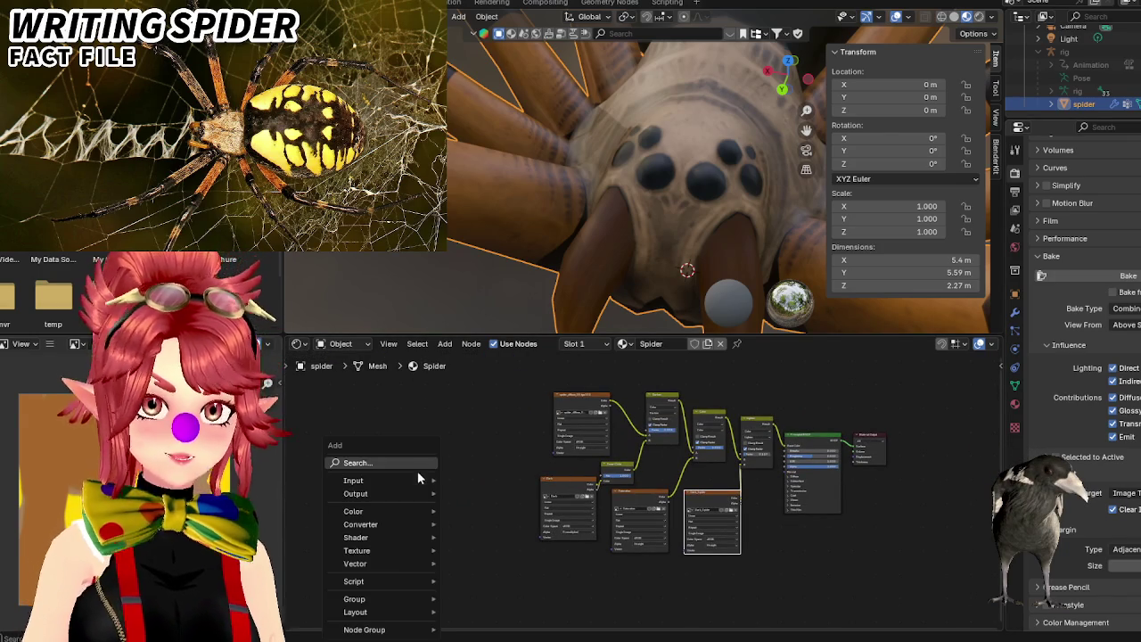
pyautogui.write('image')
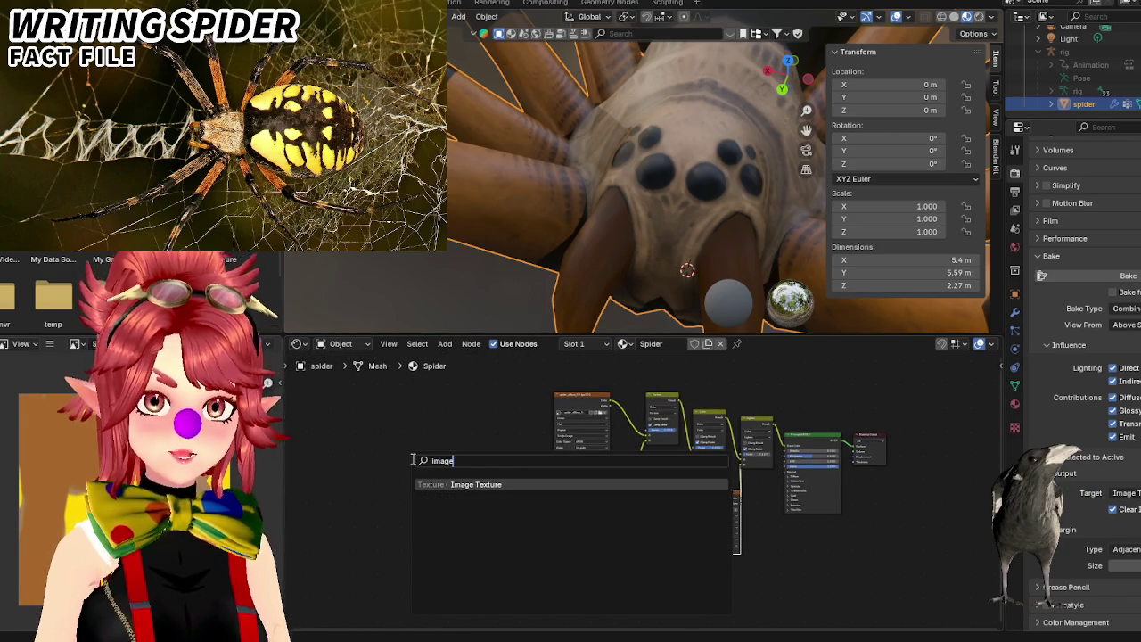
pyautogui.press('Return')
pyautogui.scroll(3, 321, 481)
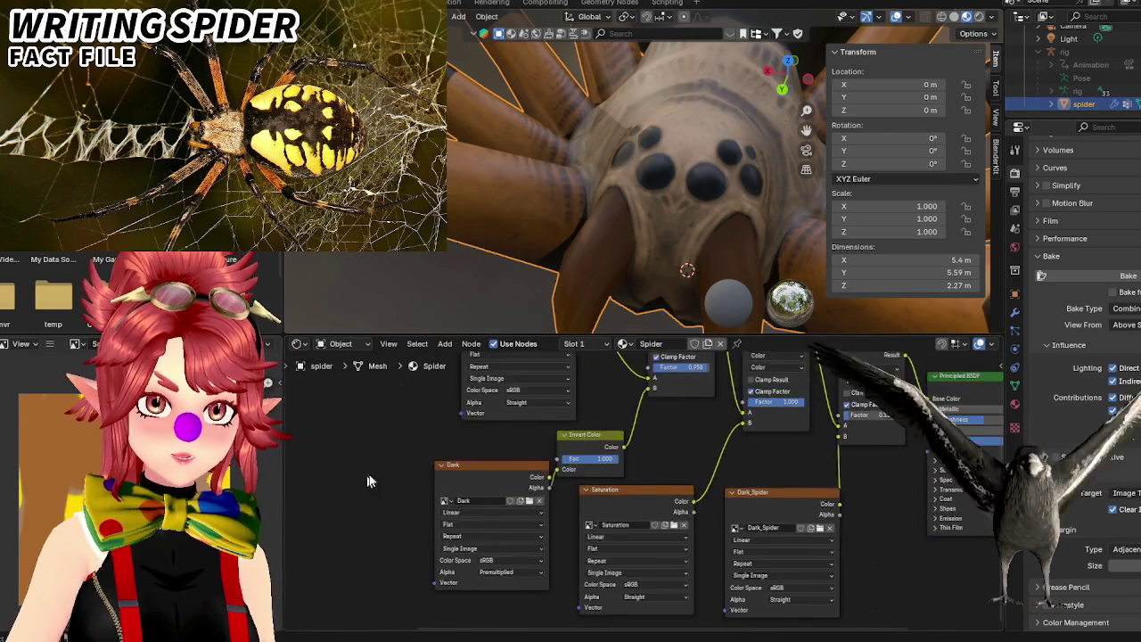
# Create a new image named BakedSpider in that node and bake the material into it.
pyautogui.click(473, 467)
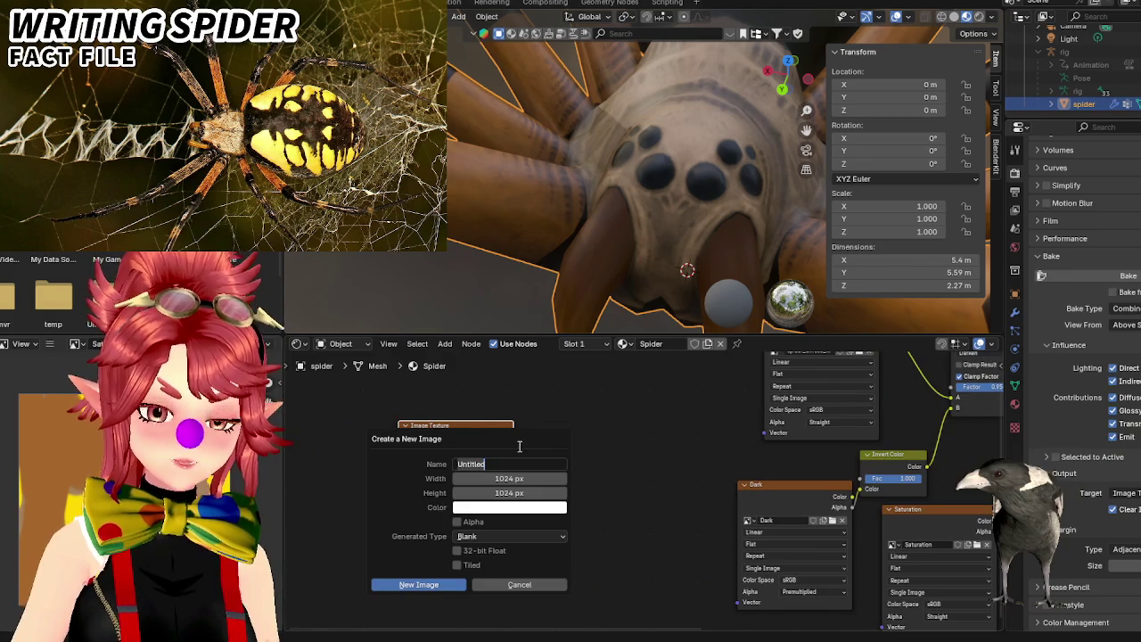
pyautogui.write('BA')
pyautogui.press('BackSpace')
pyautogui.write('a')
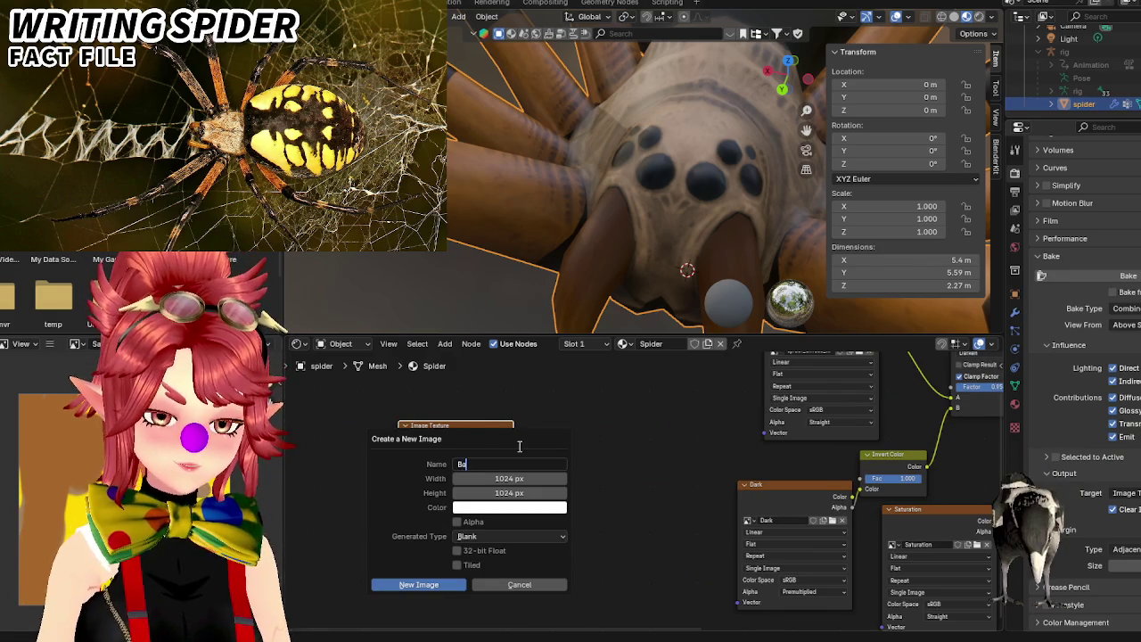
pyautogui.write('kedSpider')
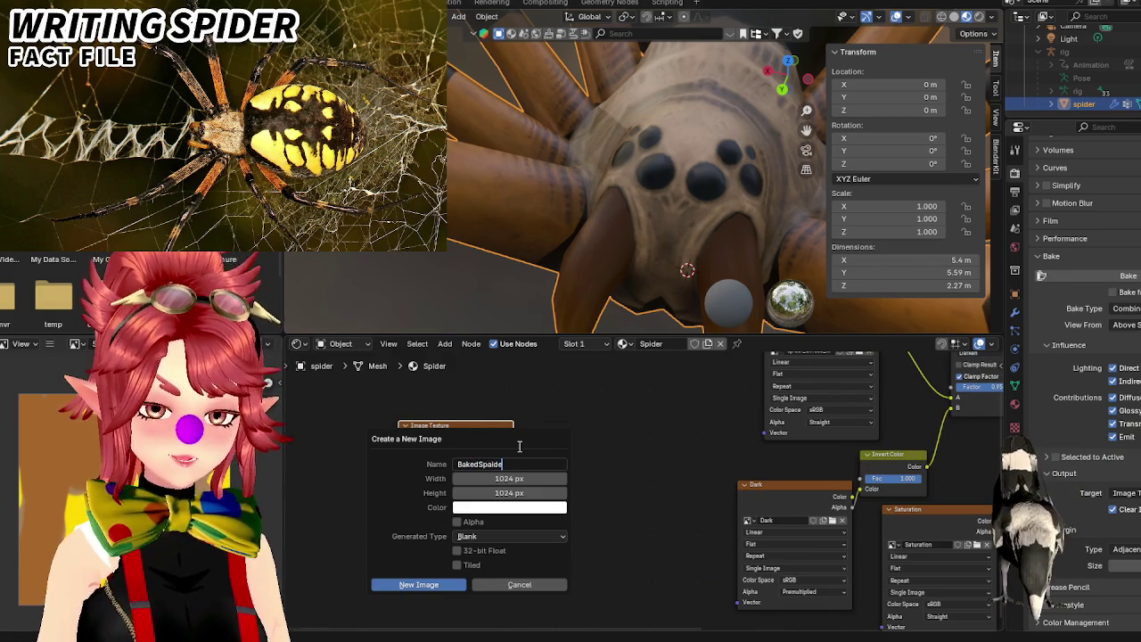
pyautogui.press('BackSpace')
pyautogui.press('BackSpace')
pyautogui.press('BackSpace')
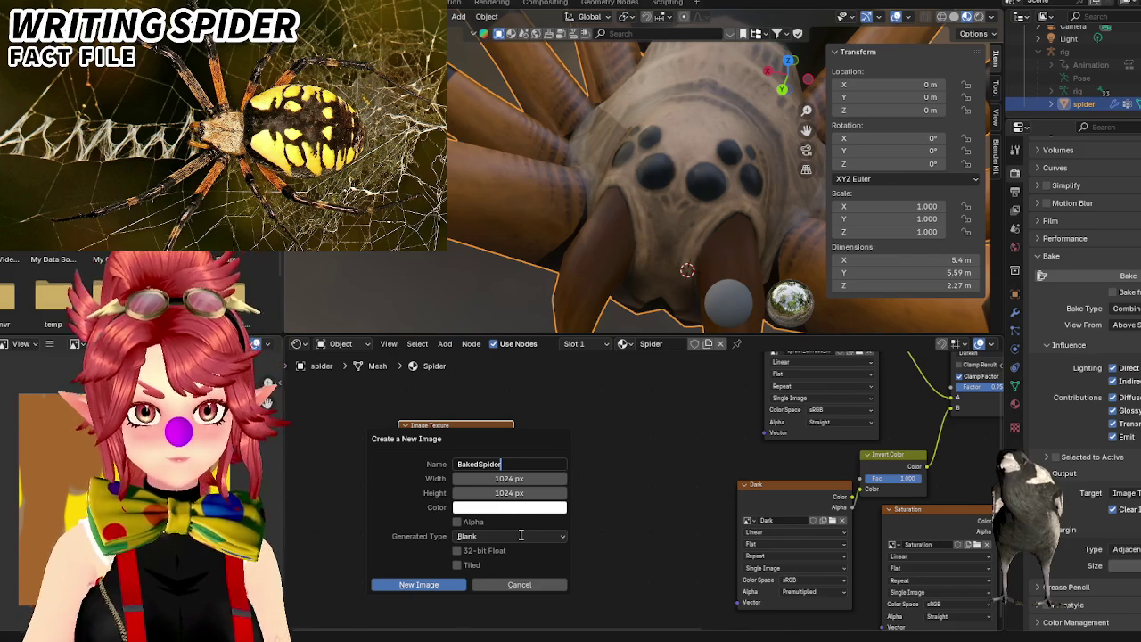
pyautogui.click(423, 585)
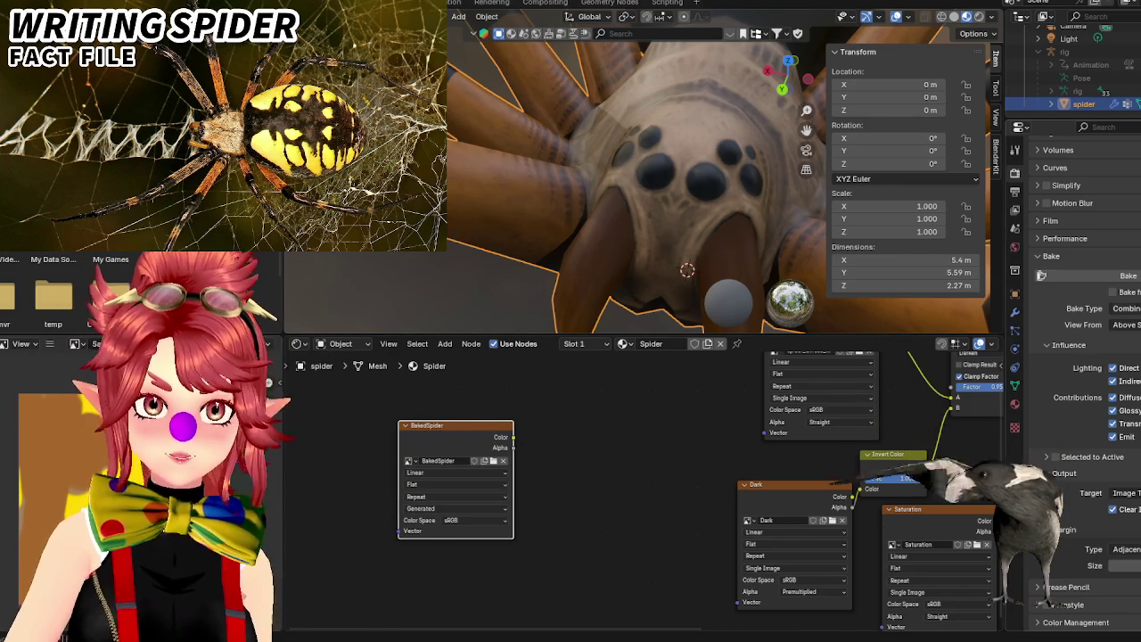
pyautogui.click(1110, 279)
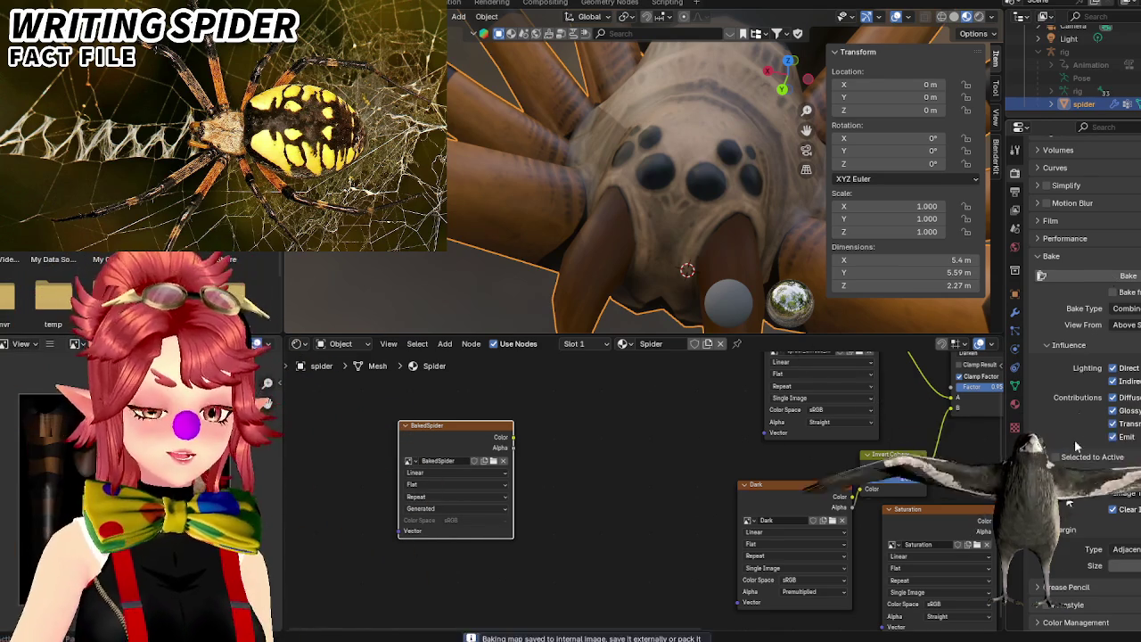
# Keep indirect lighting enabled in the bake settings and run a bake of the spider.
pyautogui.scroll(-3, 687, 205)
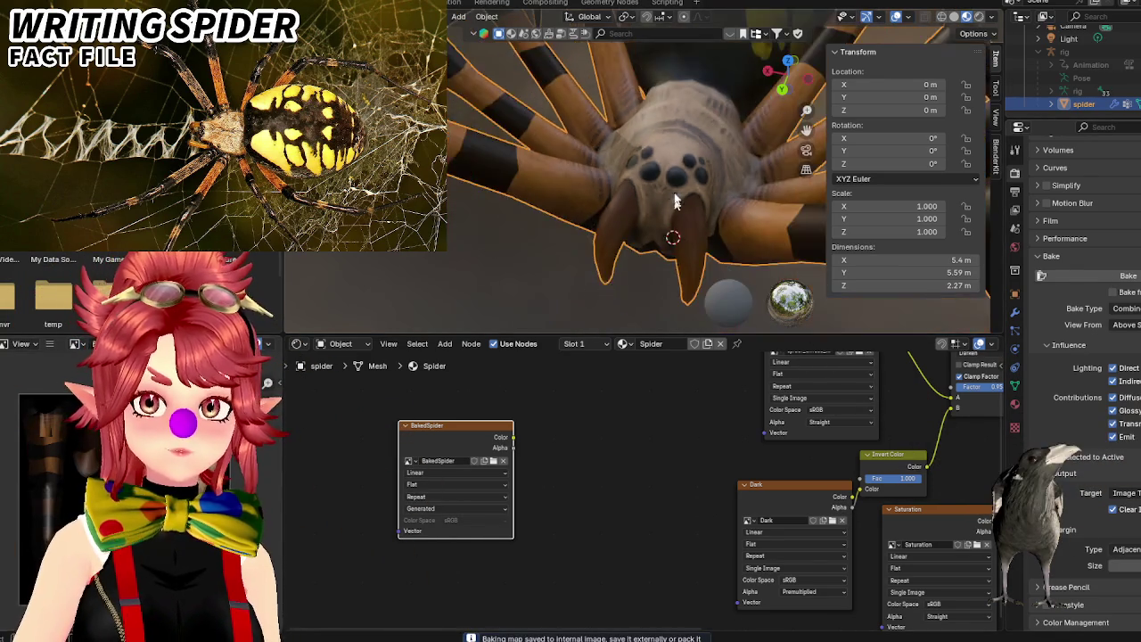
pyautogui.moveTo(696, 160)
pyautogui.mouseDown(button='middle')
pyautogui.moveTo(708, 200)
pyautogui.moveTo(714, 189)
pyautogui.mouseUp(button='middle')
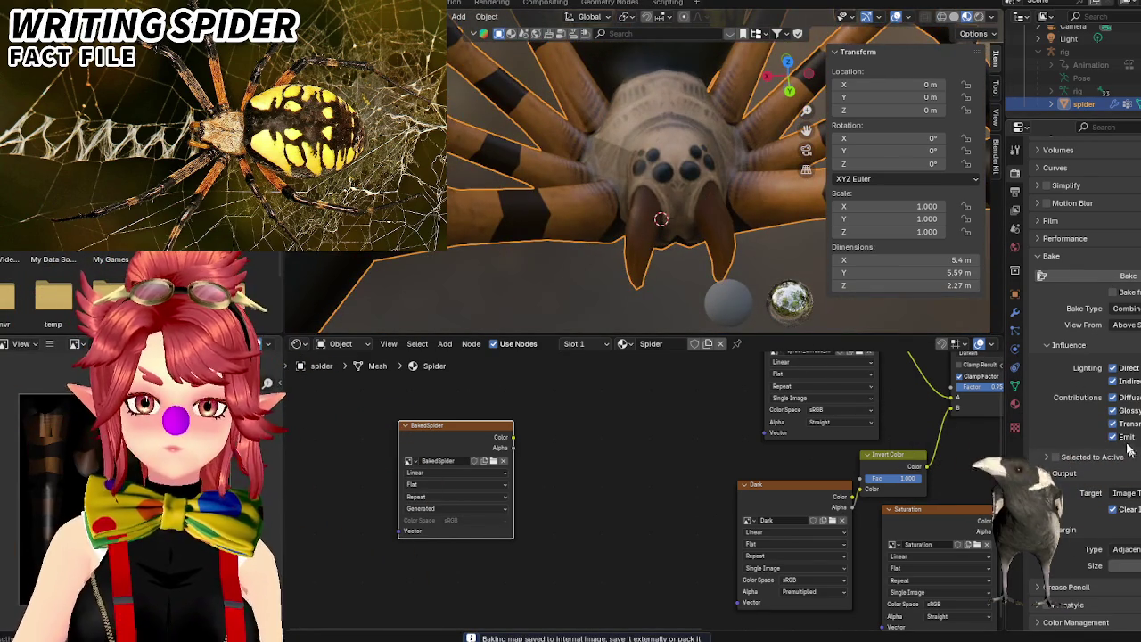
pyautogui.click(1112, 381)
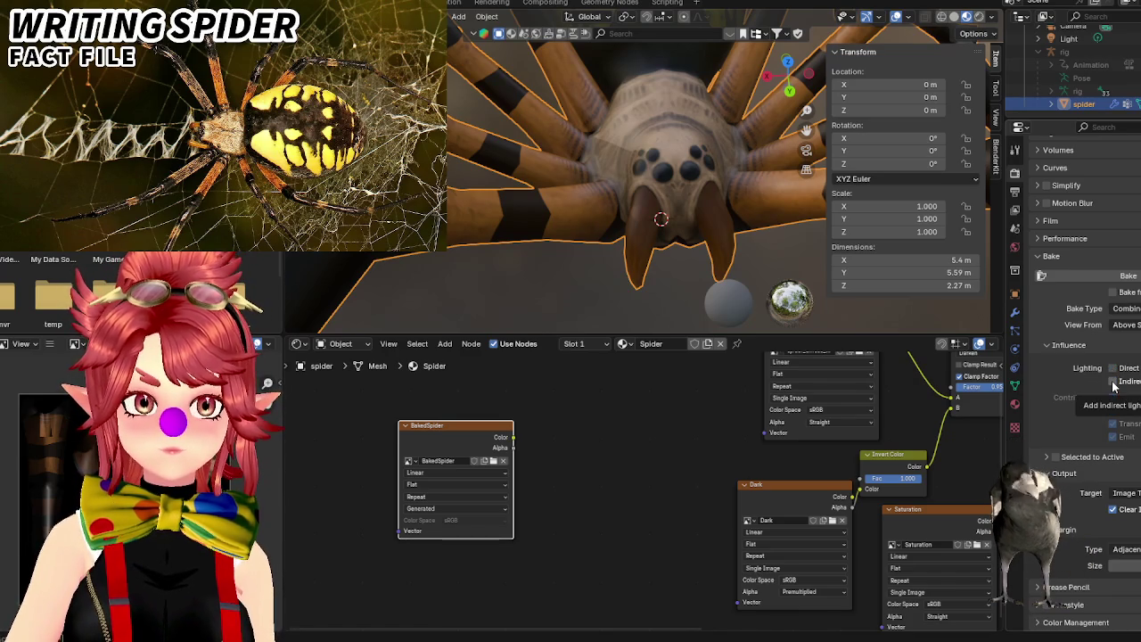
pyautogui.click(1112, 383)
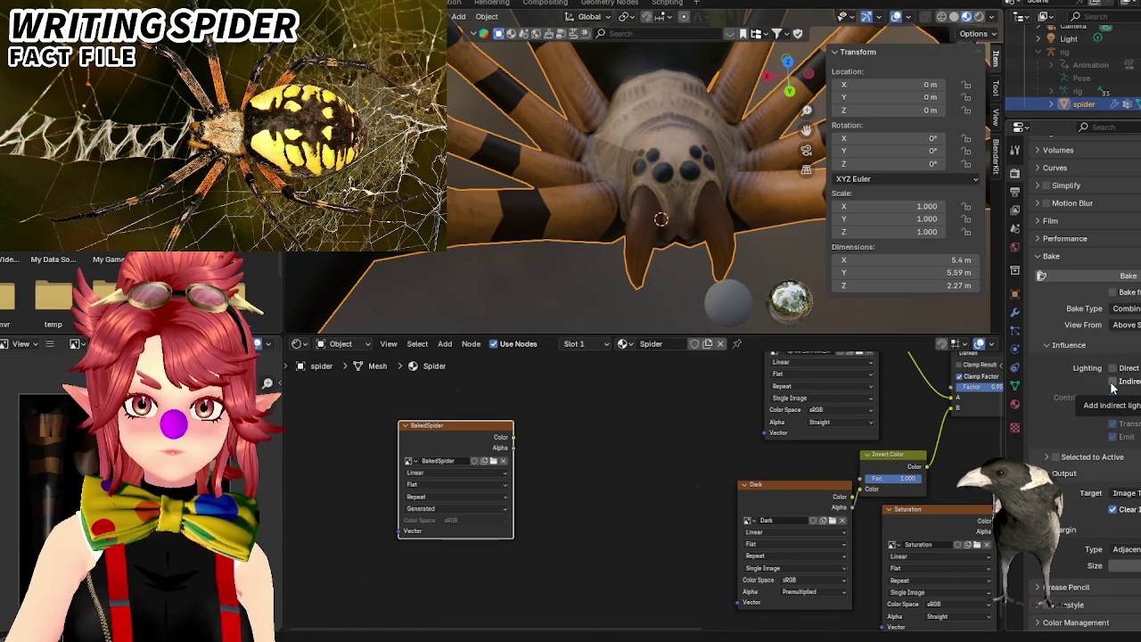
pyautogui.click(1112, 383)
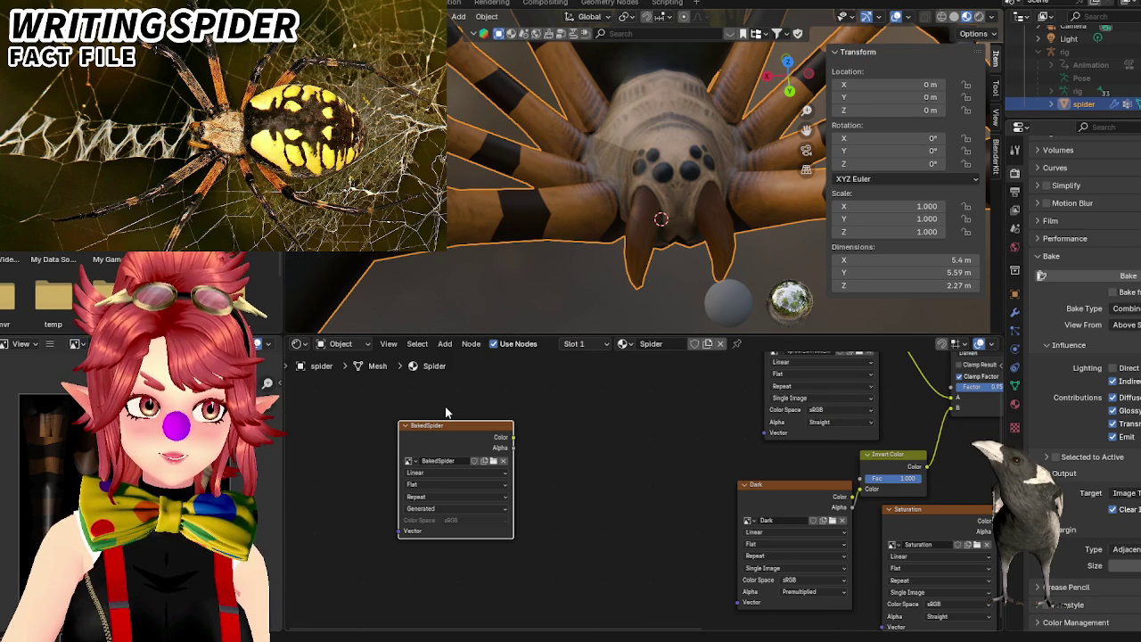
pyautogui.click(1112, 278)
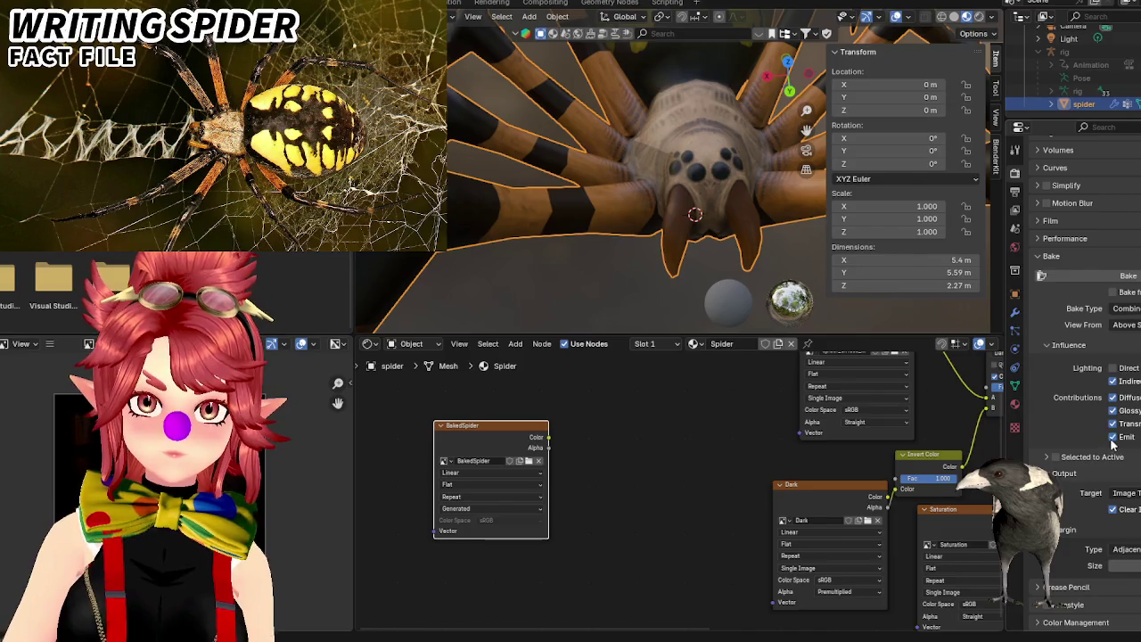
# Exclude glossy and transmission, re-enable direct, set Bake Type to Diffuse and bake again.
pyautogui.click(1112, 424)
pyautogui.click(1113, 410)
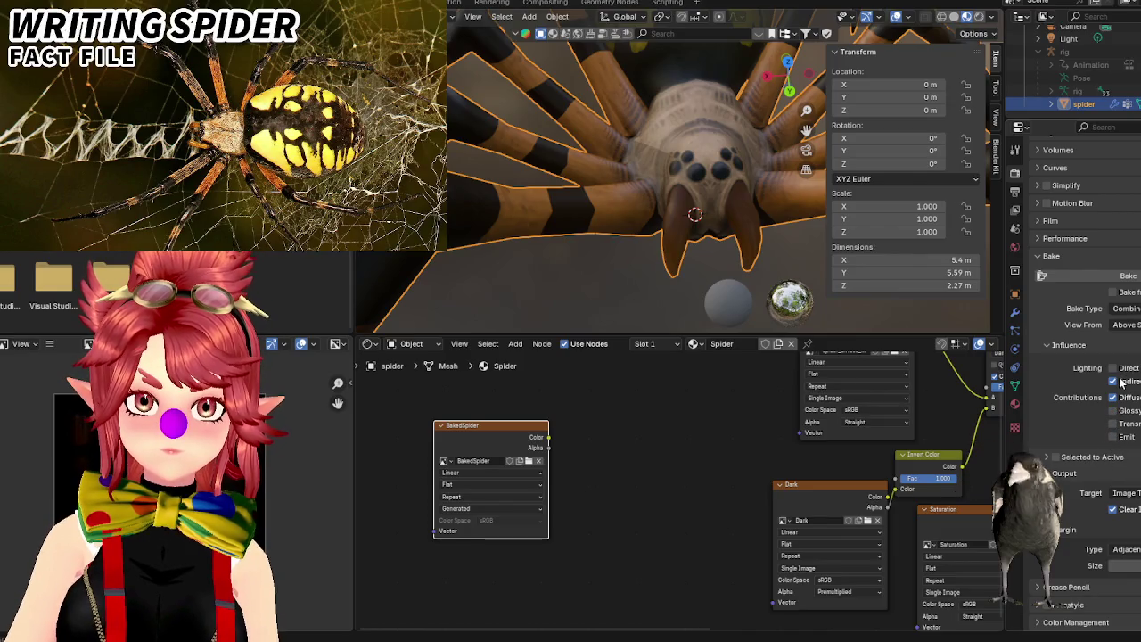
pyautogui.click(1124, 309)
pyautogui.click(1126, 323)
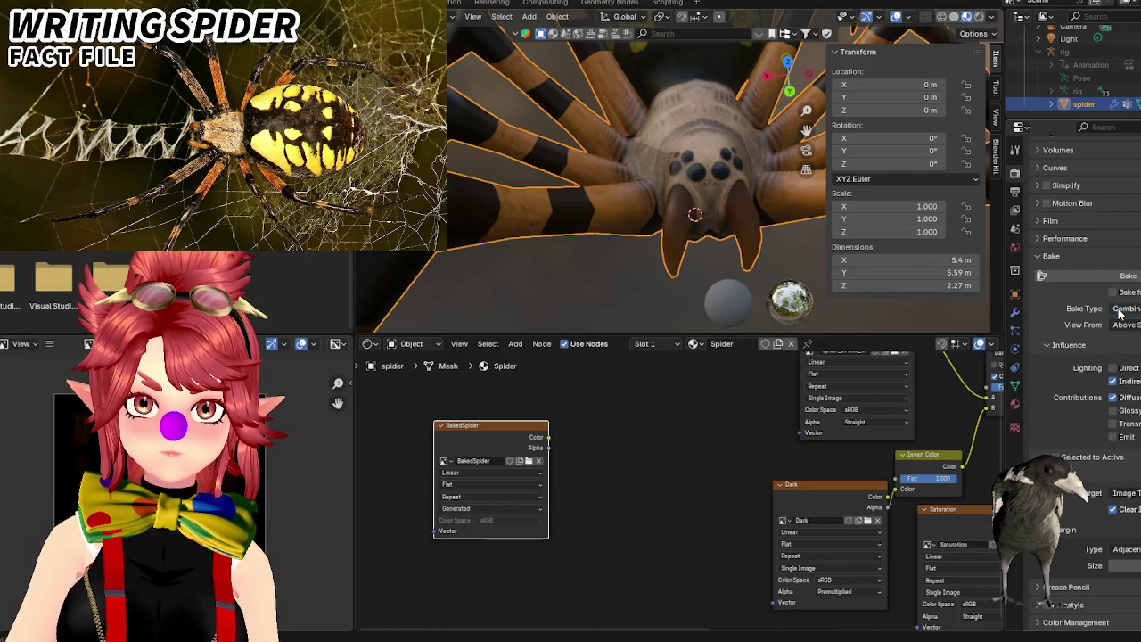
pyautogui.click(1114, 368)
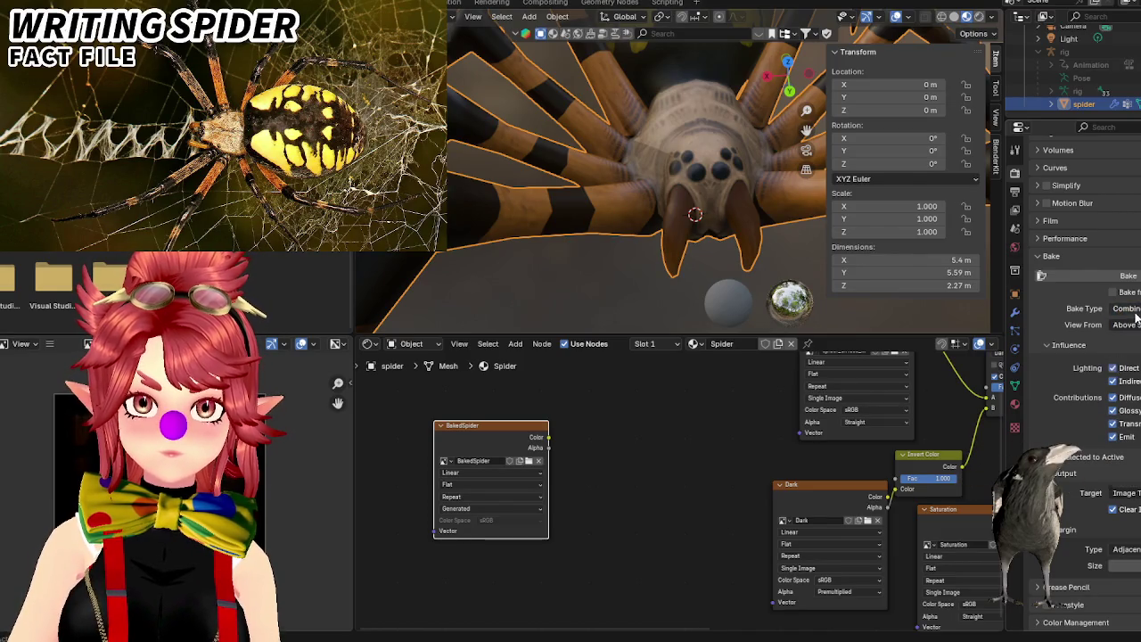
pyautogui.click(1125, 308)
pyautogui.click(1129, 456)
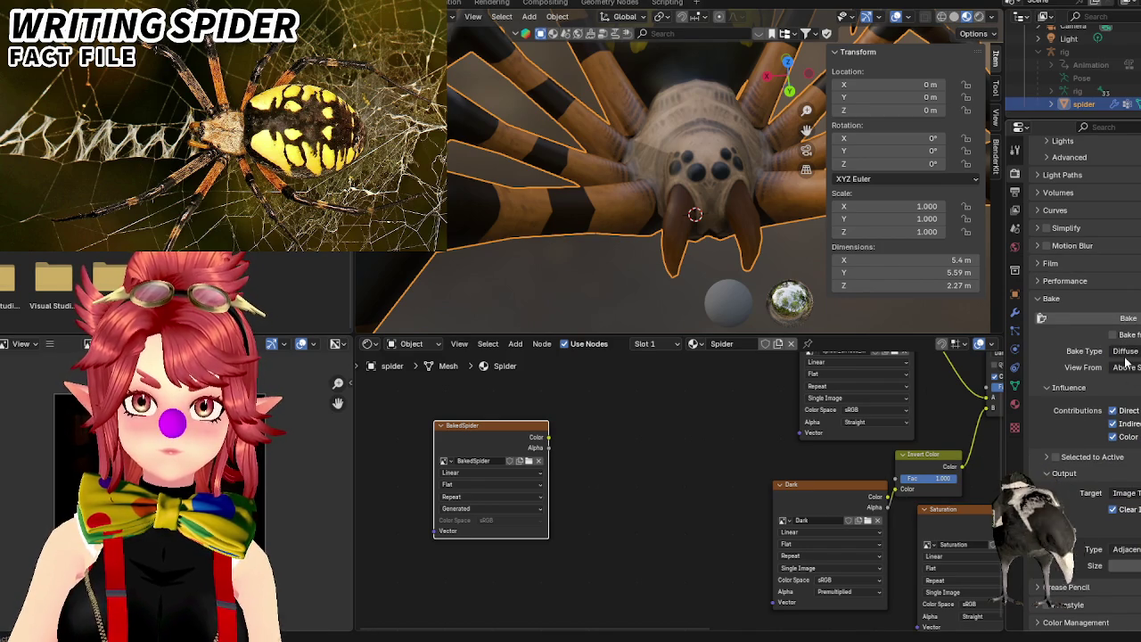
pyautogui.click(1128, 318)
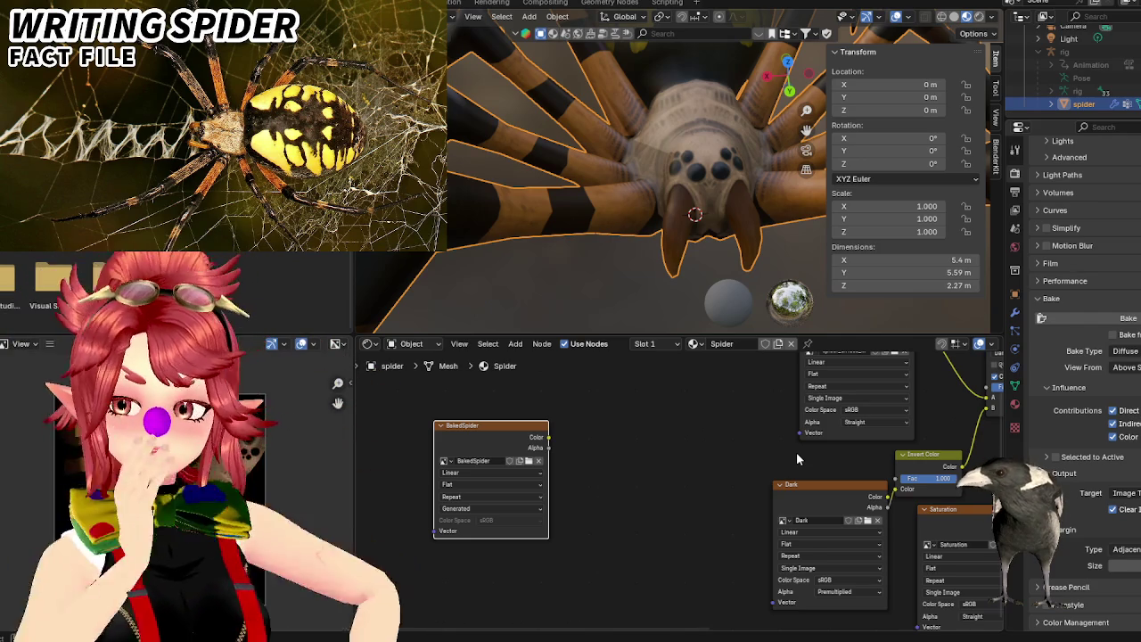
# Toggle direct lighting for the Diffuse bake, re-bake into BakedSpider, and frame the whole spider.
pyautogui.click(1112, 411)
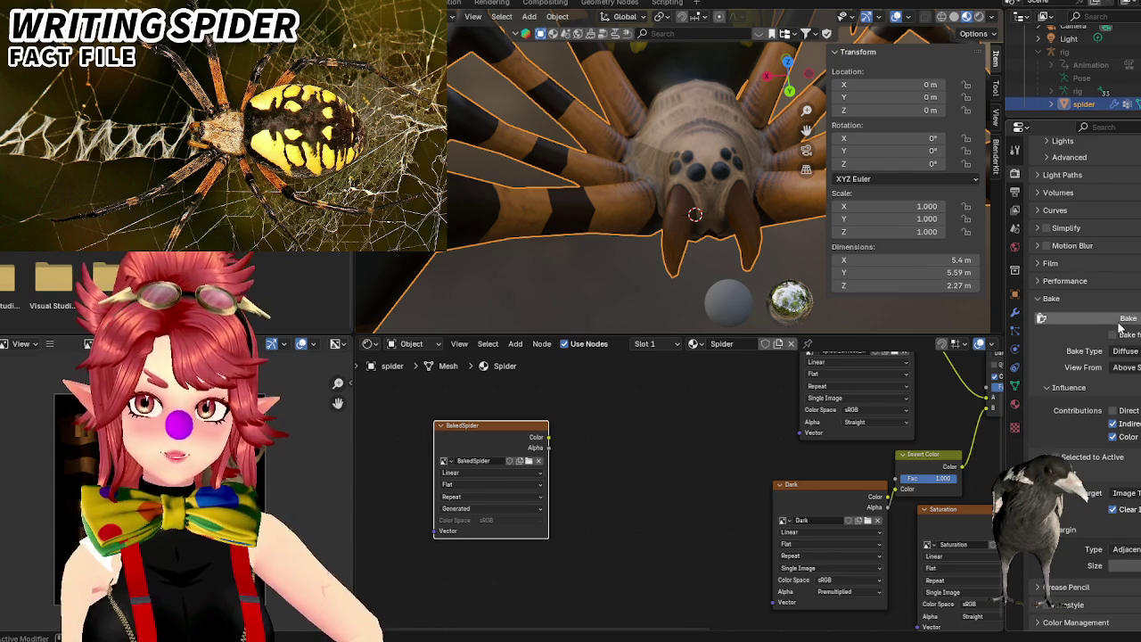
pyautogui.click(1120, 323)
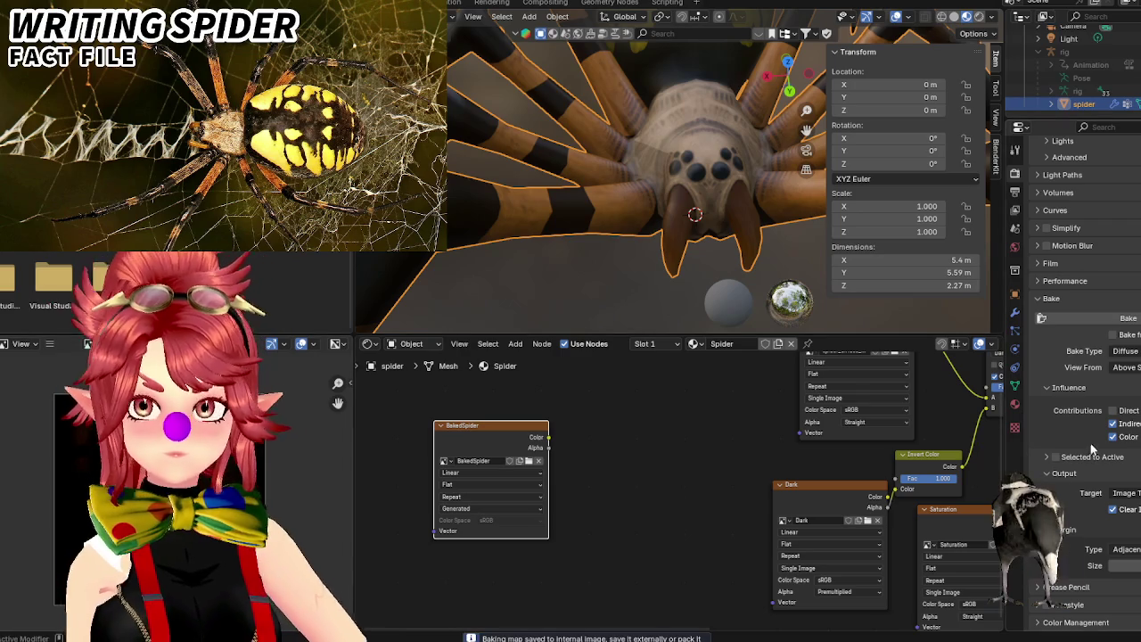
pyautogui.click(1125, 353)
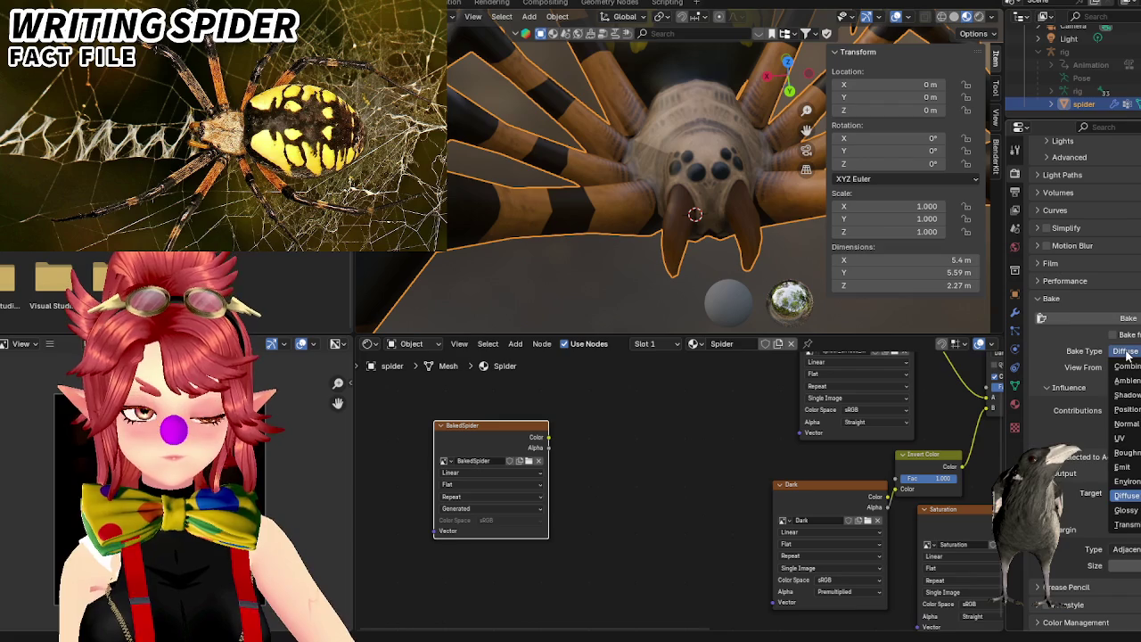
pyautogui.scroll(-3, 603, 219)
pyautogui.scroll(-3, 603, 218)
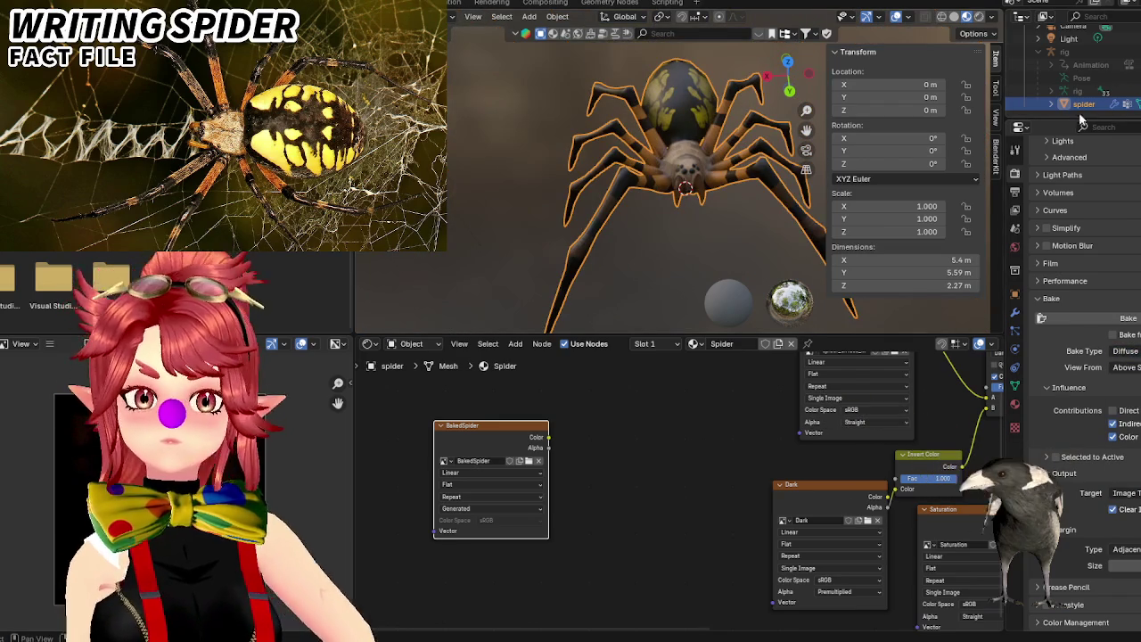
pyautogui.scroll(3, 1081, 116)
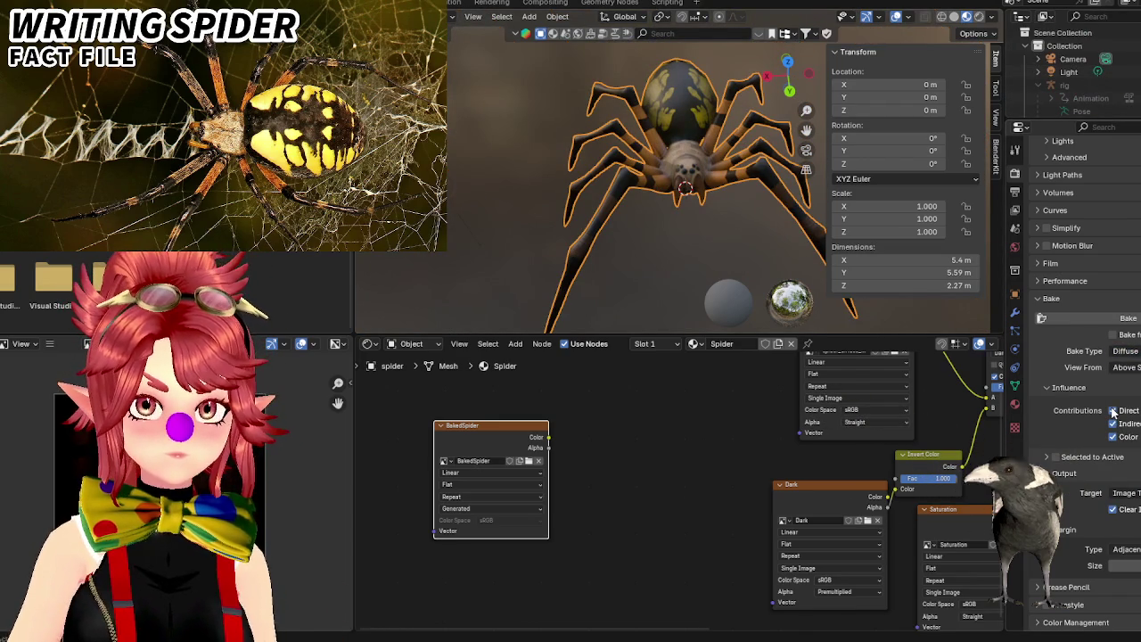
pyautogui.press('KP_Decimal')
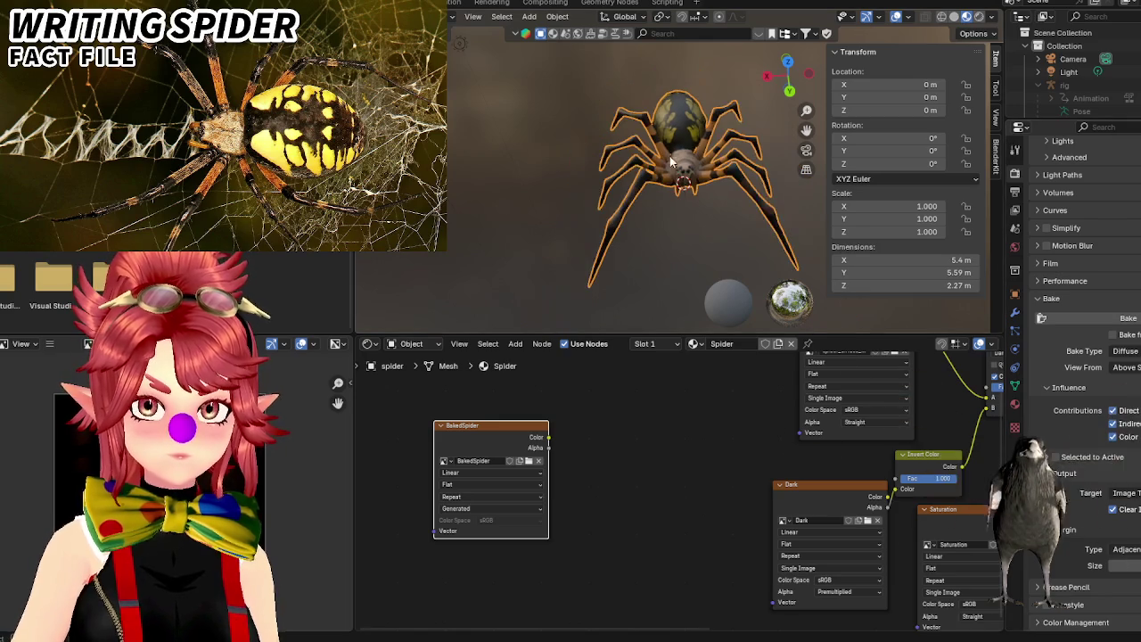
# Select the scene light and place it at X 0 m, Y 1 m, Z 6 m above the spider.
pyautogui.click(1068, 73)
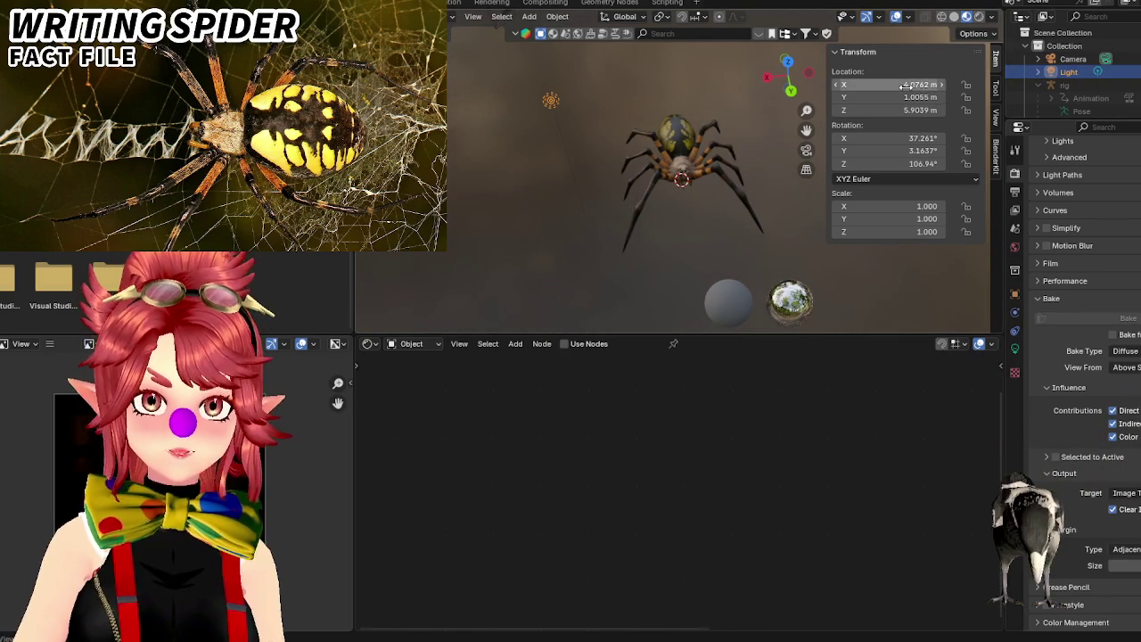
pyautogui.click(907, 85)
pyautogui.write('0')
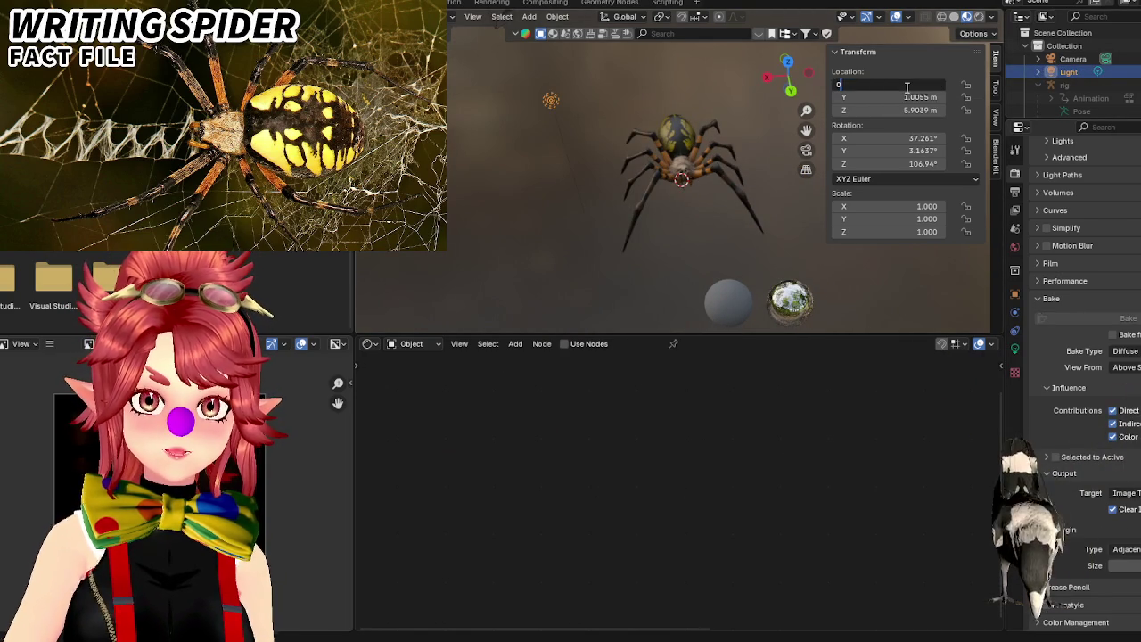
pyautogui.press('Tab')
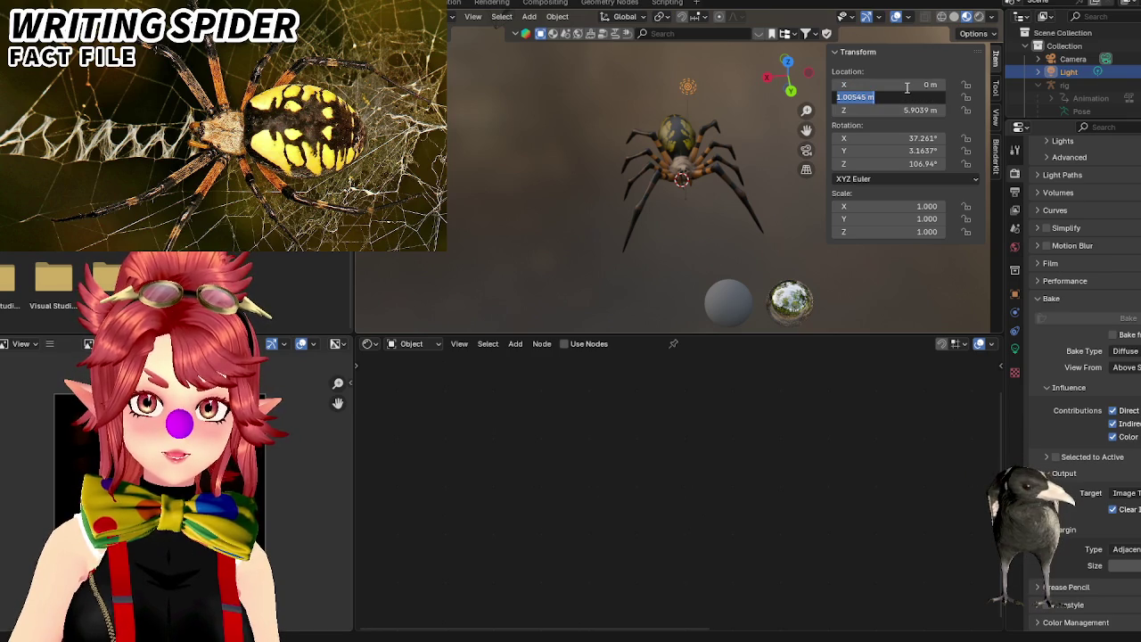
pyautogui.write('1')
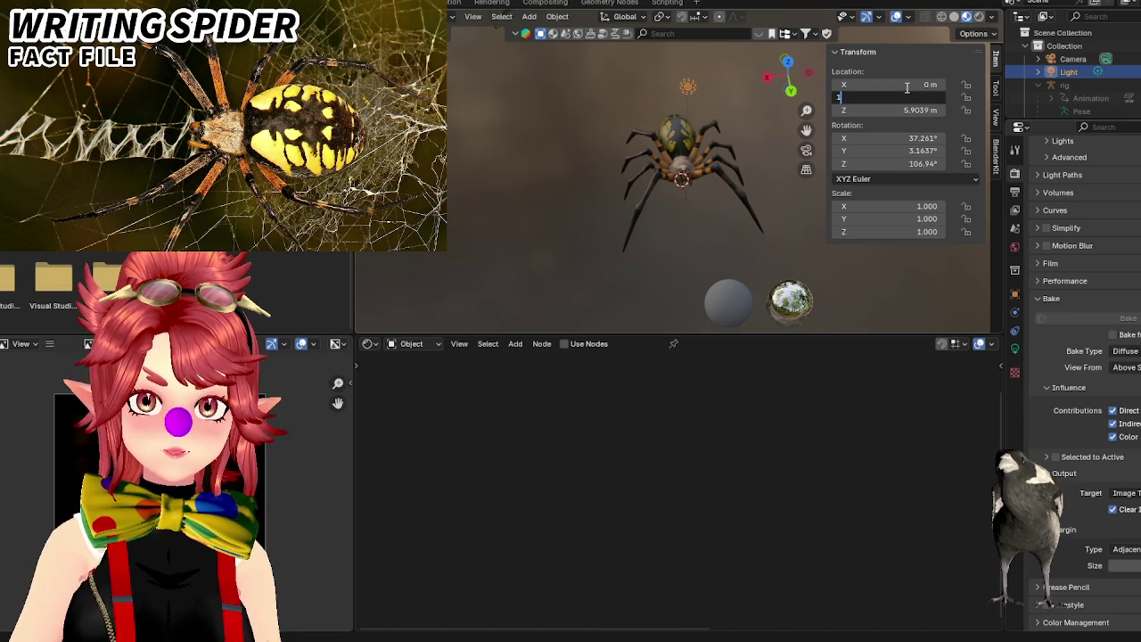
pyautogui.press('Tab')
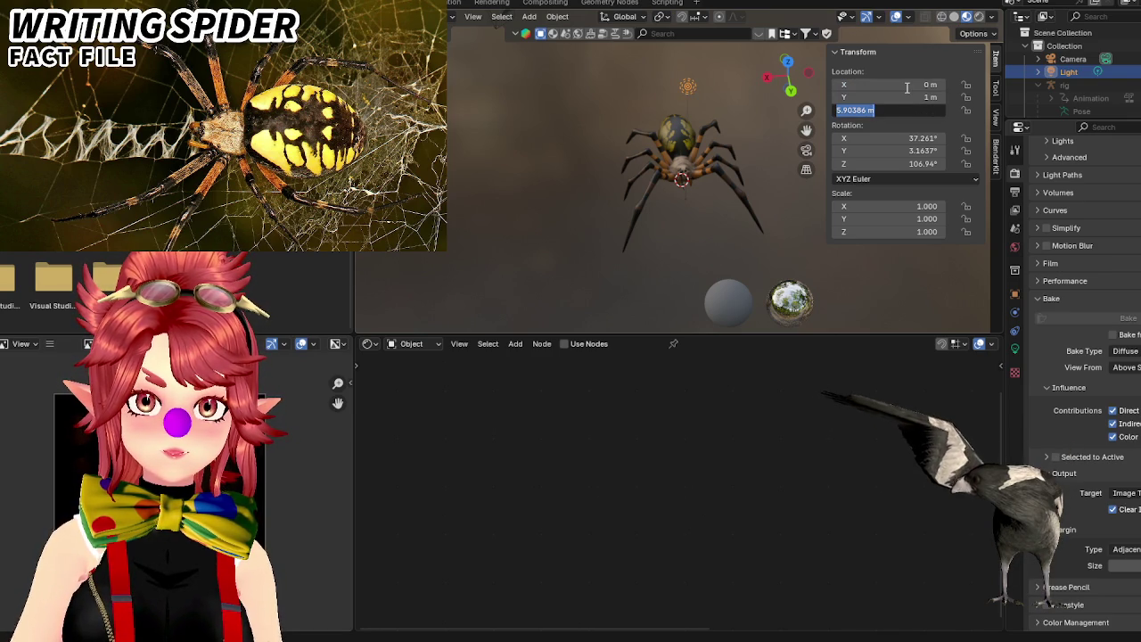
pyautogui.write('6')
pyautogui.press('Return')
pyautogui.moveTo(642, 232)
pyautogui.mouseDown(button='middle')
pyautogui.moveTo(679, 249)
pyautogui.moveTo(738, 207)
pyautogui.mouseUp(button='middle')
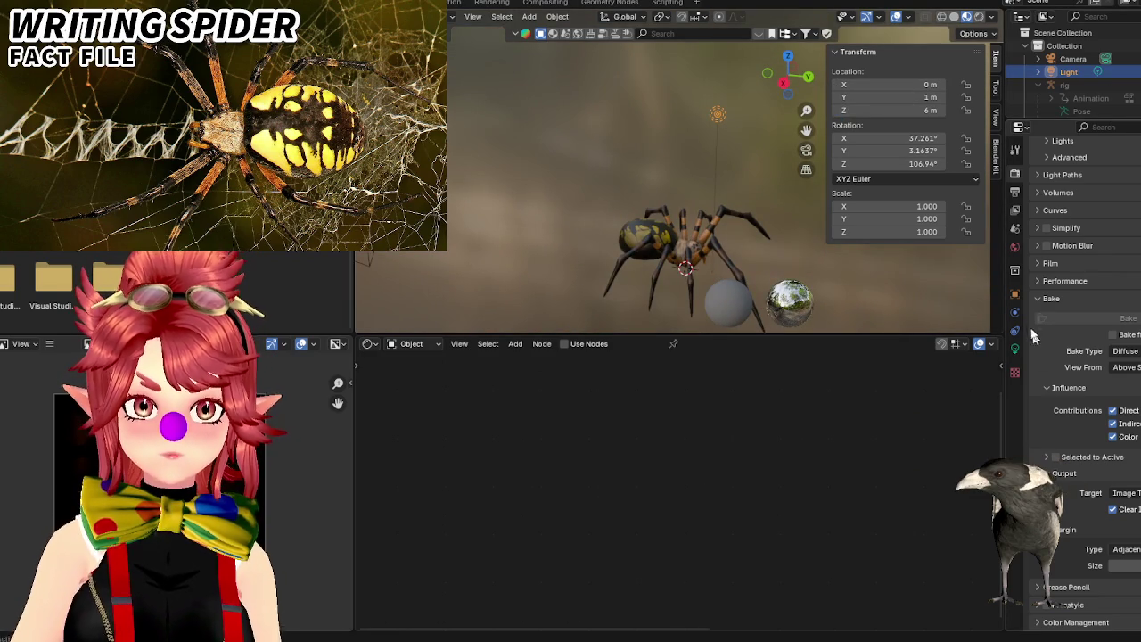
pyautogui.click(1015, 350)
# Raise the light's power to 200 W, preview in Rendered shading, and change it to a Sun lamp.
pyautogui.press('Return')
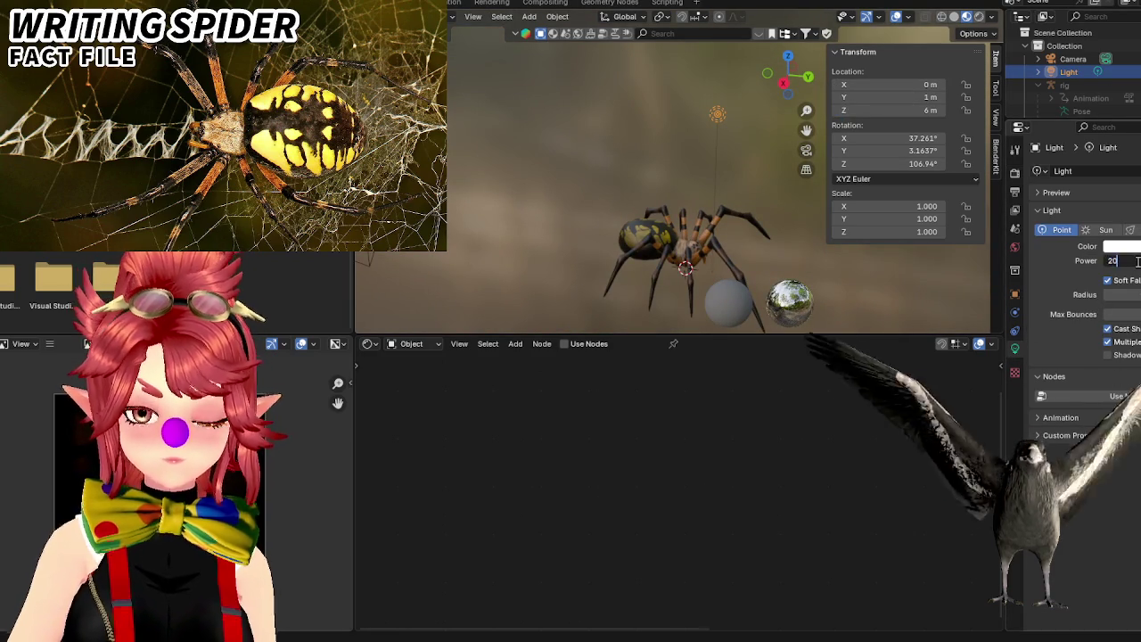
pyautogui.click(978, 18)
pyautogui.moveTo(666, 252)
pyautogui.mouseDown(button='middle')
pyautogui.moveTo(648, 223)
pyautogui.moveTo(689, 165)
pyautogui.mouseUp(button='middle')
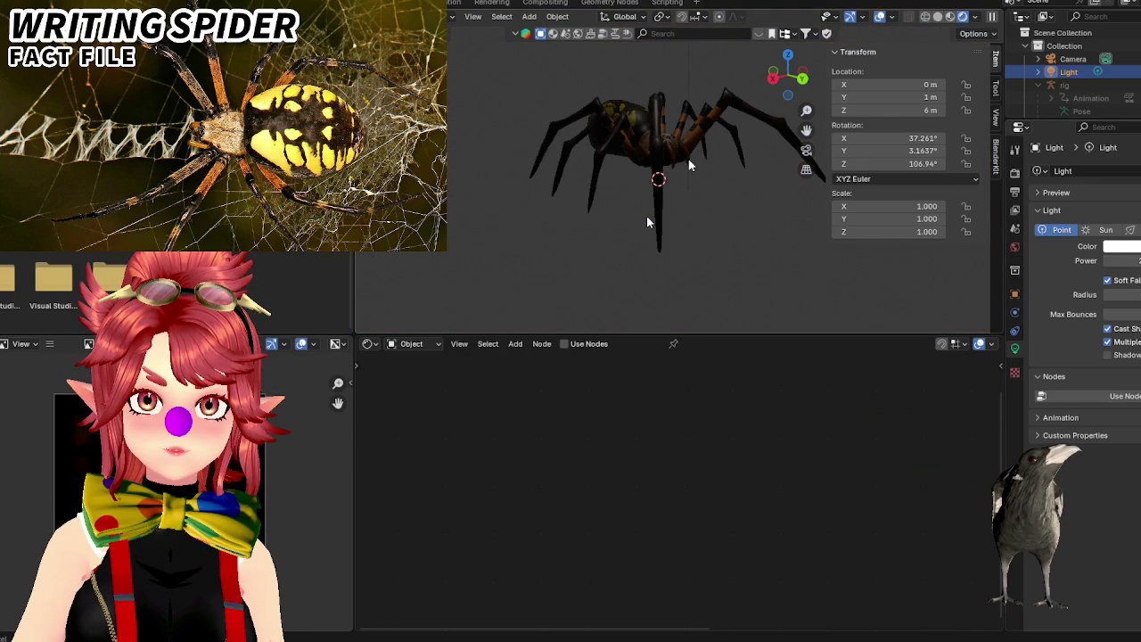
pyautogui.moveTo(648, 222); pyautogui.dragTo(655, 267, button='middle')
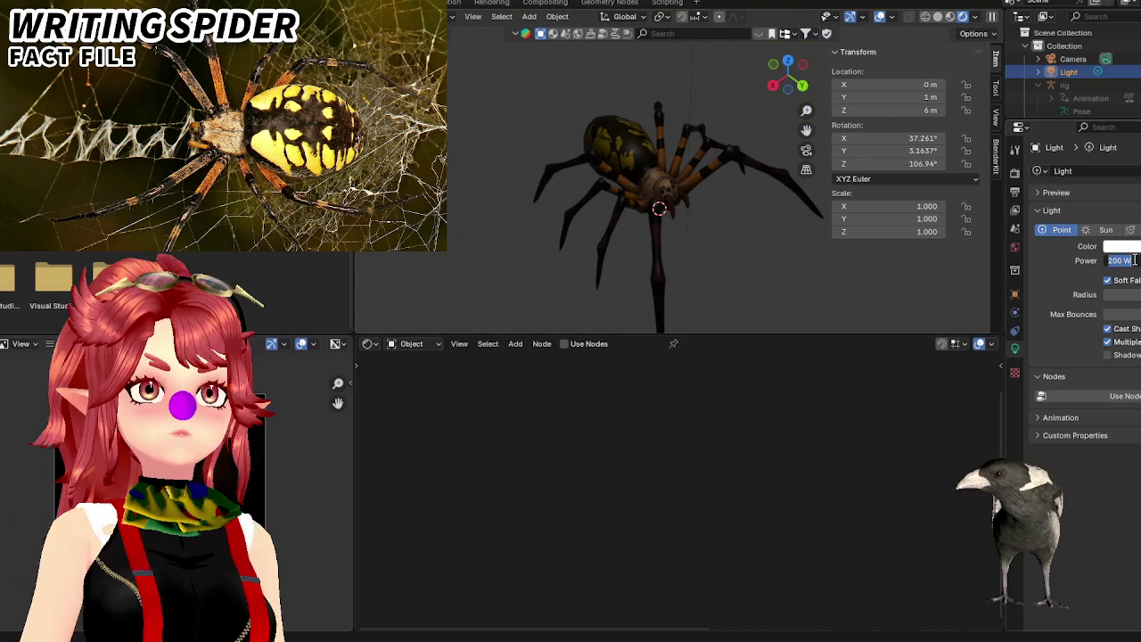
pyautogui.moveTo(1125, 260); pyautogui.dragTo(1132, 259)
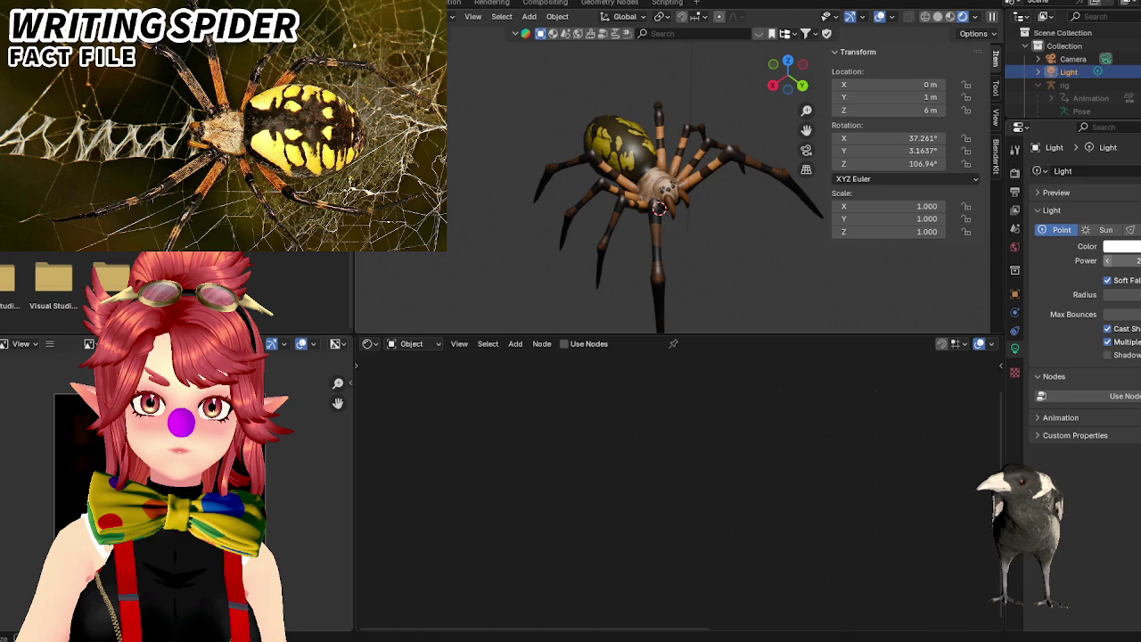
pyautogui.scroll(-3, 601, 252)
pyautogui.scroll(-3, 601, 251)
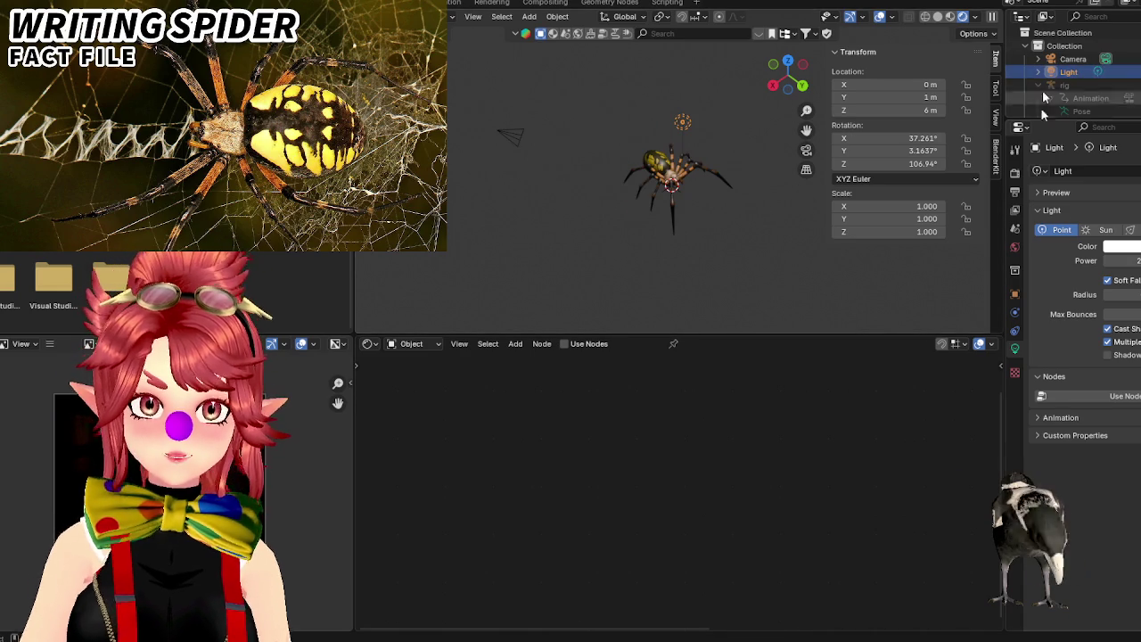
pyautogui.click(1103, 230)
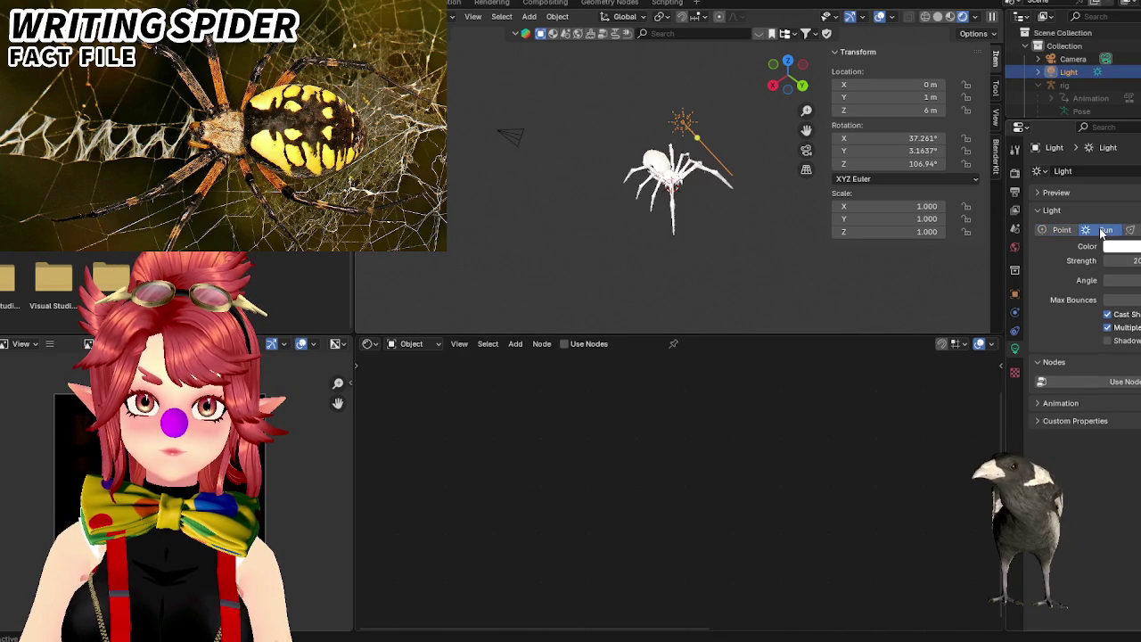
# Set the sun lamp's strength to 5.
pyautogui.doubleClick(1125, 260)
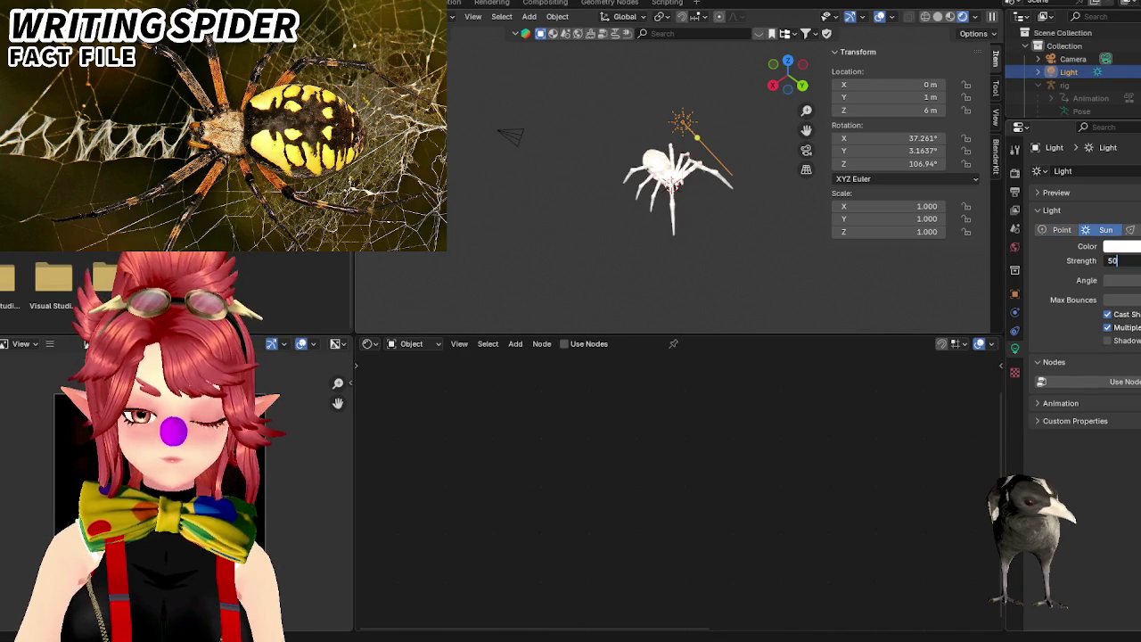
pyautogui.write('5')
pyautogui.press('Return')
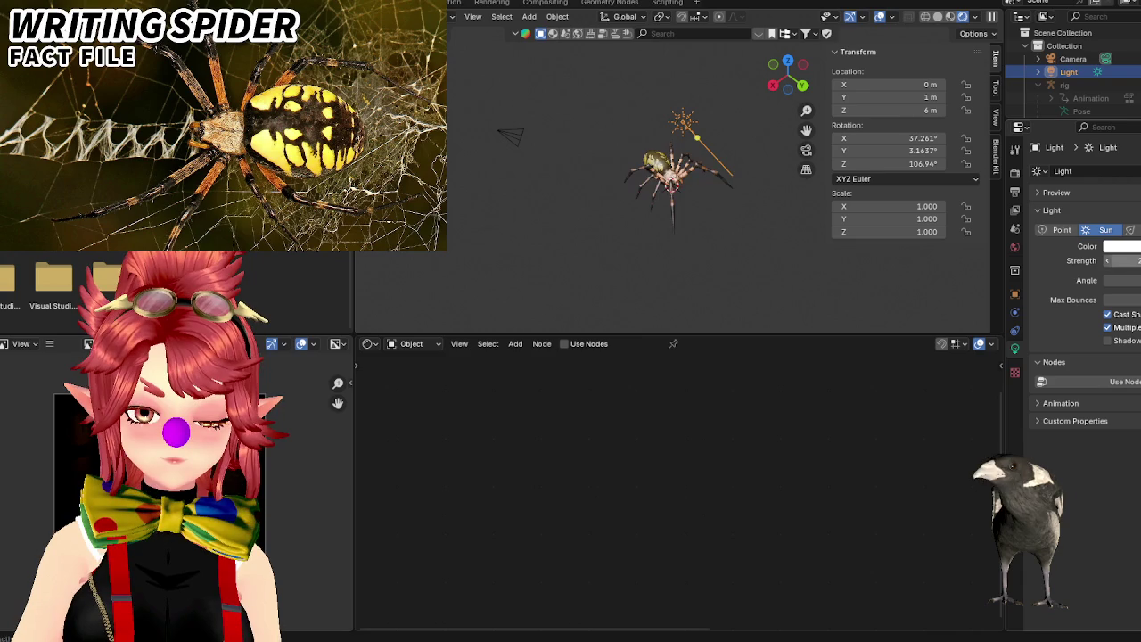
pyautogui.scroll(2, 790, 203)
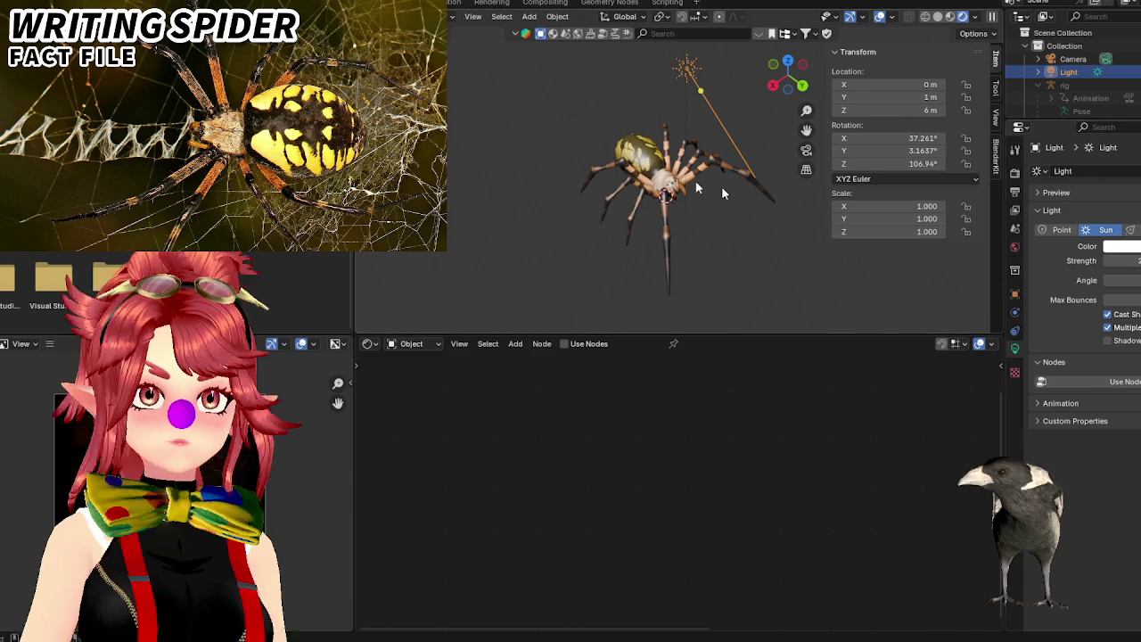
pyautogui.scroll(-4, 752, 204)
pyautogui.moveTo(706, 122); pyautogui.dragTo(812, 190, button='middle')
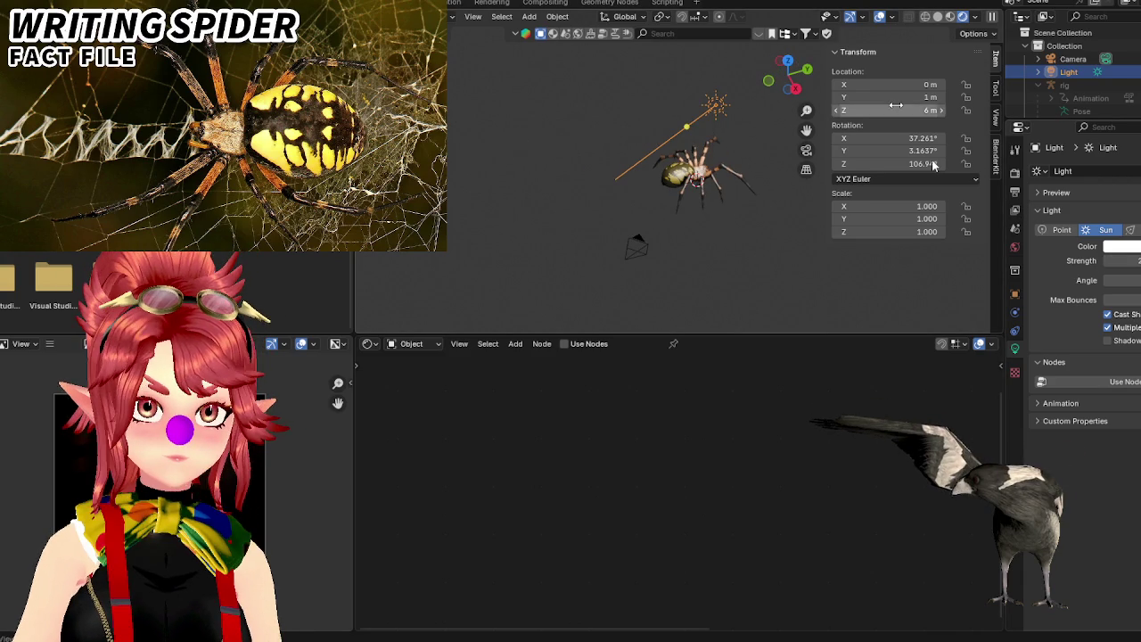
# Set the sun's rotation to X 0°, Y 0°, Z 90° so it points straight down.
pyautogui.click(909, 138)
pyautogui.write('0')
pyautogui.press('Tab')
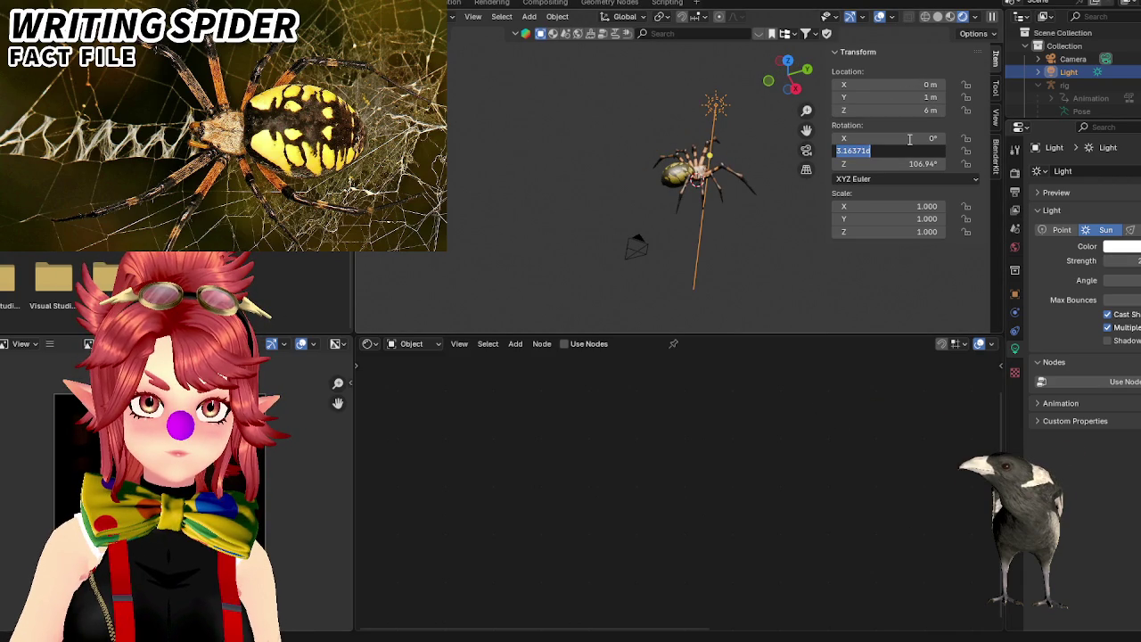
pyautogui.write('0')
pyautogui.press('Tab')
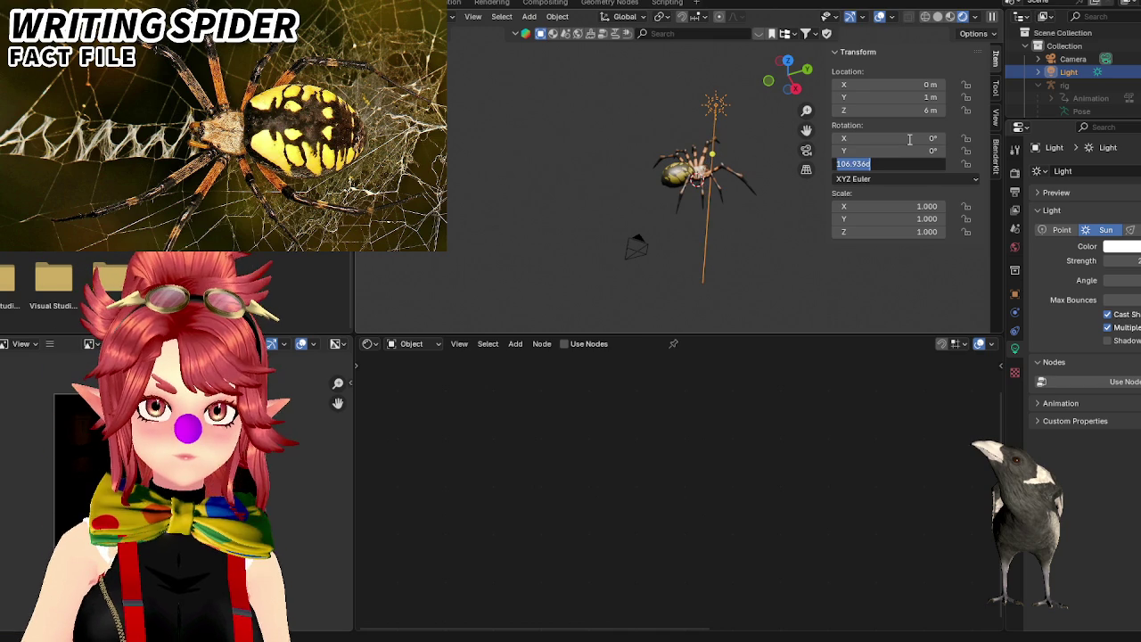
pyautogui.write('90')
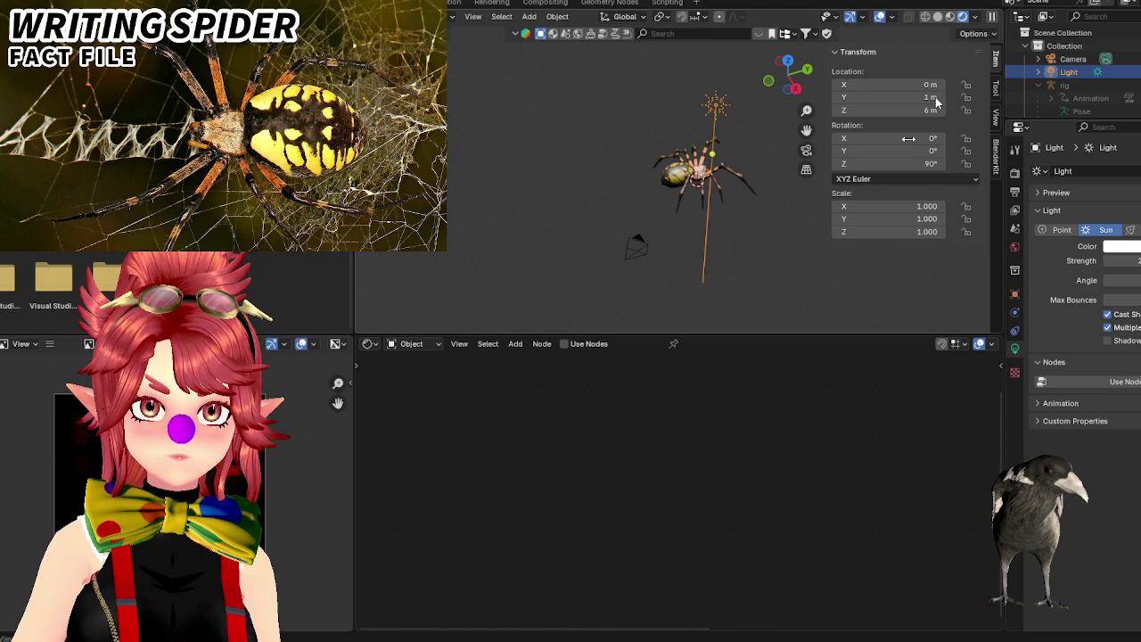
pyautogui.moveTo(625, 249); pyautogui.dragTo(724, 245, button='middle')
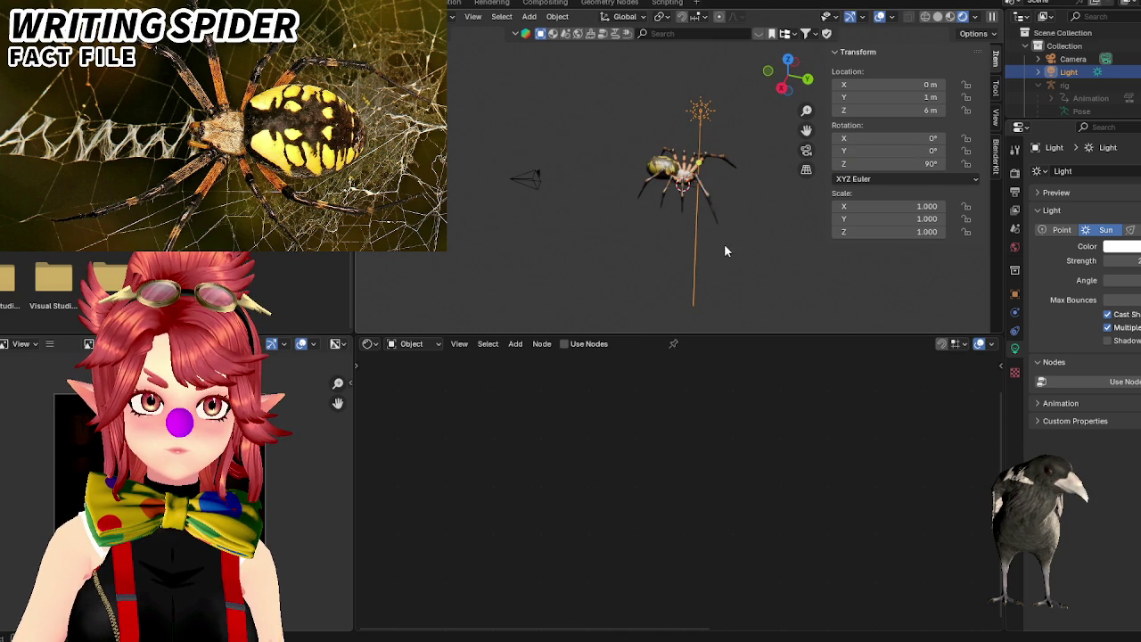
# Move the sun vertically along Z up to 21.446 m above the spider.
pyautogui.press('g')
pyautogui.press('z')
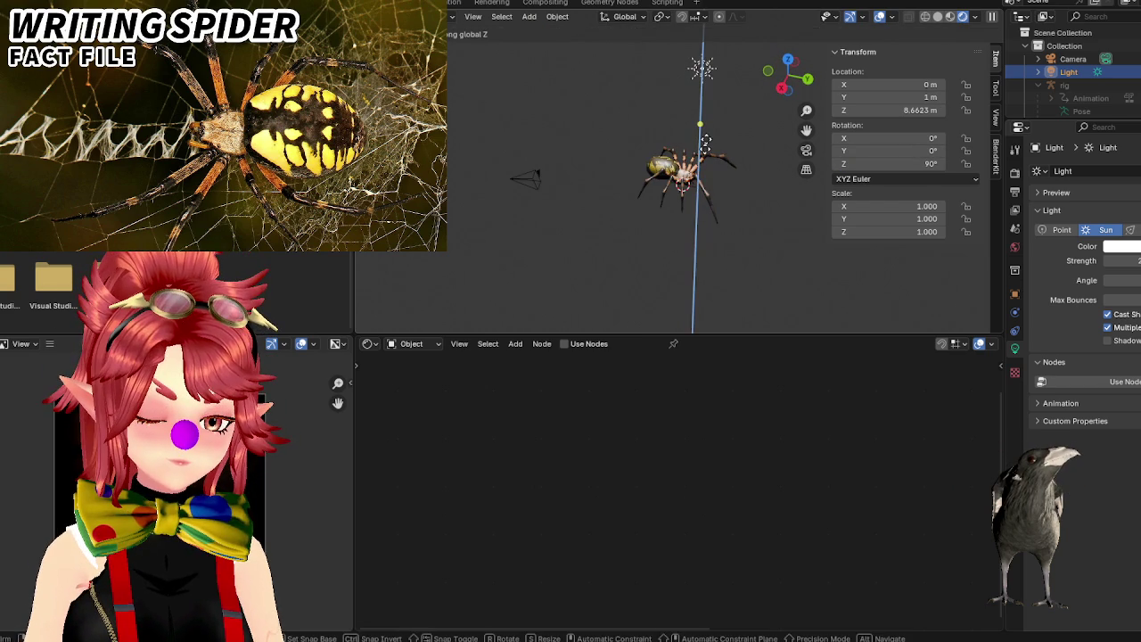
pyautogui.click(704, 216)
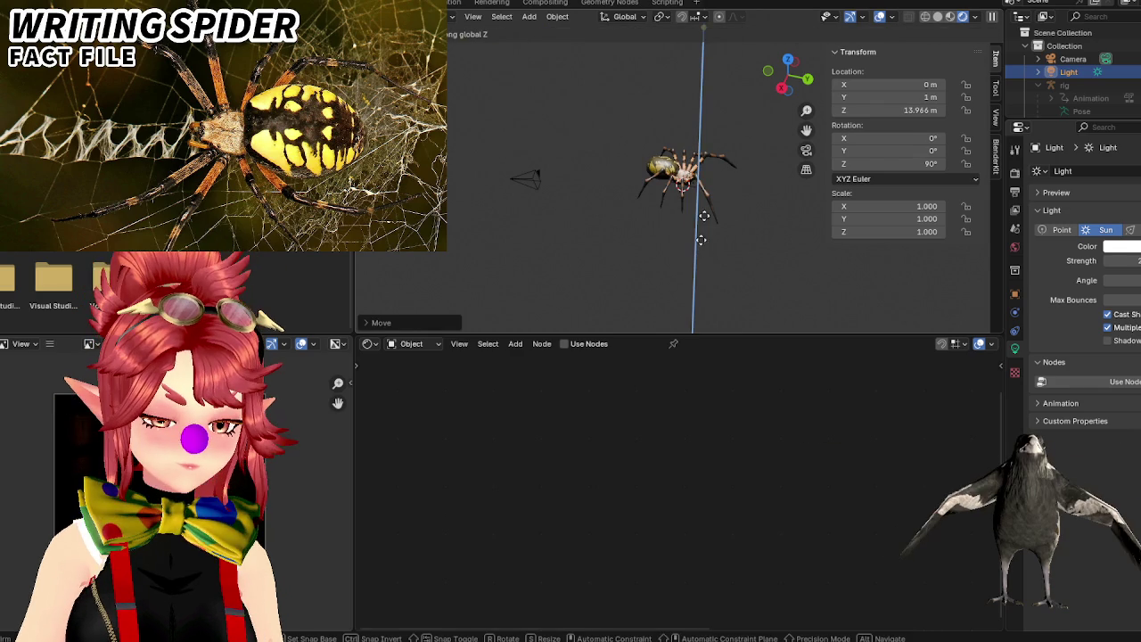
pyautogui.click(701, 195)
pyautogui.scroll(-5, 742, 231)
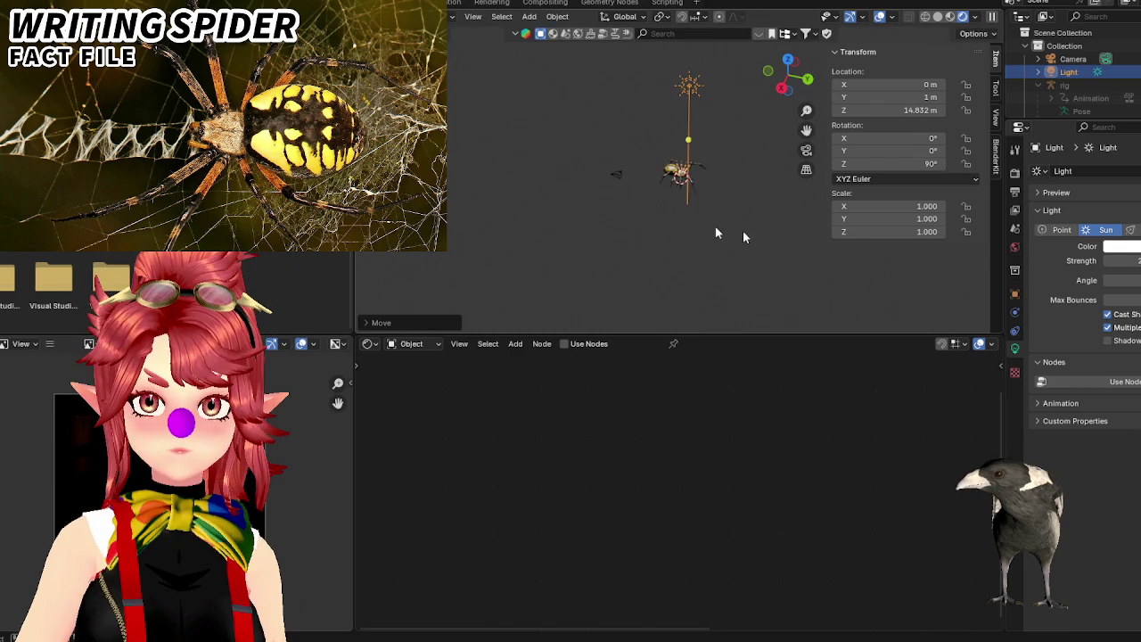
pyautogui.press('g')
pyautogui.press('z')
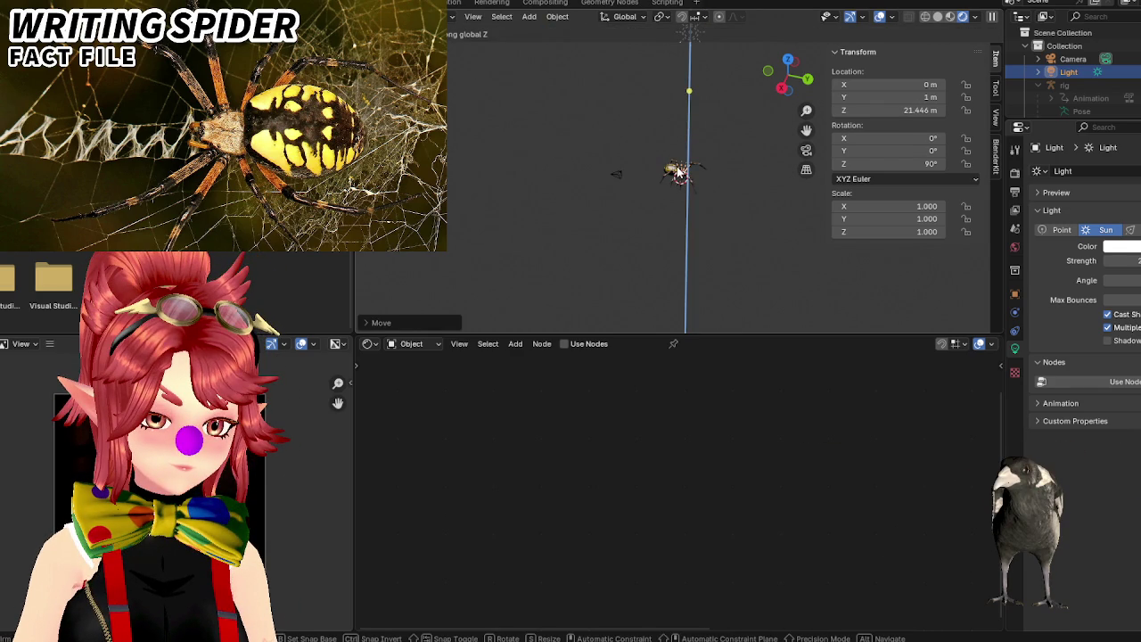
pyautogui.click(732, 221)
pyautogui.scroll(5, 732, 221)
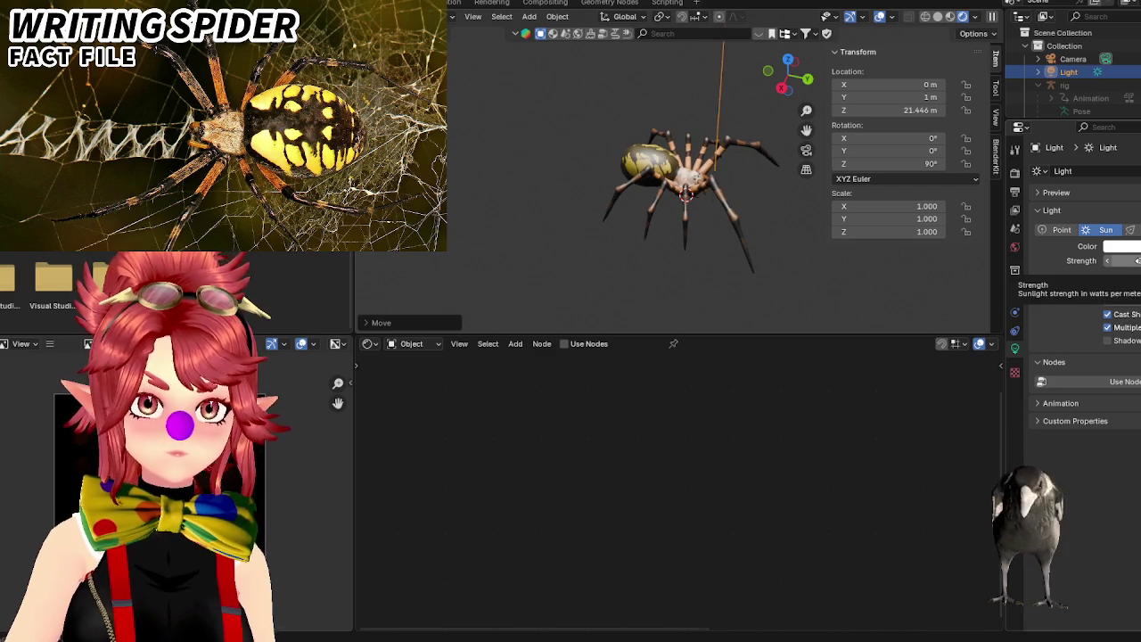
# Check the lit spider from above and the side, and set the sun strength to 20.
pyautogui.moveTo(745, 213); pyautogui.dragTo(702, 262, button='middle')
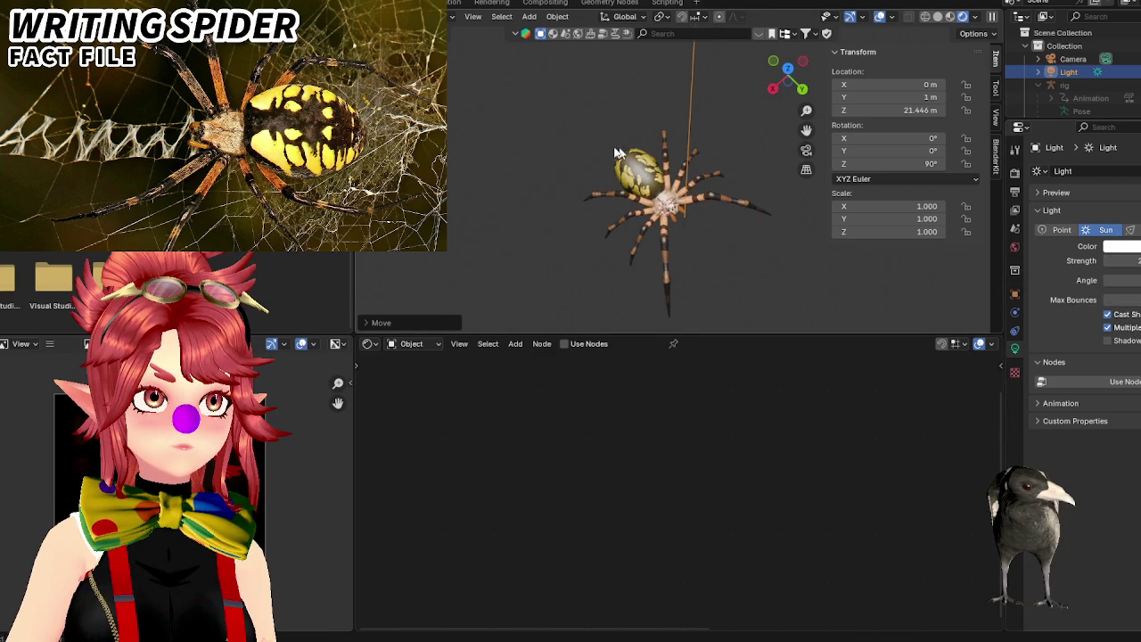
pyautogui.scroll(-2, 713, 199)
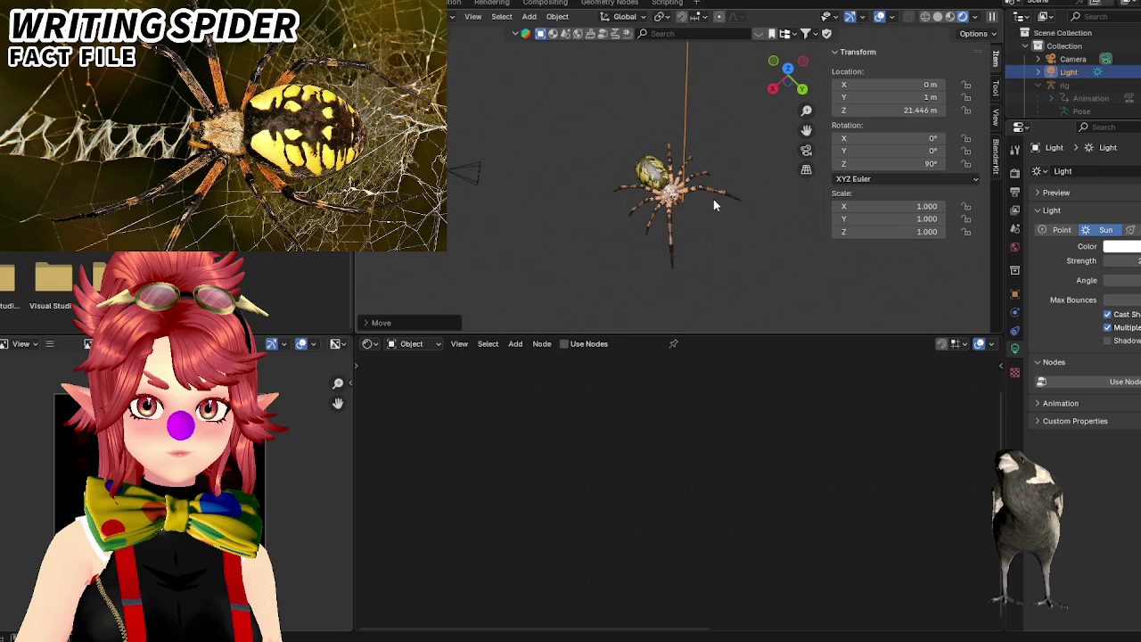
pyautogui.moveTo(713, 198); pyautogui.dragTo(714, 143, button='middle')
pyautogui.click(1116, 261)
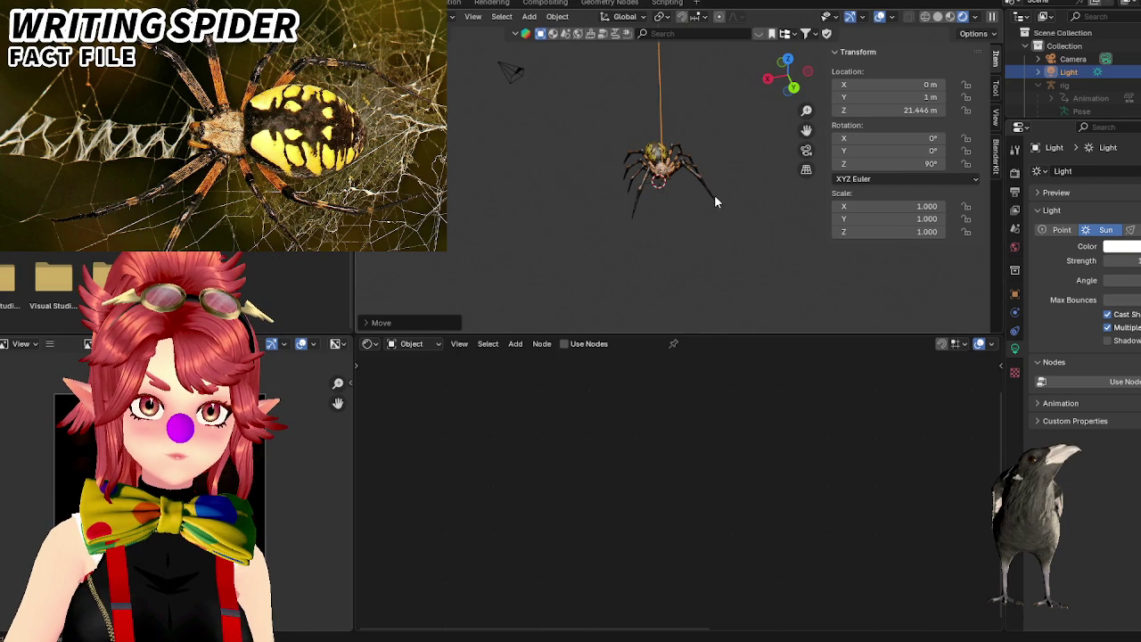
pyautogui.scroll(5, 714, 195)
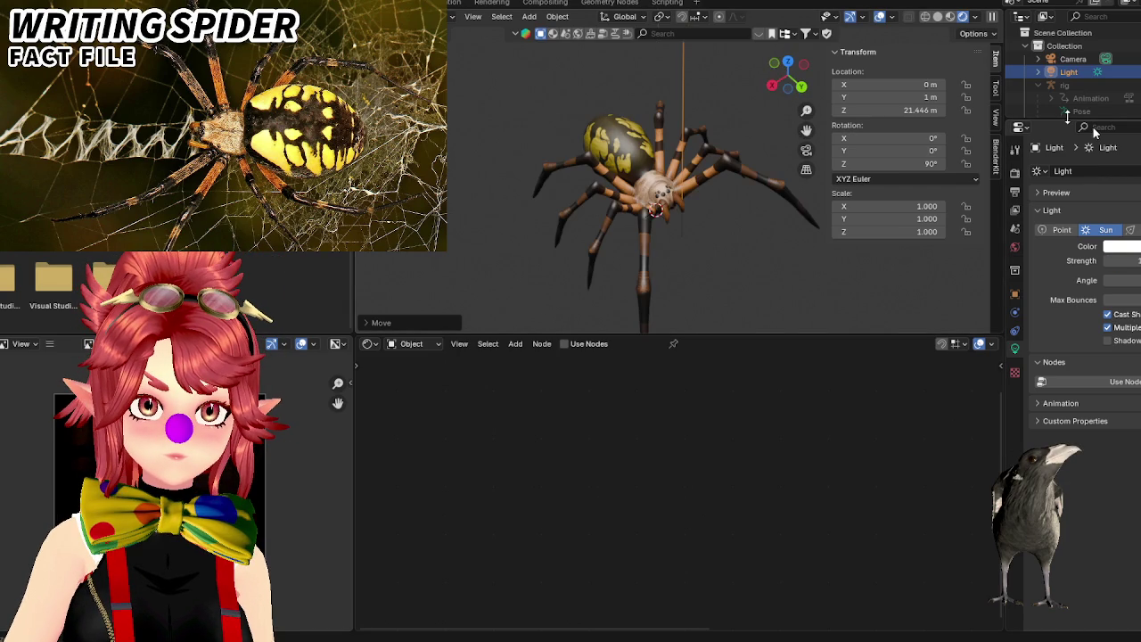
pyautogui.moveTo(1067, 119); pyautogui.dragTo(1067, 203)
# Select the spider and frame its Principled BSDF and Material Output nodes.
pyautogui.click(1084, 137)
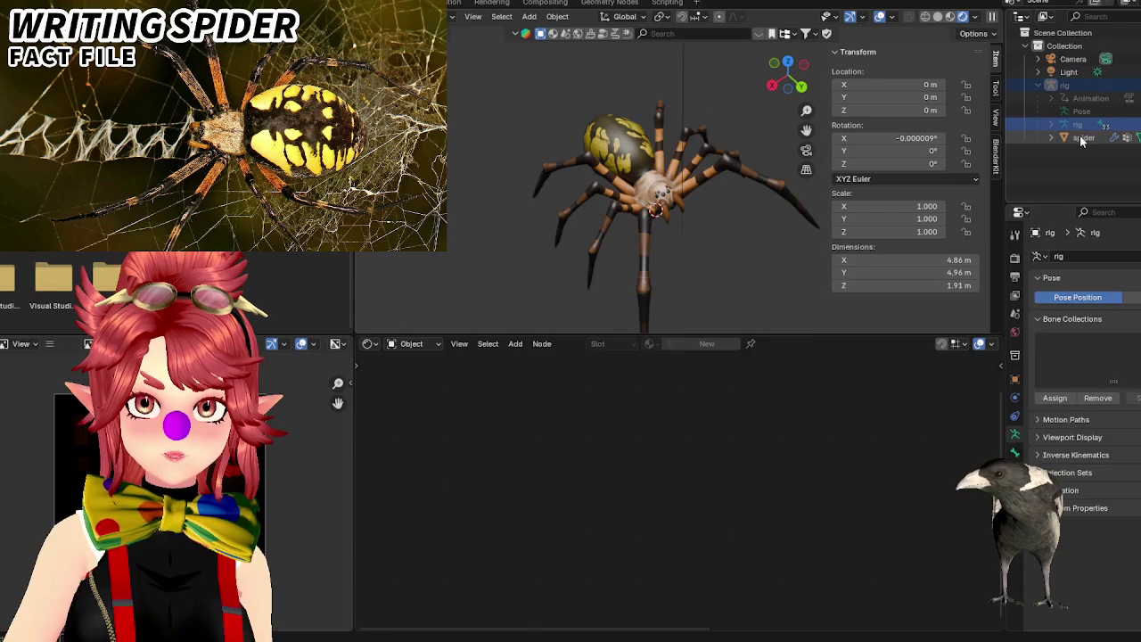
pyautogui.scroll(-2, 623, 499)
pyautogui.scroll(3, 864, 437)
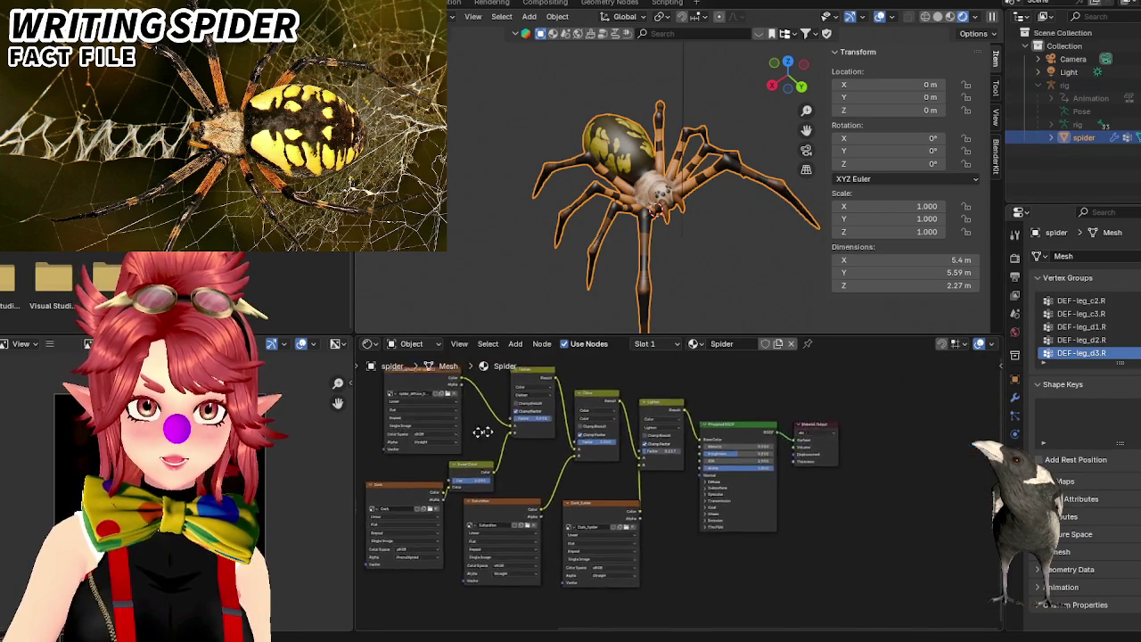
pyautogui.scroll(2, 847, 446)
pyautogui.scroll(2, 820, 459)
pyautogui.moveTo(802, 468)
pyautogui.mouseDown(button='middle')
pyautogui.moveTo(755, 484)
pyautogui.moveTo(772, 504)
pyautogui.mouseUp(button='middle')
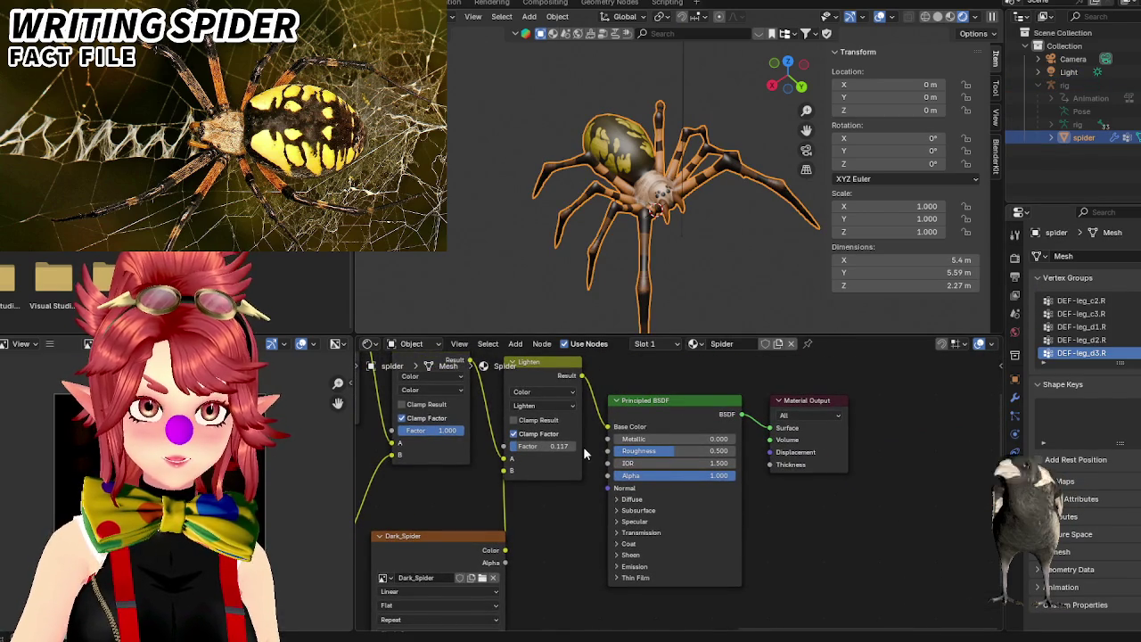
# Relink the Lighten node's Result to Base Color, then switch to the Models folder in File Explorer.
pyautogui.moveTo(607, 426); pyautogui.dragTo(769, 431)
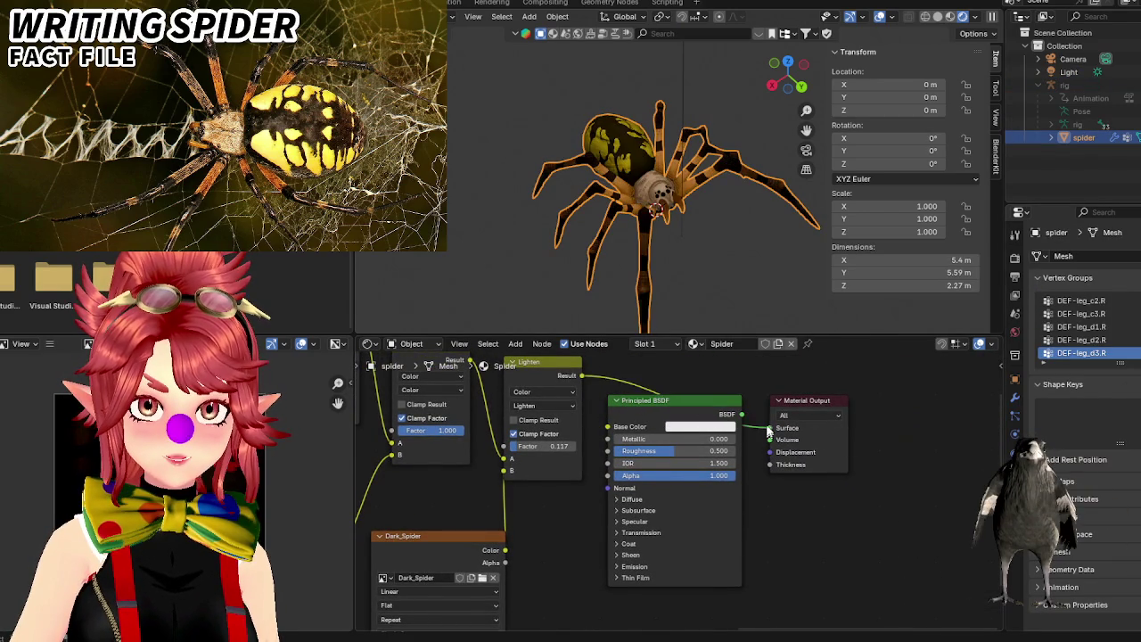
pyautogui.moveTo(647, 403)
pyautogui.mouseDown()
pyautogui.moveTo(649, 418)
pyautogui.moveTo(689, 405)
pyautogui.mouseUp()
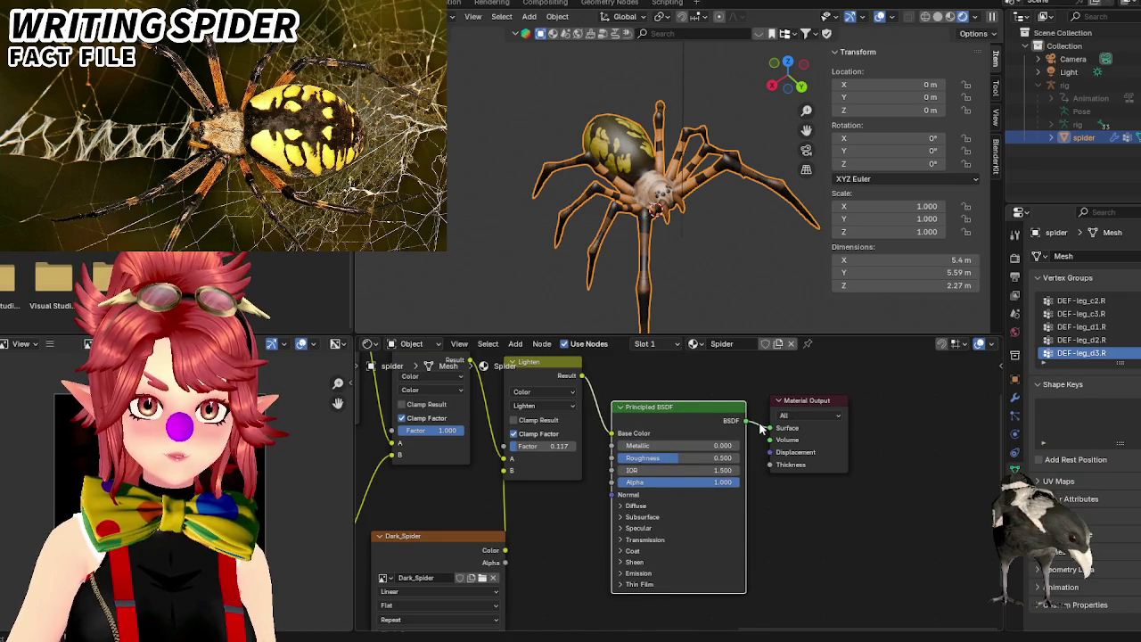
pyautogui.moveTo(611, 434); pyautogui.dragTo(768, 432)
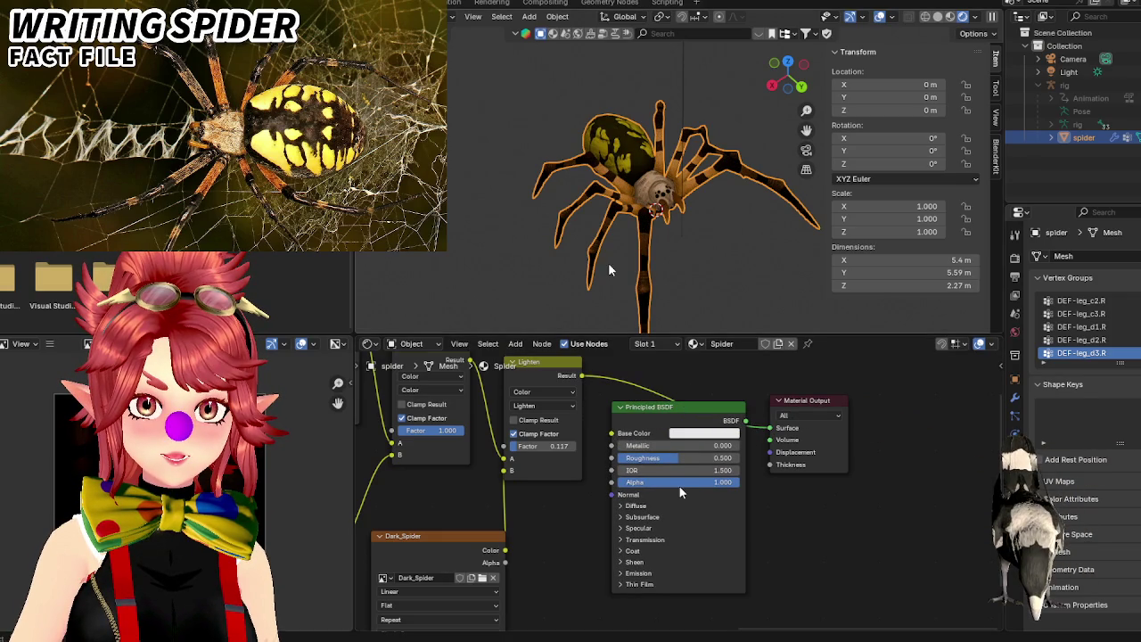
pyautogui.moveTo(619, 192)
pyautogui.mouseDown(button='middle')
pyautogui.moveTo(599, 184)
pyautogui.moveTo(696, 200)
pyautogui.moveTo(564, 239)
pyautogui.mouseUp(button='middle')
pyautogui.scroll(2, 599, 184)
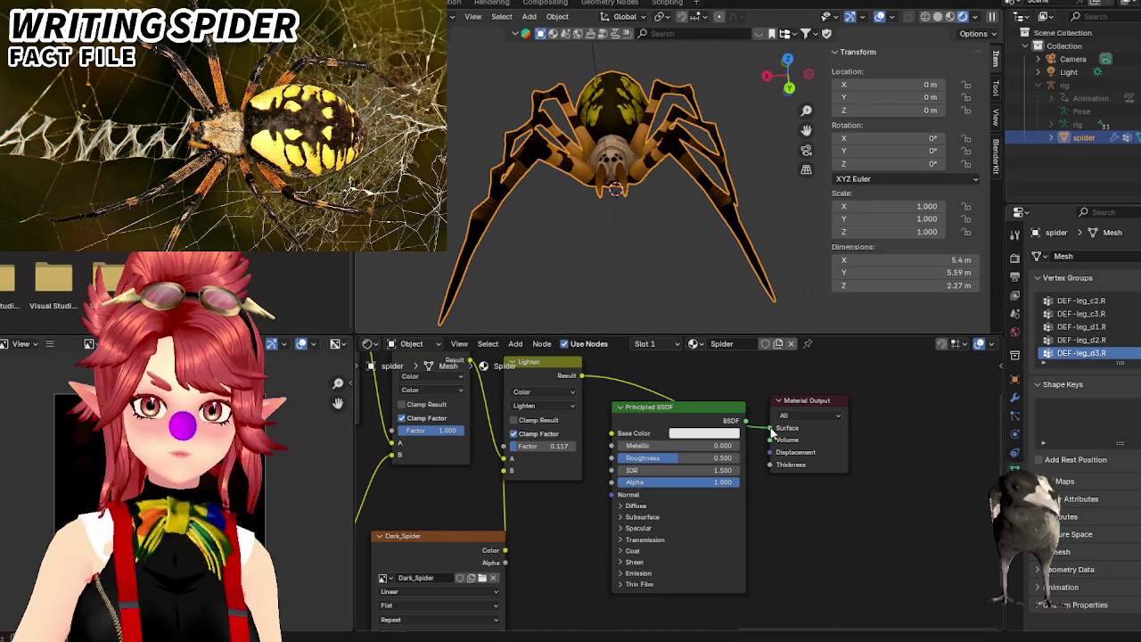
pyautogui.moveTo(618, 441); pyautogui.dragTo(613, 434)
pyautogui.click(736, 419)
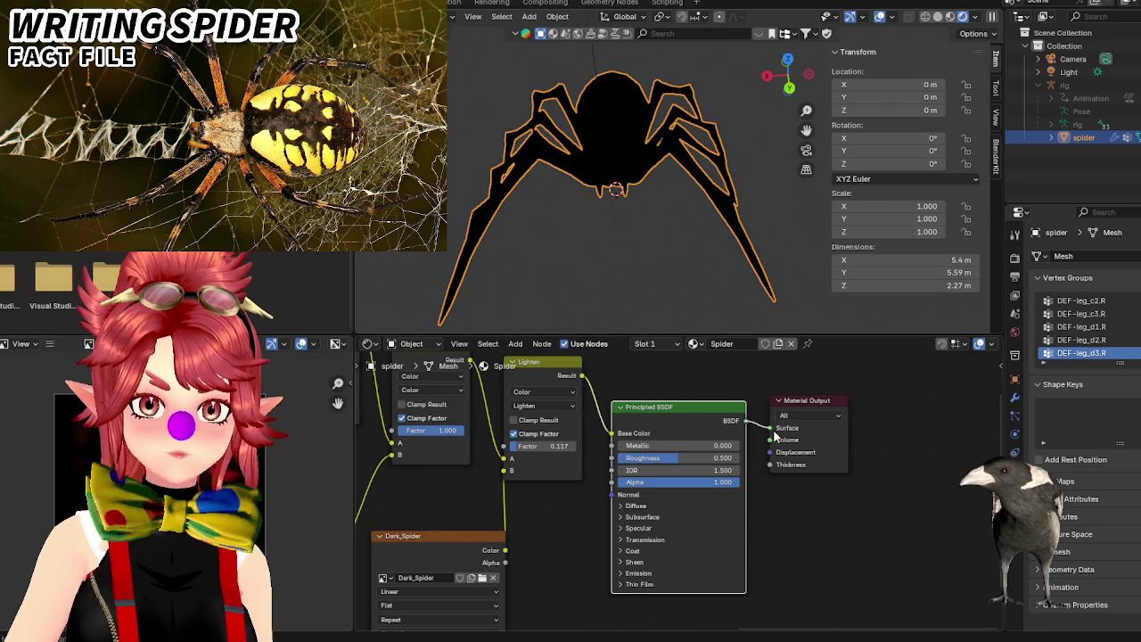
pyautogui.hotkey('alt', 'Tab')
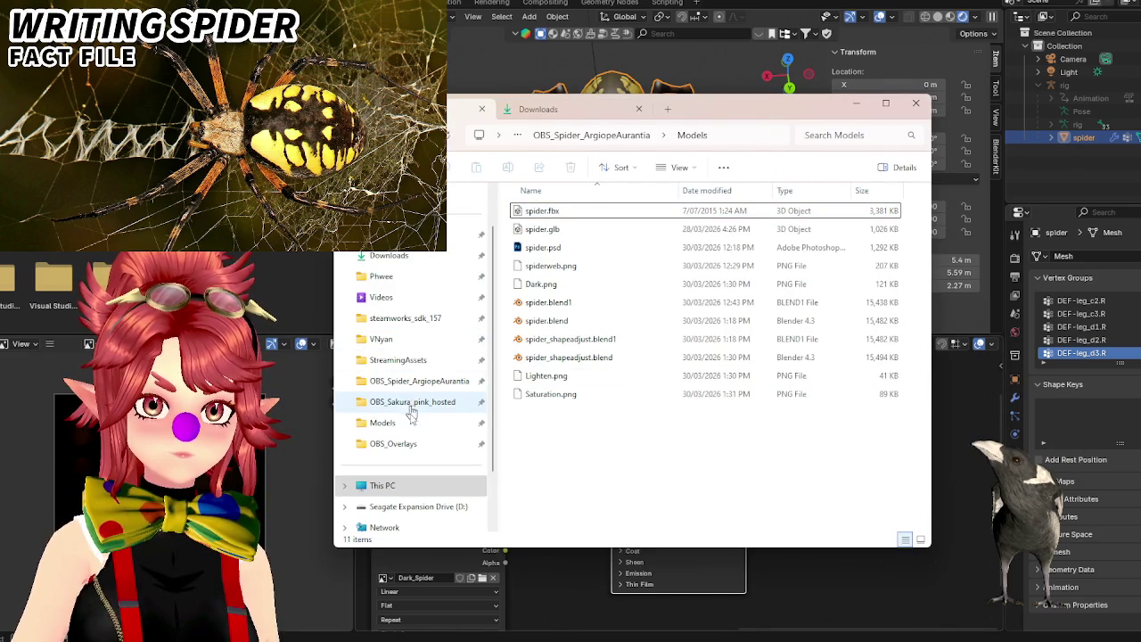
# Browse from This PC through E: to Spider Infestation > Materials > Textures and move Explorer aside.
pyautogui.click(383, 485)
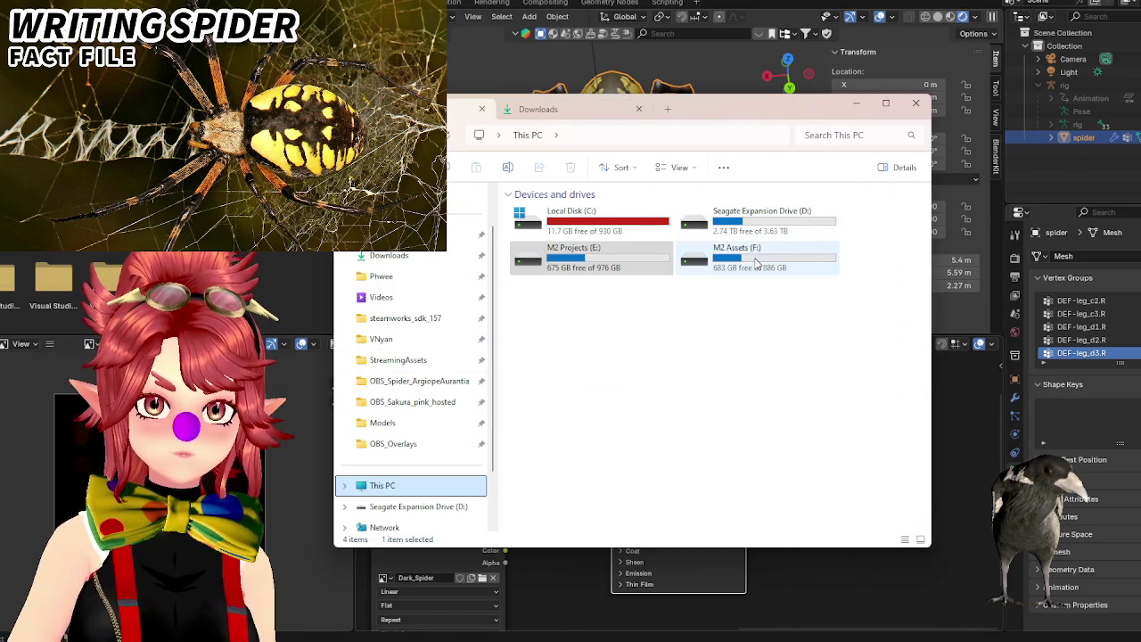
pyautogui.doubleClick(580, 258)
pyautogui.doubleClick(558, 339)
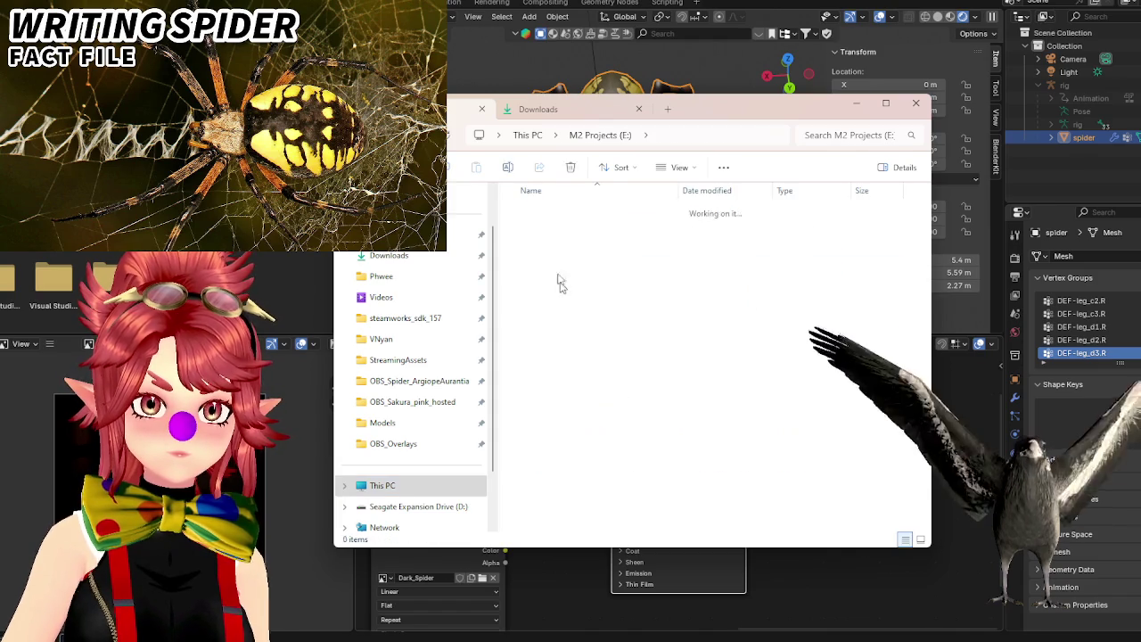
pyautogui.doubleClick(550, 339)
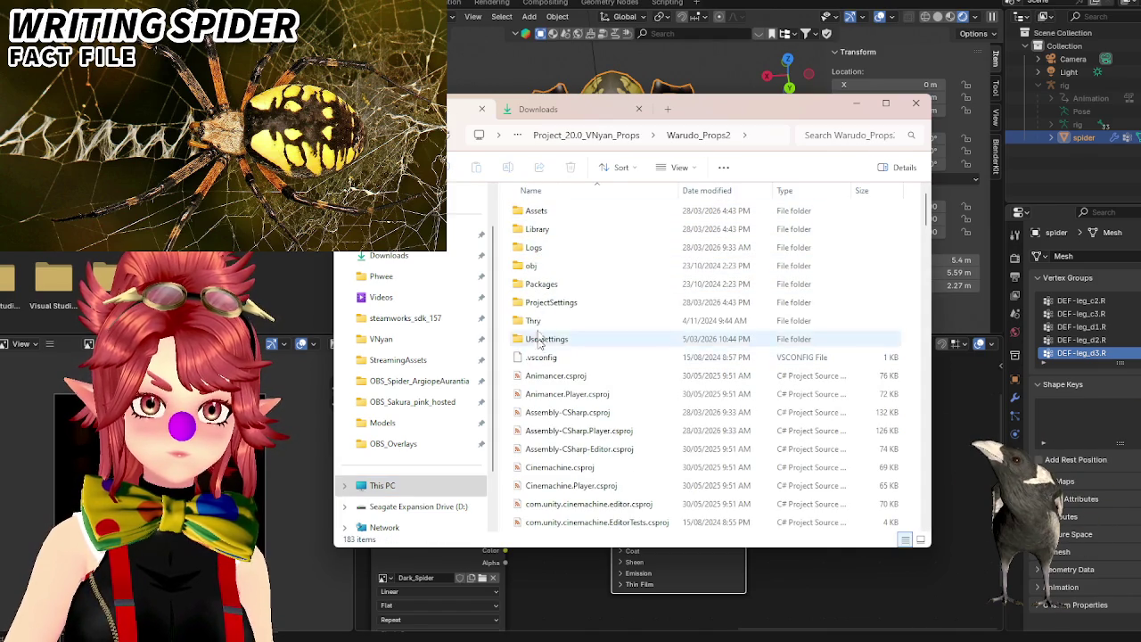
pyautogui.doubleClick(563, 220)
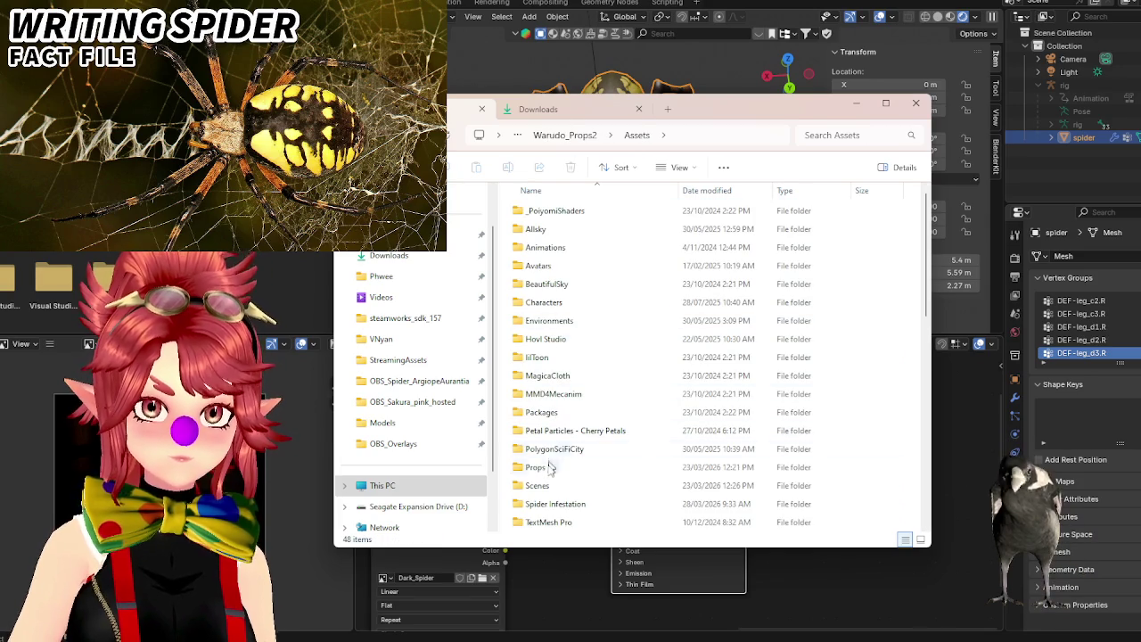
pyautogui.doubleClick(552, 504)
pyautogui.doubleClick(563, 230)
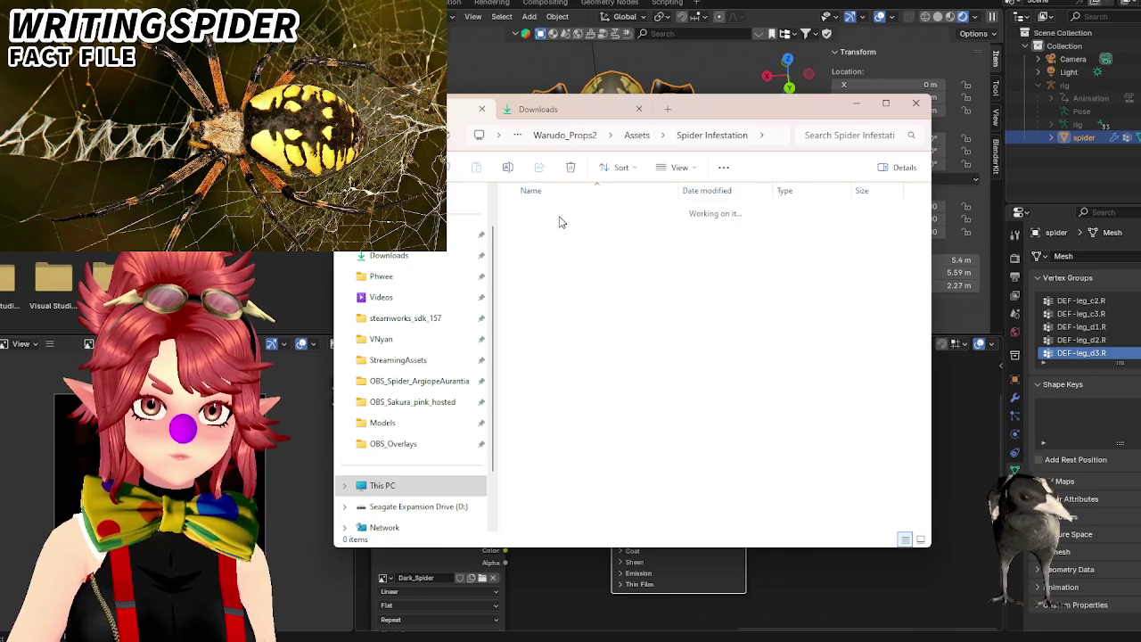
pyautogui.doubleClick(562, 212)
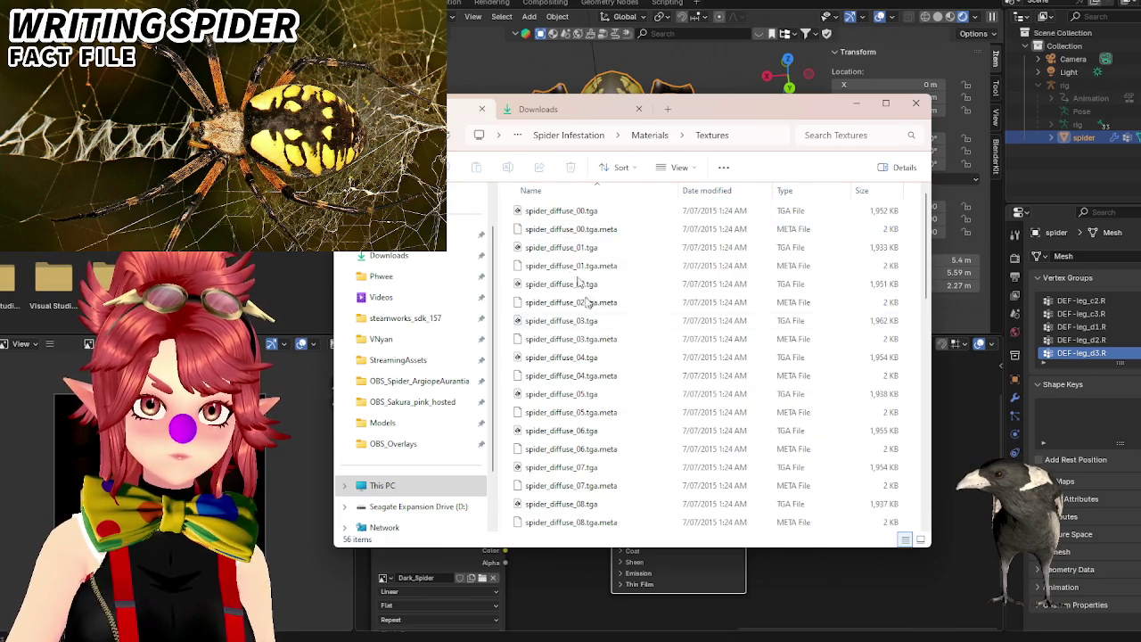
pyautogui.scroll(-12, 589, 357)
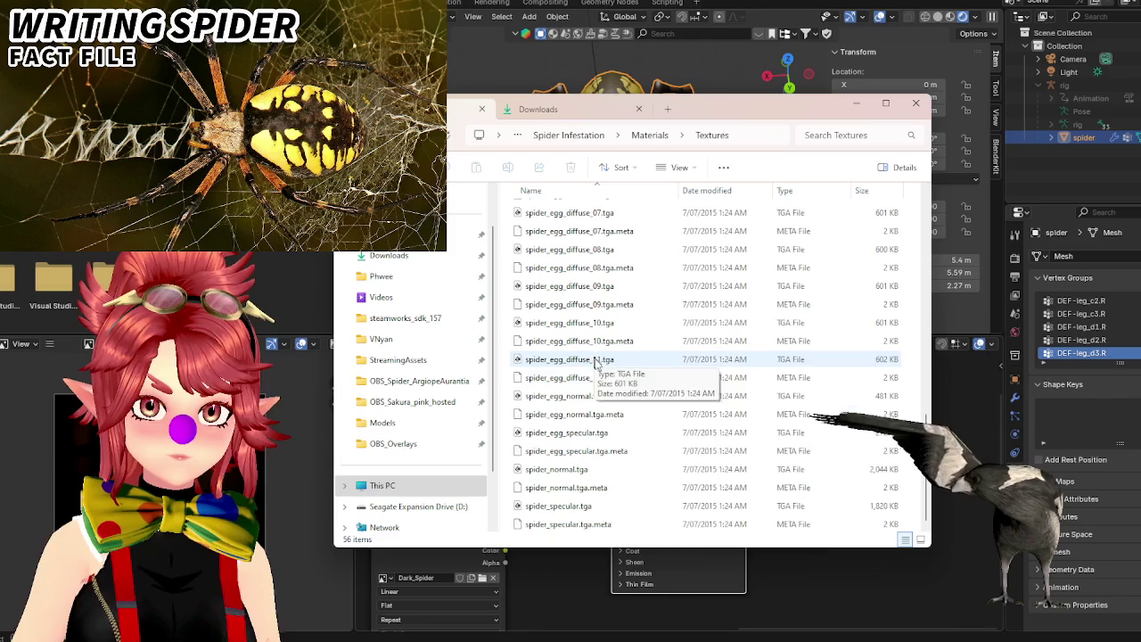
pyautogui.moveTo(749, 107)
pyautogui.mouseDown()
pyautogui.moveTo(504, 37)
pyautogui.moveTo(429, 50)
pyautogui.moveTo(0, 54)
pyautogui.mouseUp()
pyautogui.scroll(3, 821, 443)
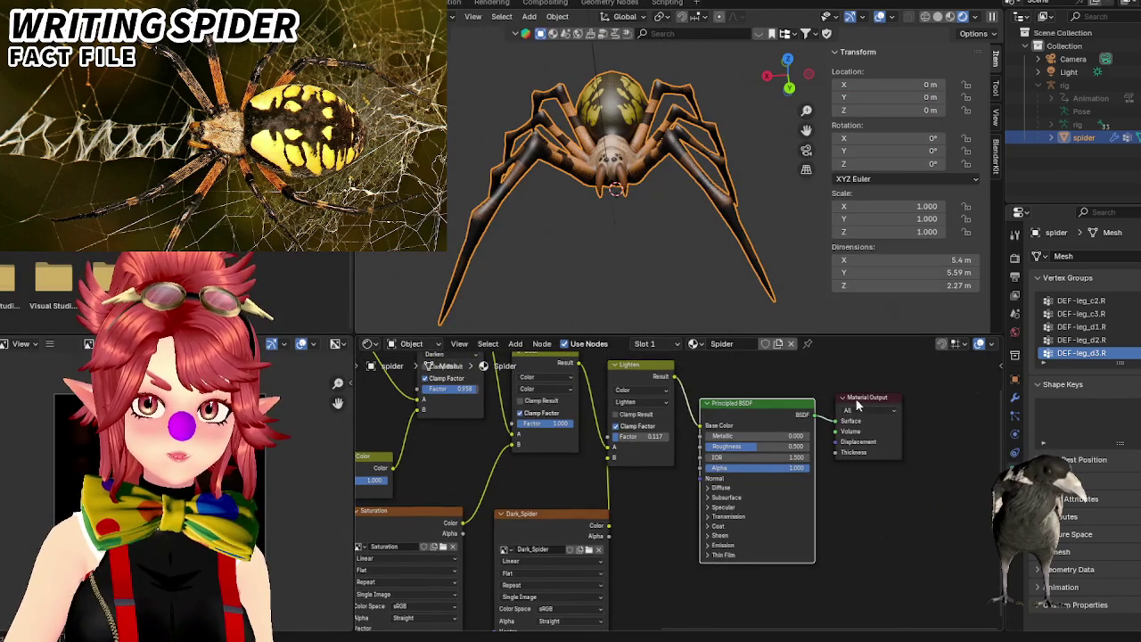
# Make room and drag spider_normal.tga and spider_specular.tga into the node editor as image textures.
pyautogui.moveTo(858, 404); pyautogui.dragTo(928, 418)
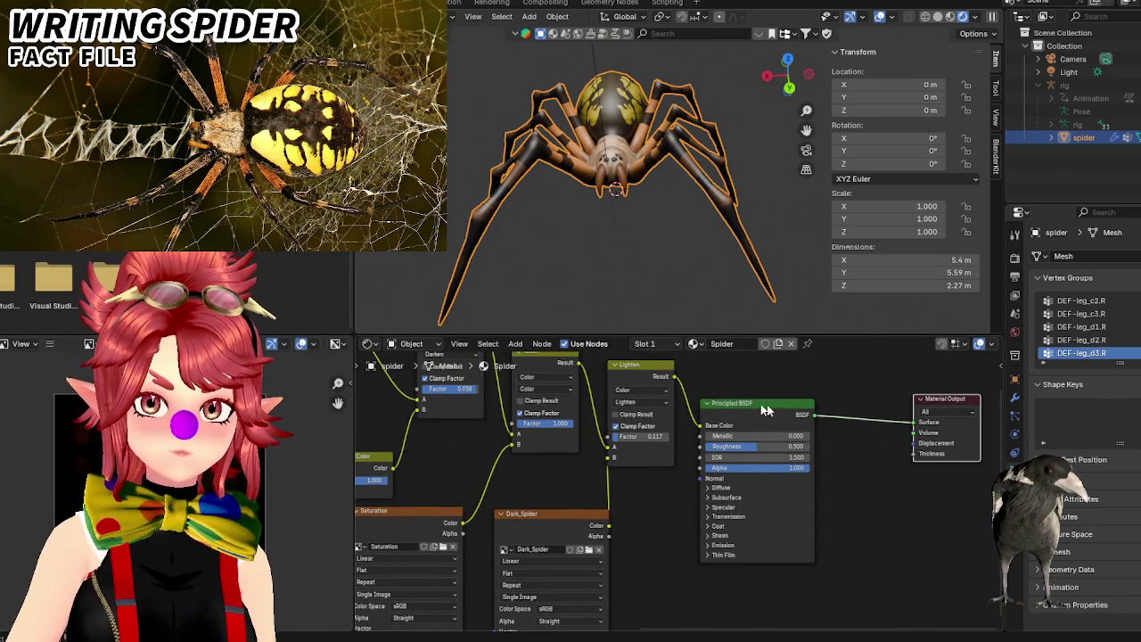
pyautogui.moveTo(763, 410); pyautogui.dragTo(826, 403)
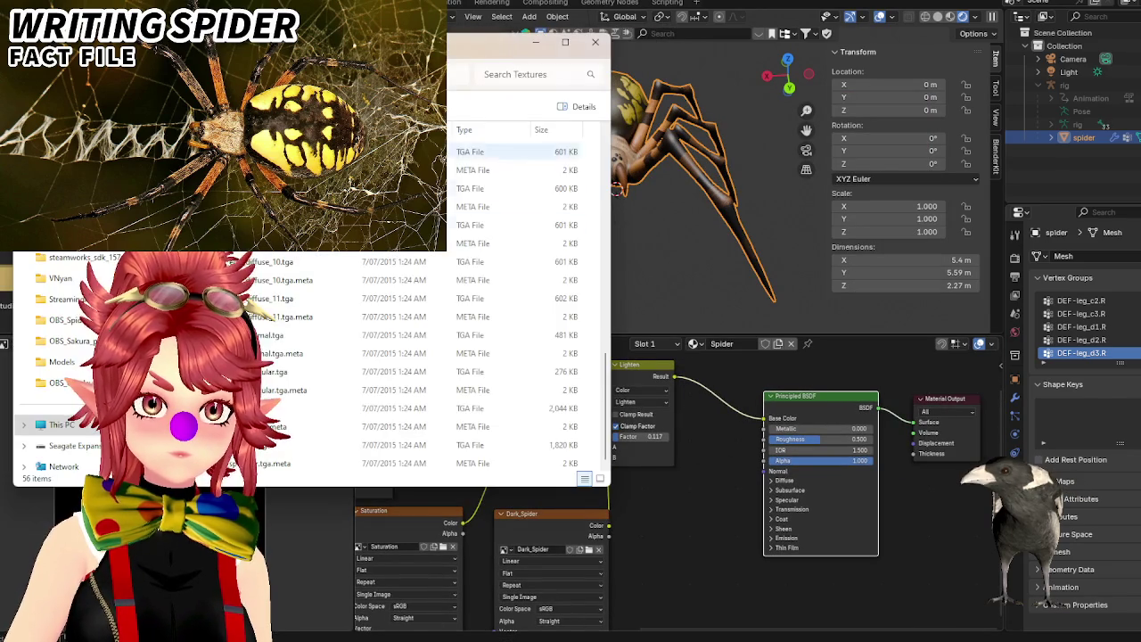
pyautogui.click(499, 408)
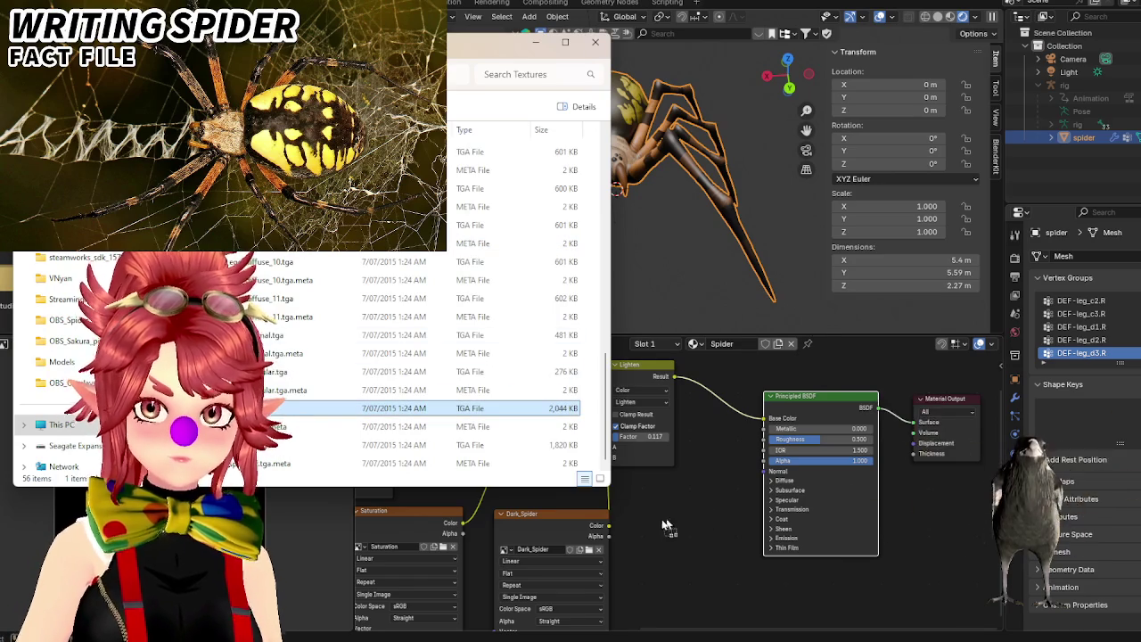
pyautogui.moveTo(614, 482); pyautogui.dragTo(652, 518)
pyautogui.click(330, 445)
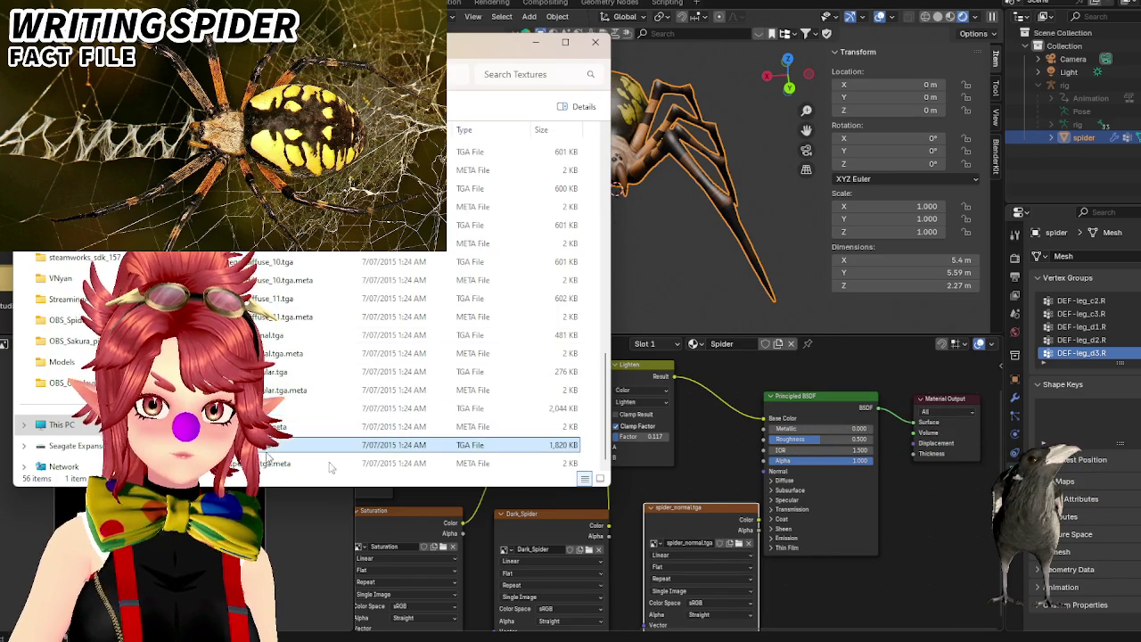
pyautogui.moveTo(800, 594); pyautogui.dragTo(832, 570)
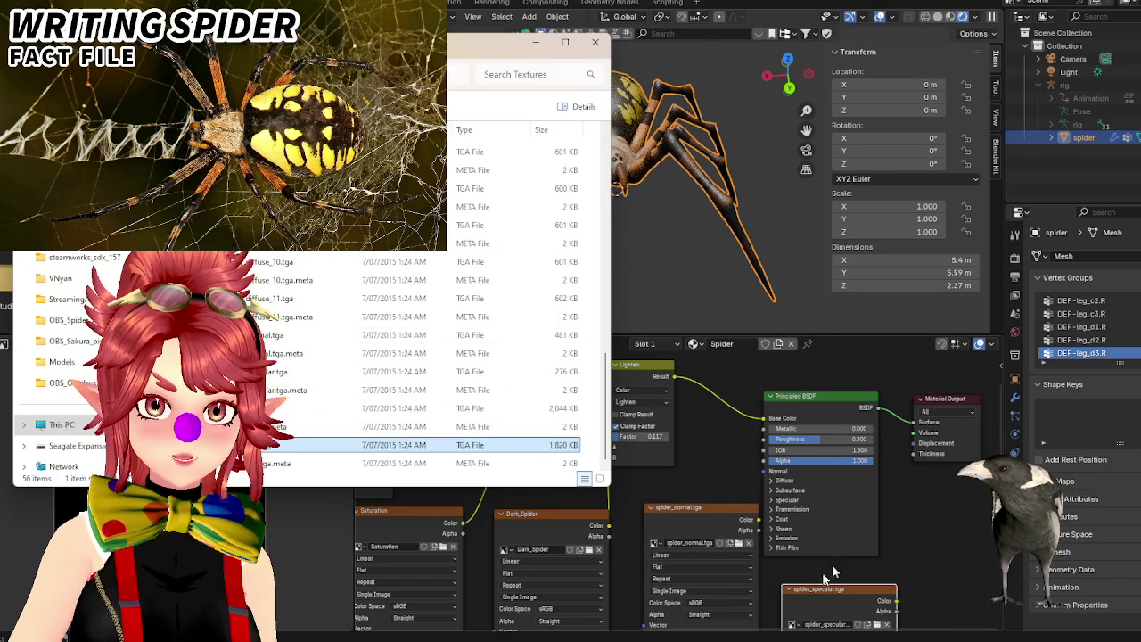
pyautogui.click(595, 43)
# Wire the normal map Color into the BSDF Normal and the specular map into Specular Tint.
pyautogui.moveTo(903, 507)
pyautogui.mouseDown(button='middle')
pyautogui.moveTo(854, 455)
pyautogui.moveTo(790, 471)
pyautogui.mouseUp(button='middle')
pyautogui.moveTo(820, 361); pyautogui.dragTo(901, 371)
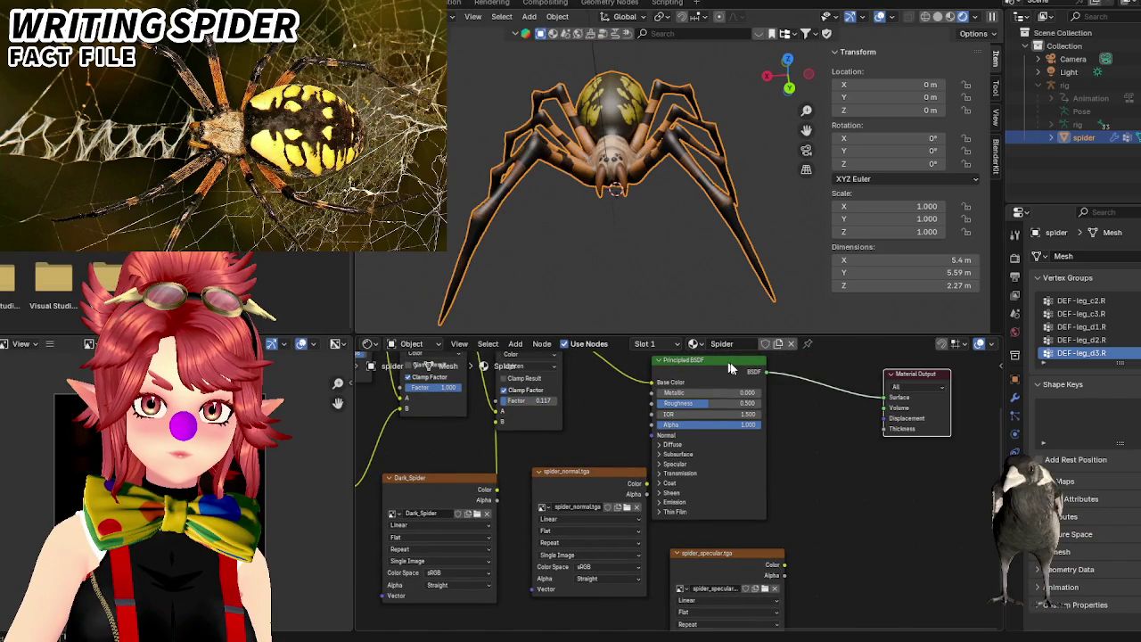
pyautogui.moveTo(729, 368); pyautogui.dragTo(810, 371)
pyautogui.moveTo(647, 488); pyautogui.dragTo(731, 438)
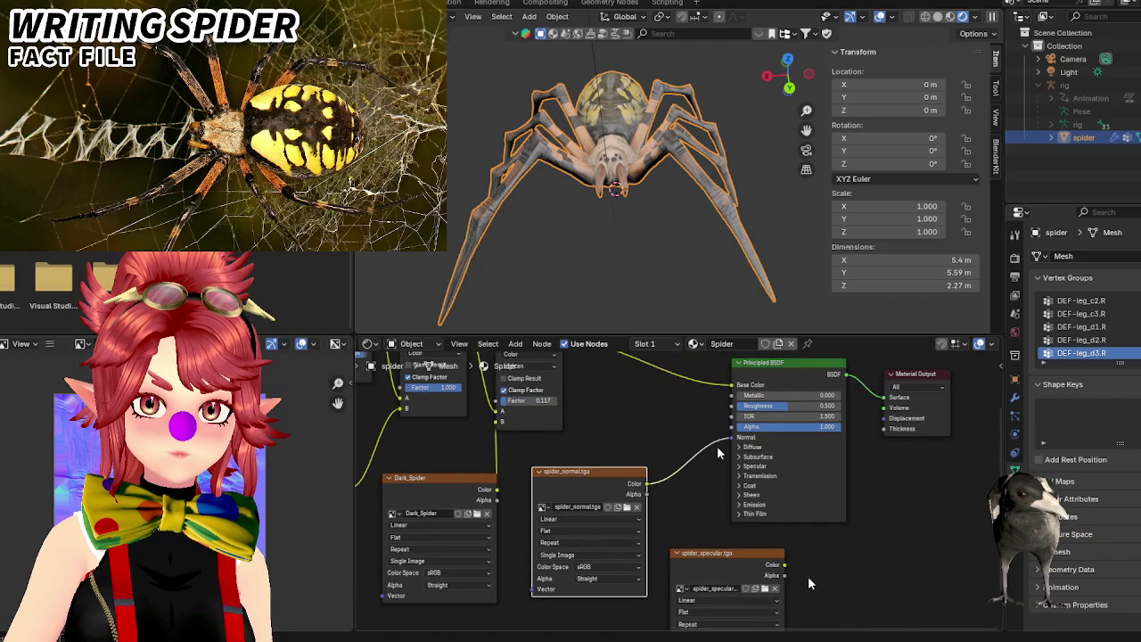
pyautogui.moveTo(784, 564)
pyautogui.mouseDown()
pyautogui.moveTo(731, 479)
pyautogui.moveTo(752, 554)
pyautogui.mouseUp()
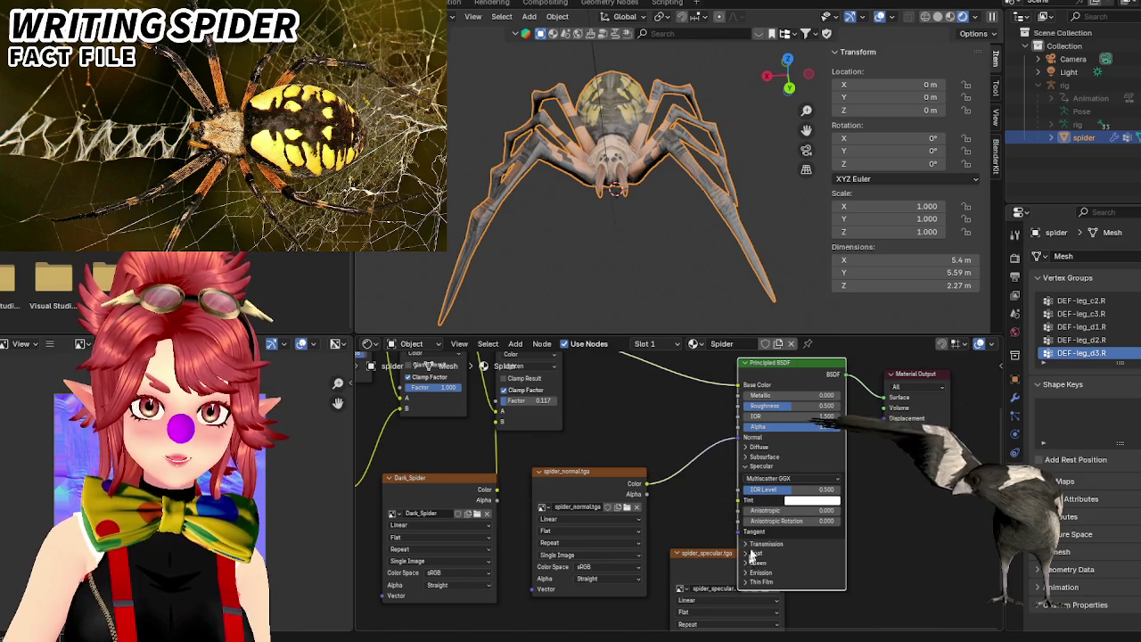
pyautogui.moveTo(793, 361); pyautogui.dragTo(852, 370)
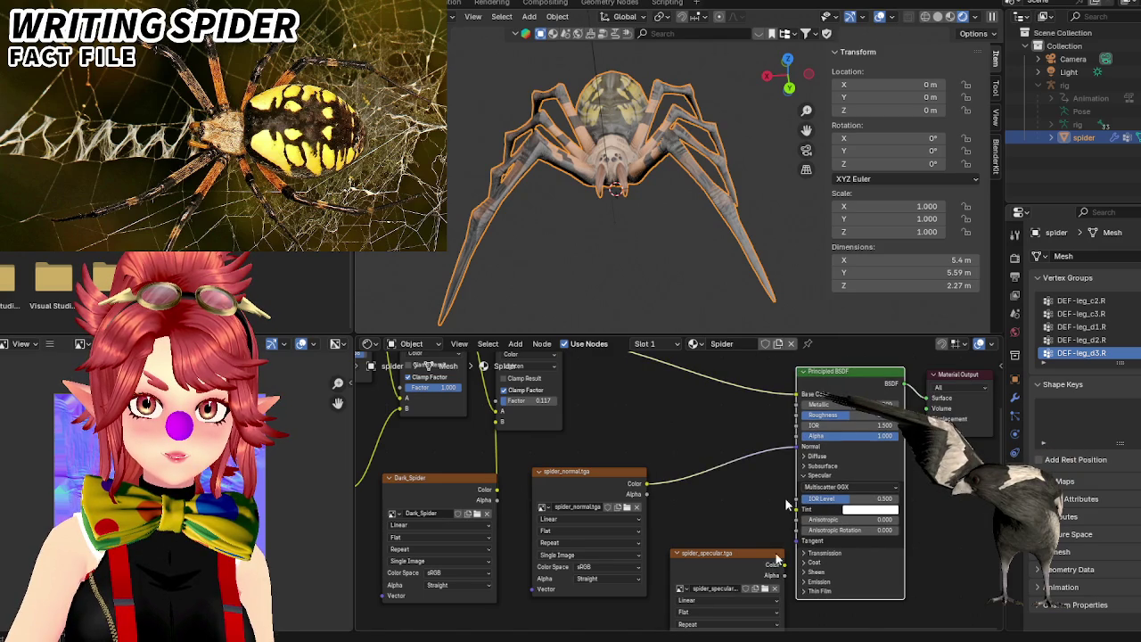
pyautogui.scroll(2, 784, 504)
pyautogui.moveTo(691, 455); pyautogui.dragTo(593, 451, button='middle')
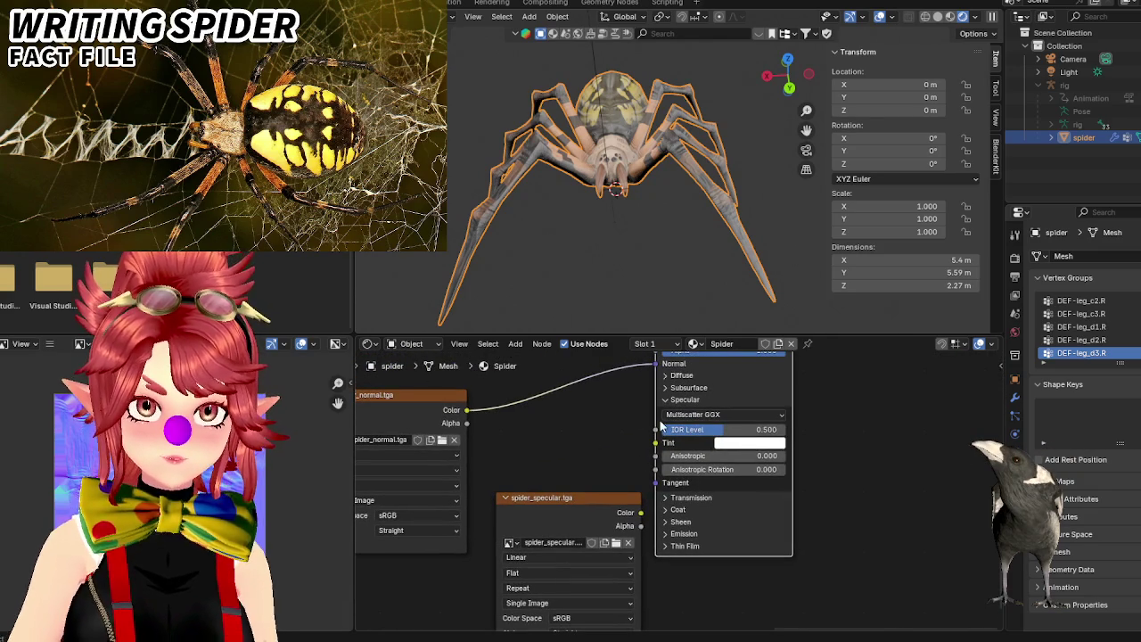
pyautogui.moveTo(640, 513)
pyautogui.mouseDown()
pyautogui.moveTo(629, 462)
pyautogui.moveTo(656, 443)
pyautogui.mouseUp()
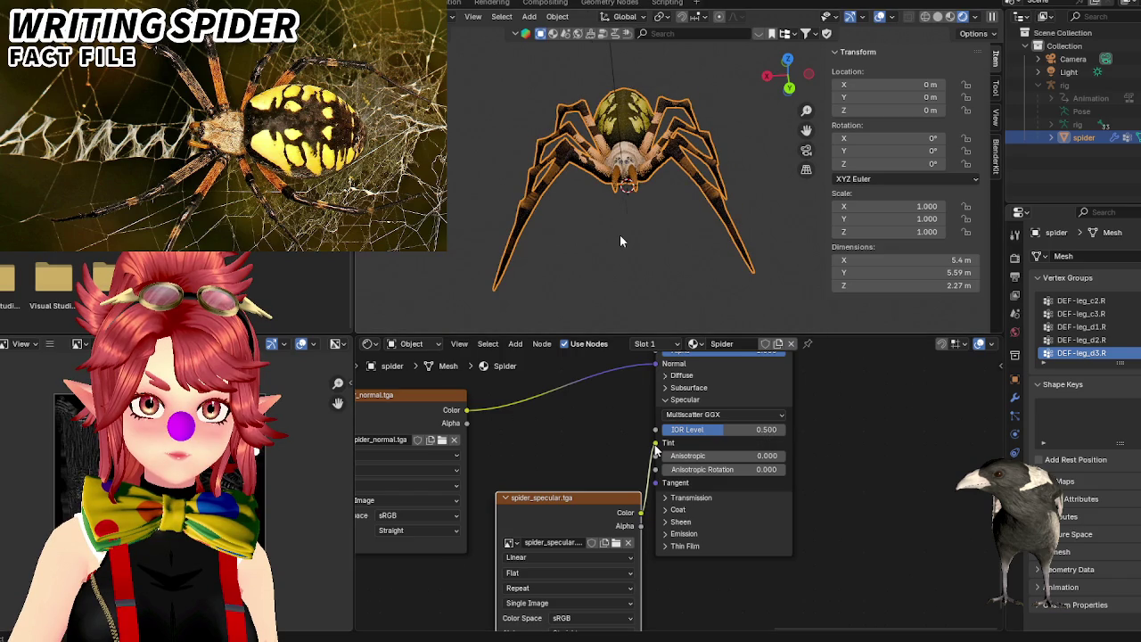
pyautogui.moveTo(622, 241); pyautogui.dragTo(682, 229, button='middle')
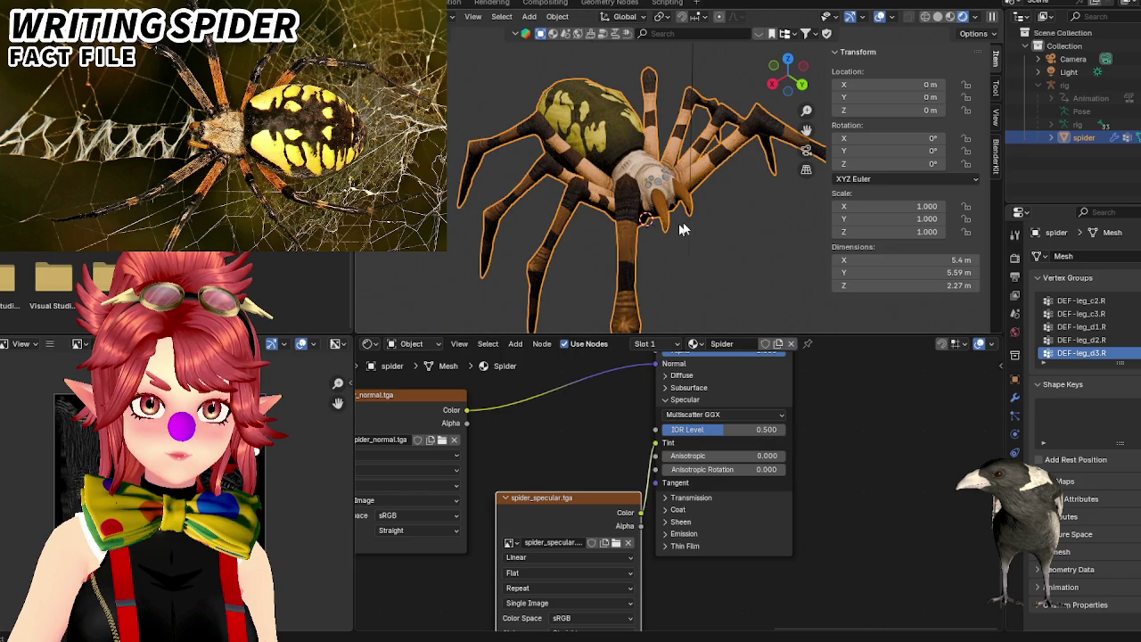
pyautogui.click(682, 232)
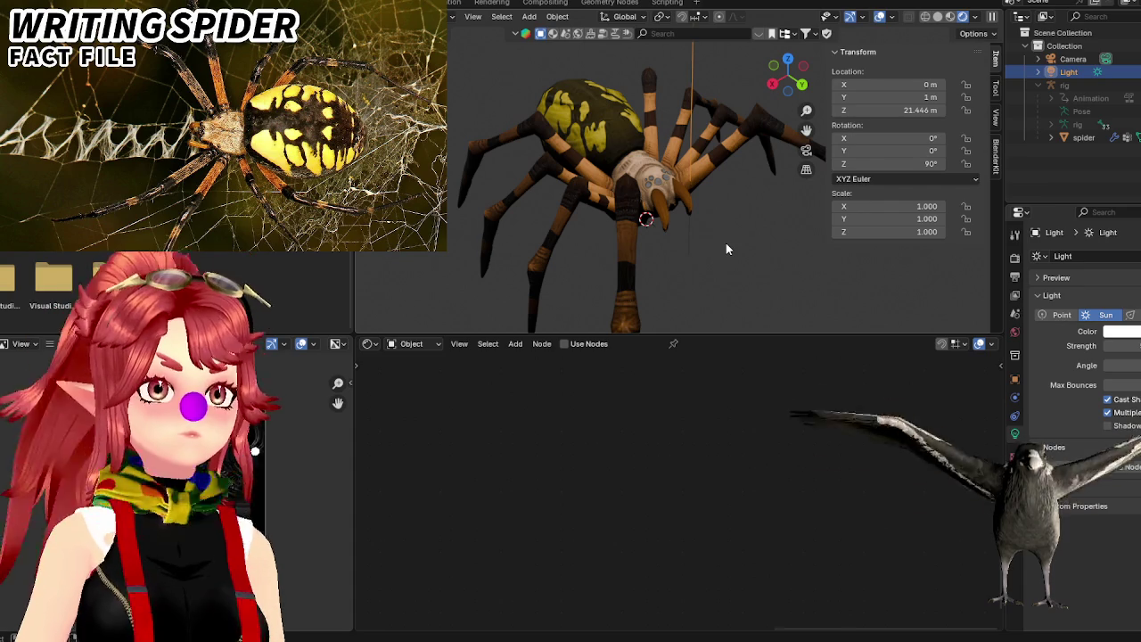
# Reselect the spider and move the spider_specular texture node up-left near the normal map.
pyautogui.moveTo(718, 272); pyautogui.dragTo(696, 255, button='middle')
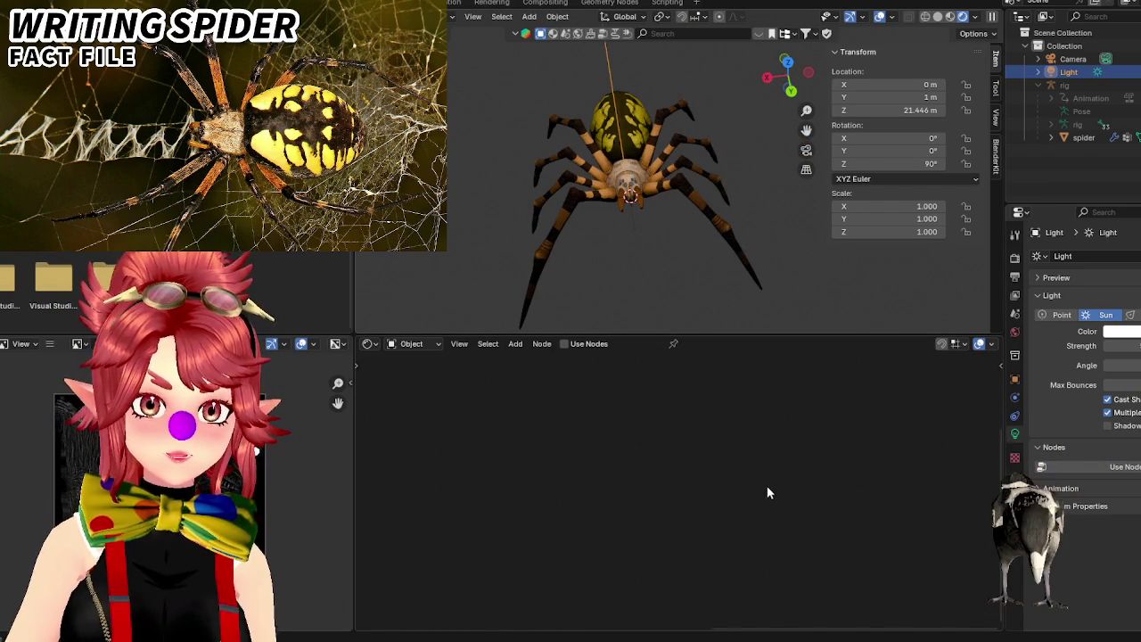
pyautogui.click(1084, 138)
pyautogui.moveTo(608, 470)
pyautogui.mouseDown(button='middle')
pyautogui.moveTo(600, 448)
pyautogui.moveTo(610, 460)
pyautogui.mouseUp(button='middle')
pyautogui.moveTo(634, 500); pyautogui.dragTo(608, 479)
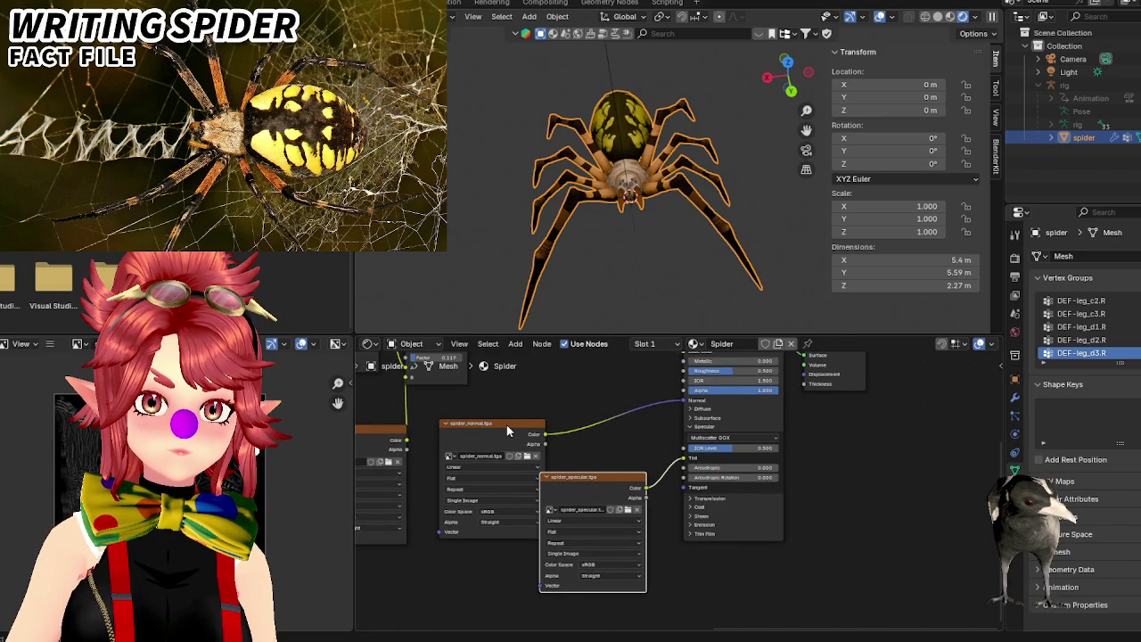
# Delete the texture nodes to compare, then undo and redo to restore both maps and links.
pyautogui.press('x')
pyautogui.moveTo(573, 423)
pyautogui.mouseDown(button='middle')
pyautogui.moveTo(607, 415)
pyautogui.moveTo(615, 431)
pyautogui.mouseUp(button='middle')
pyautogui.scroll(1, 615, 431)
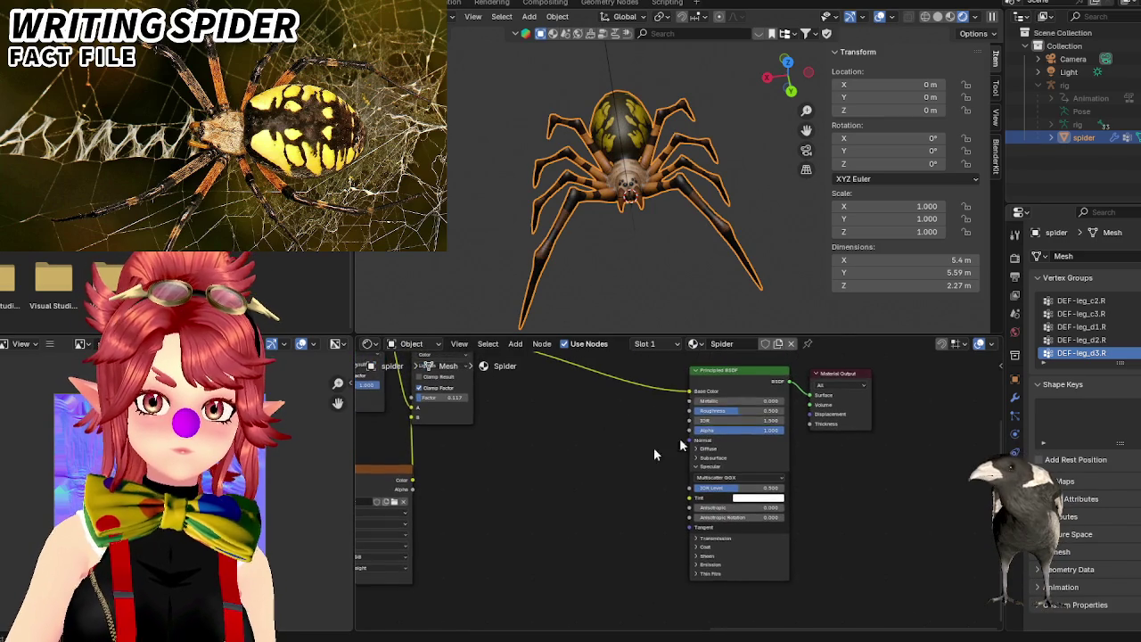
pyautogui.scroll(2, 679, 437)
pyautogui.scroll(2, 660, 433)
pyautogui.scroll(1, 648, 428)
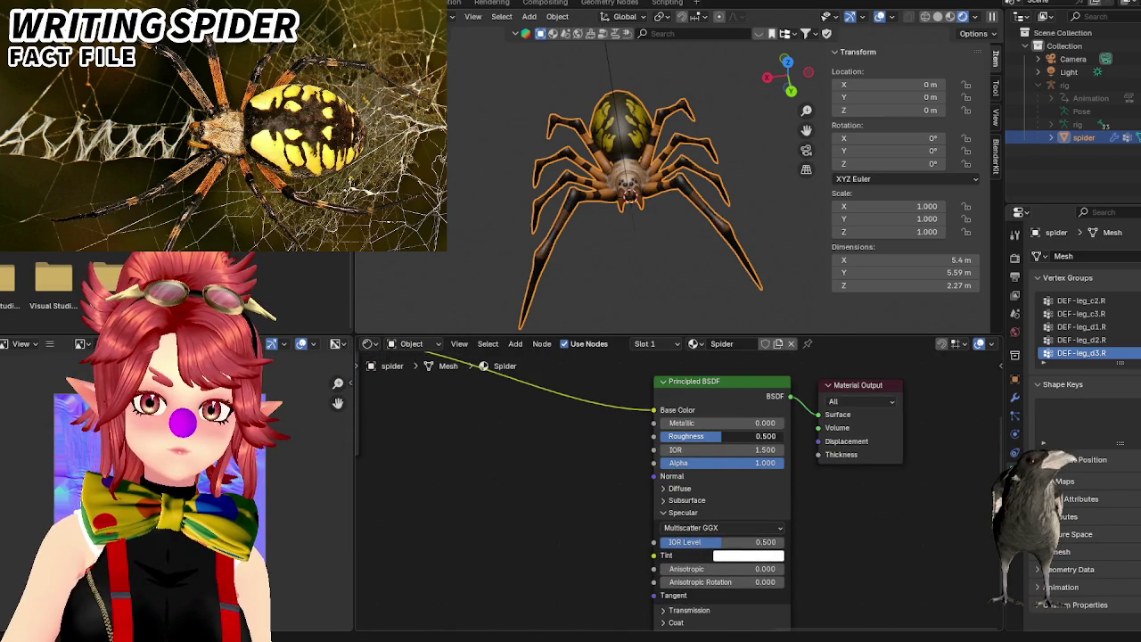
pyautogui.moveTo(720, 436)
pyautogui.mouseDown()
pyautogui.moveTo(697, 436)
pyautogui.moveTo(736, 436)
pyautogui.mouseUp()
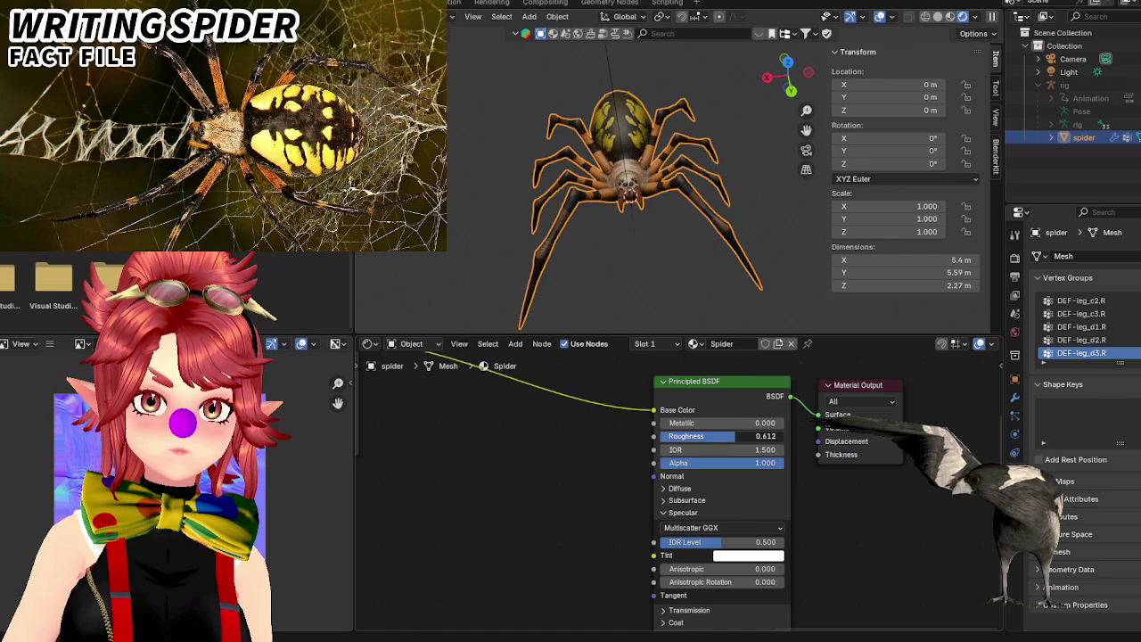
pyautogui.press('Escape')
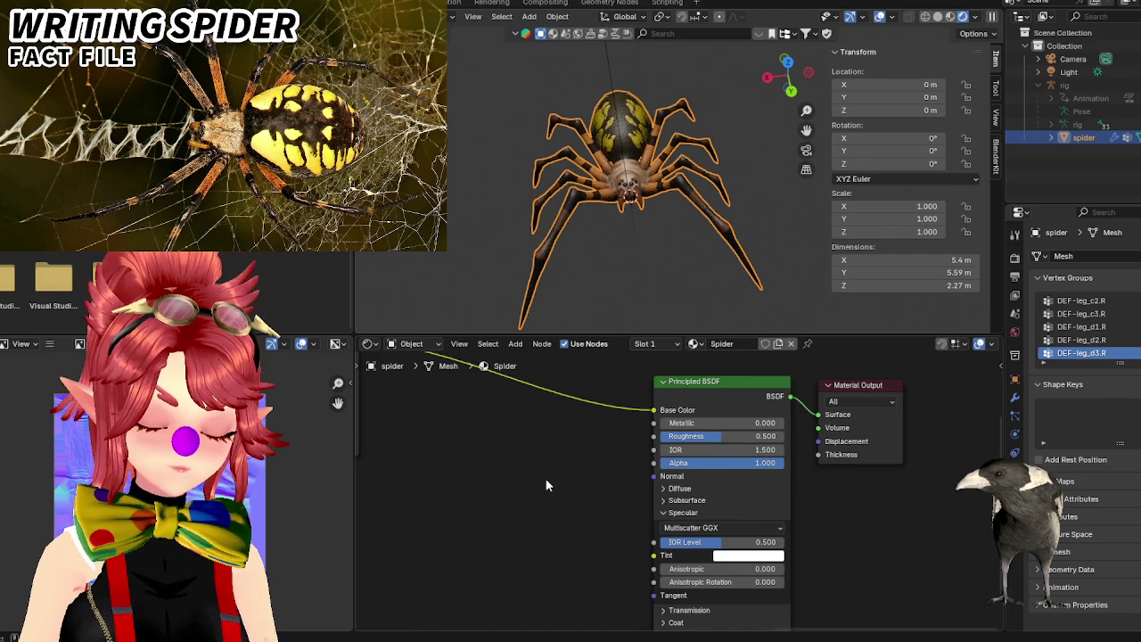
pyautogui.hotkey('ctrl', 'z')
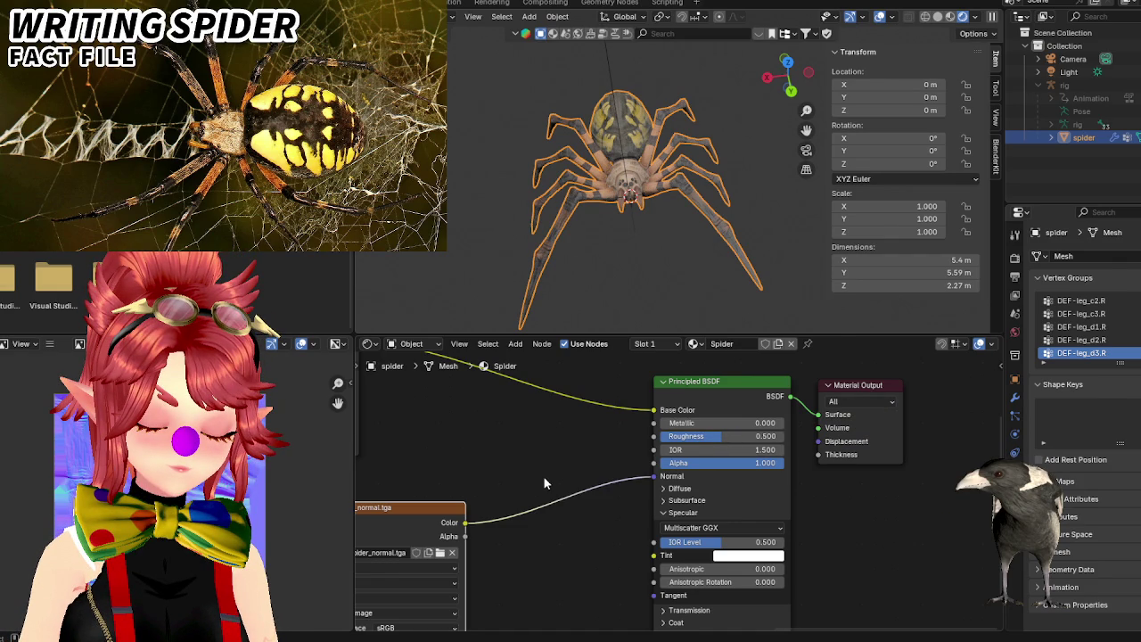
pyautogui.hotkey('ctrl', 'shift', 'z')
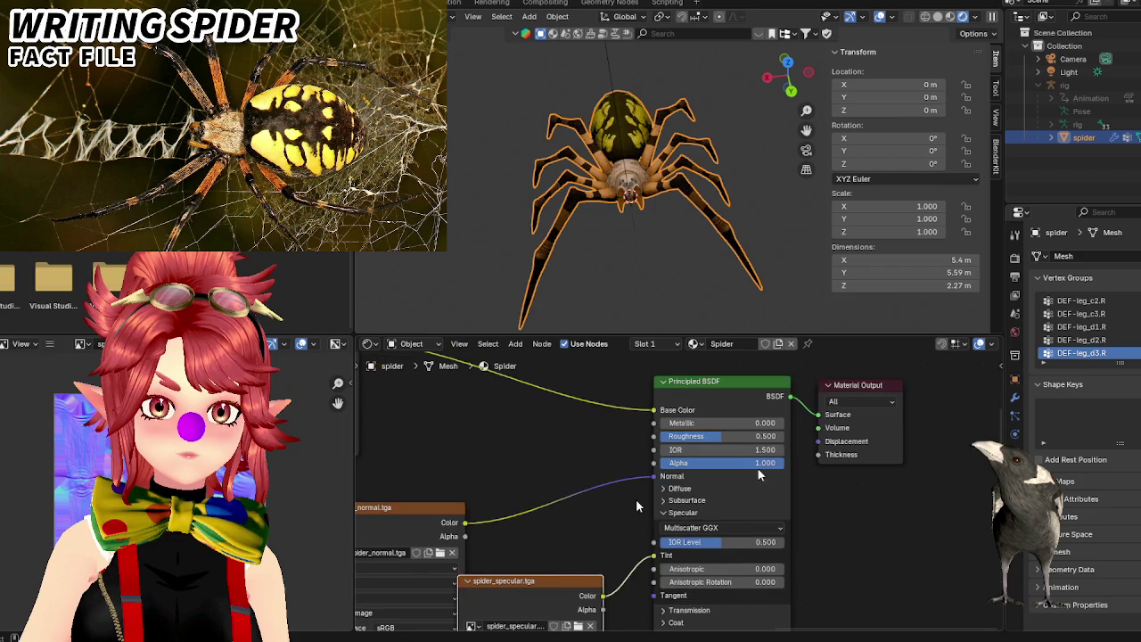
# Raise the Principled BSDF Roughness to 0.680 and inspect the spider's body and eyes.
pyautogui.moveTo(757, 436); pyautogui.dragTo(780, 436)
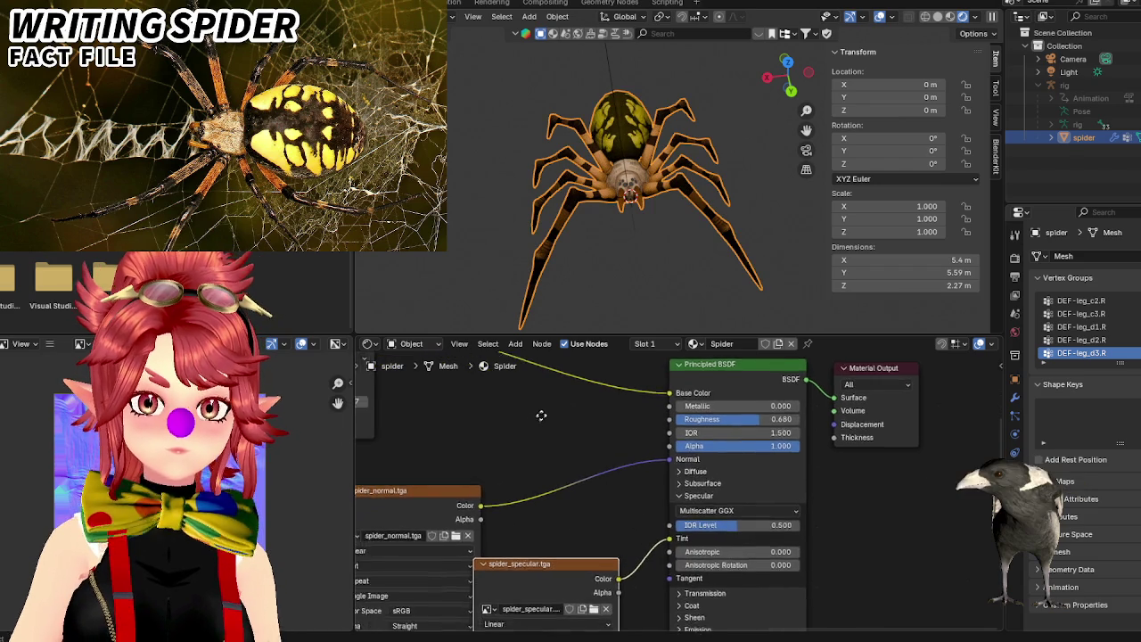
pyautogui.scroll(5, 600, 187)
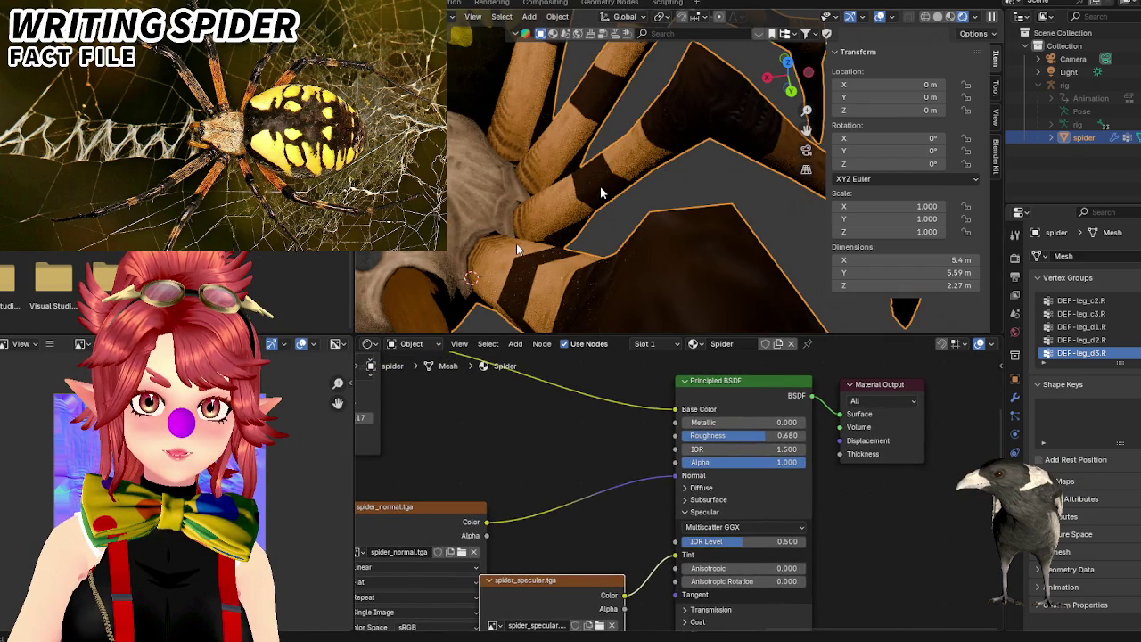
pyautogui.moveTo(600, 192); pyautogui.dragTo(621, 231, button='middle')
pyautogui.scroll(2, 621, 232)
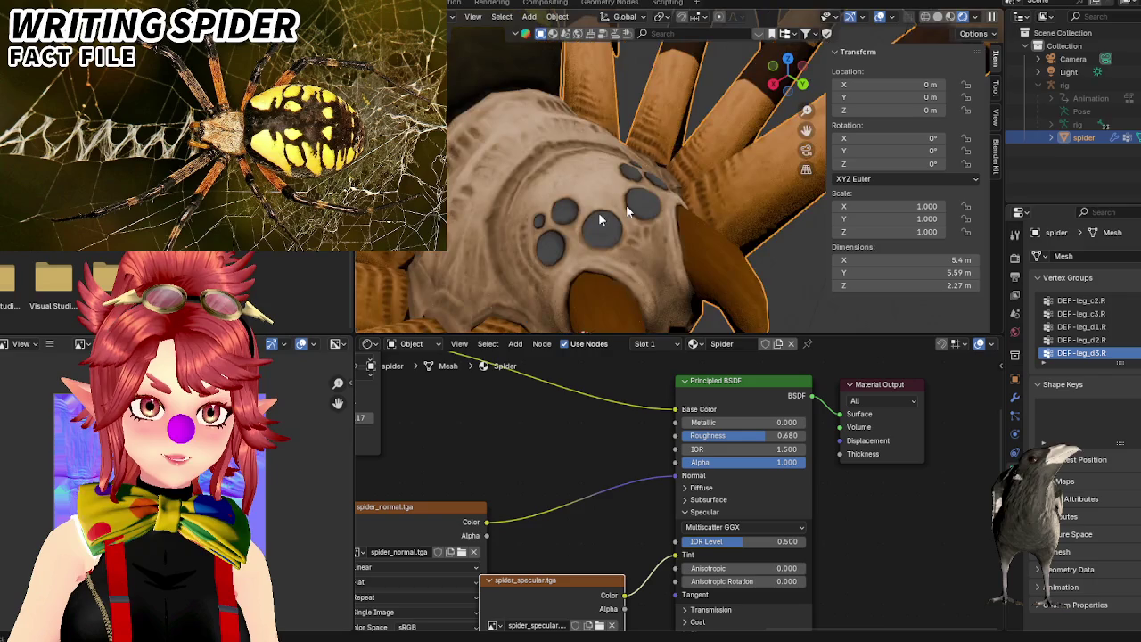
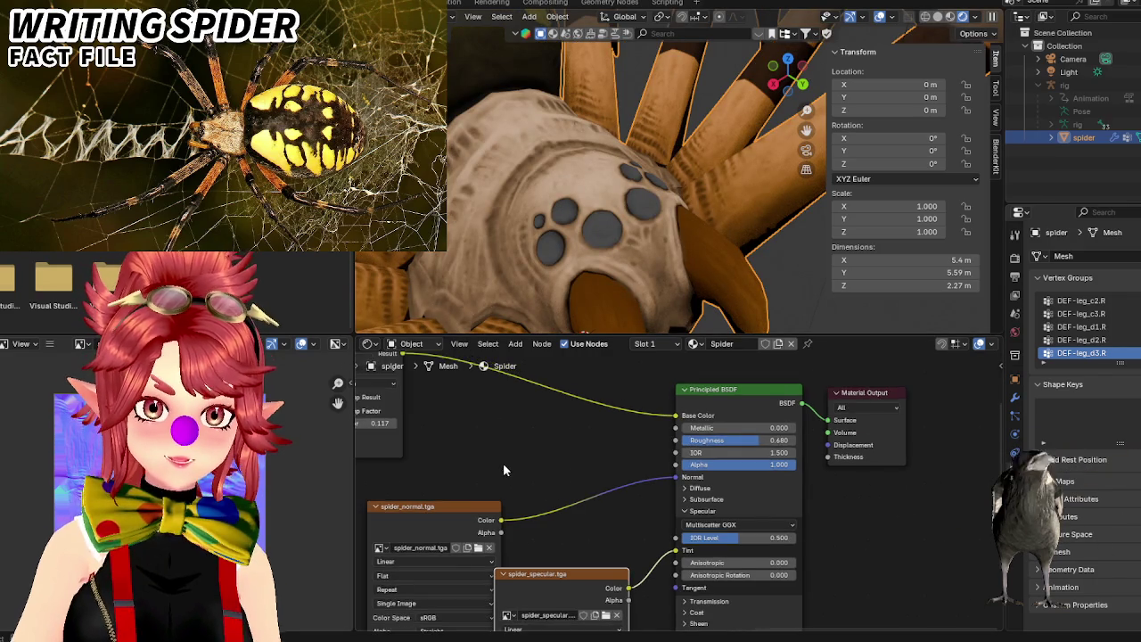
# Unlink the specular texture from the Principled BSDF Tint socket, then open File Explorer.
pyautogui.moveTo(503, 462); pyautogui.dragTo(481, 360, button='middle')
pyautogui.moveTo(603, 449); pyautogui.dragTo(566, 523, button='middle')
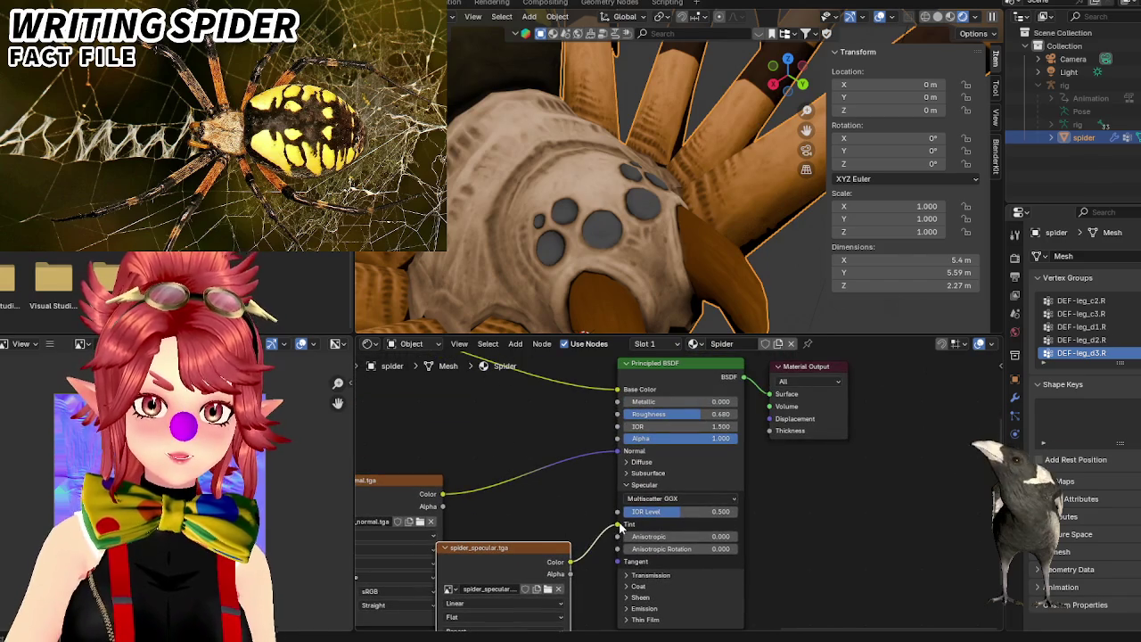
pyautogui.moveTo(610, 458); pyautogui.dragTo(616, 415)
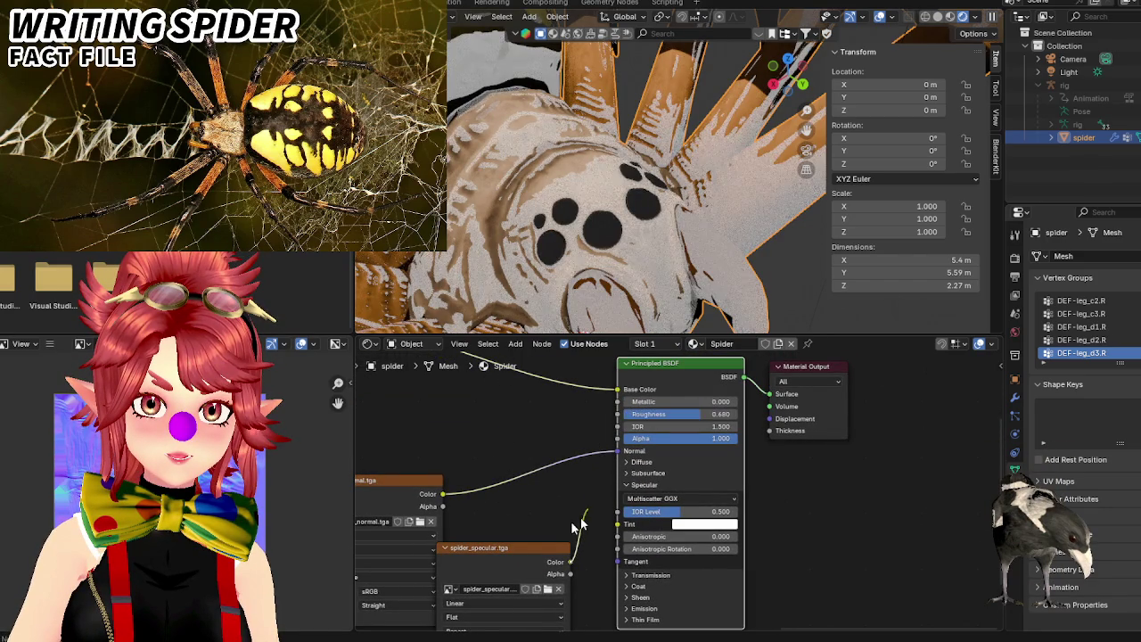
pyautogui.moveTo(578, 526); pyautogui.dragTo(482, 635)
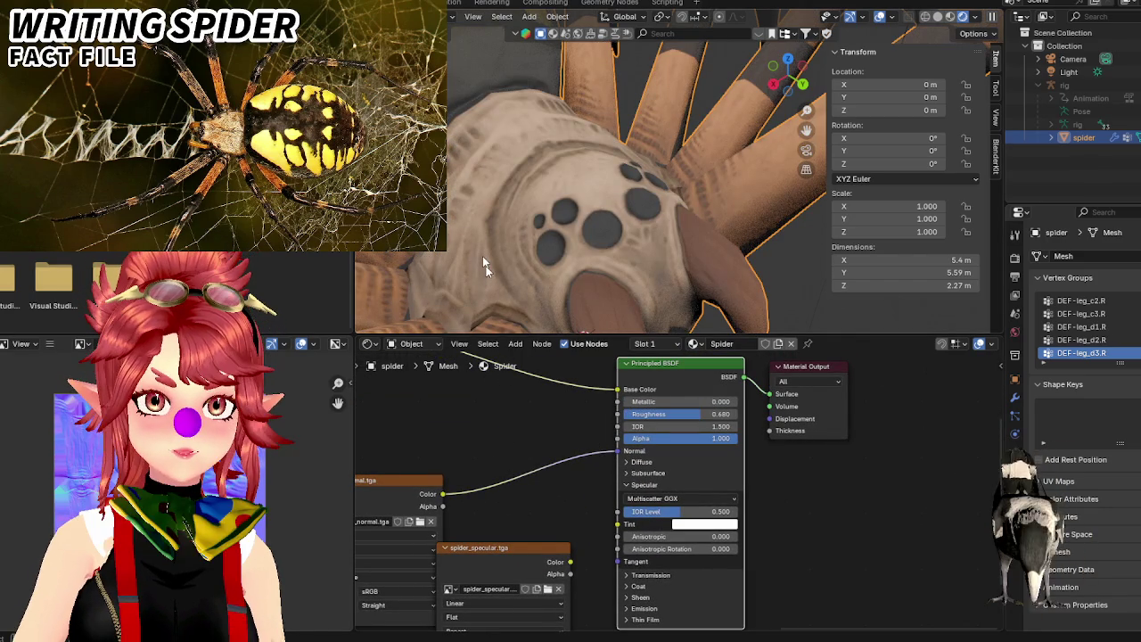
pyautogui.press('super+e')
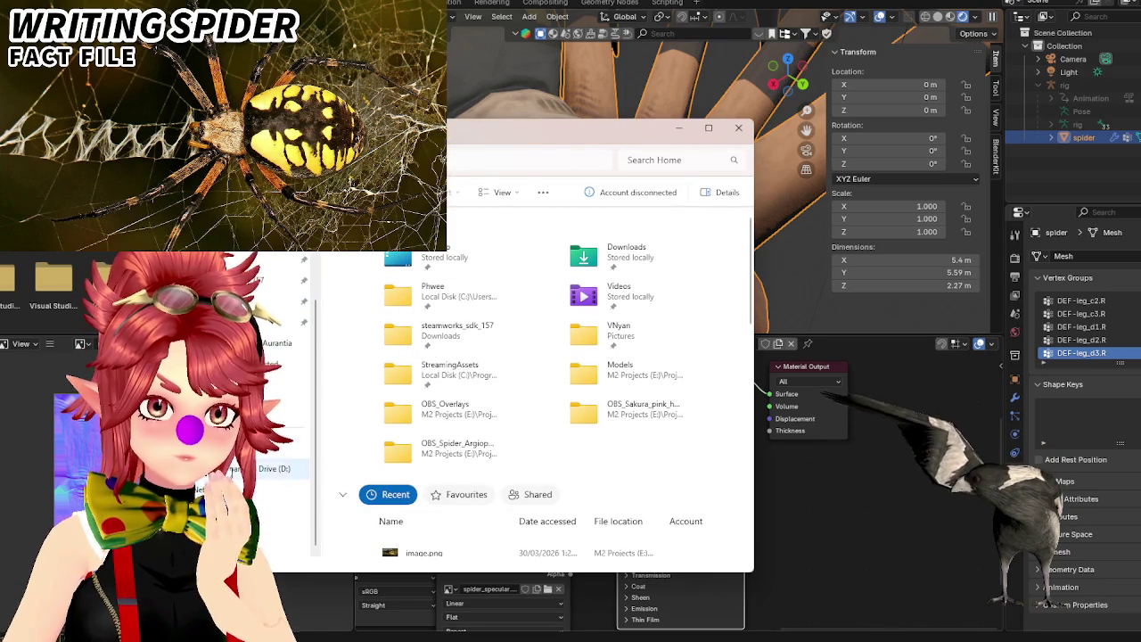
# Browse from M2 Projects (E:) through Warudo_Props2 to Spider Infestation > Materials > Textures.
pyautogui.click(302, 447)
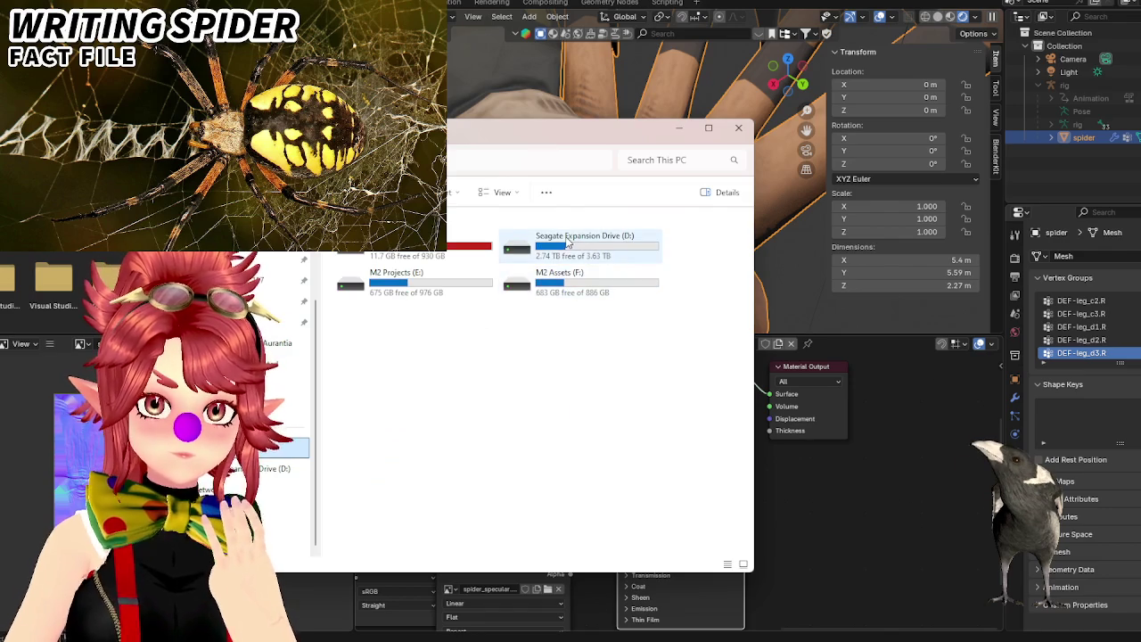
pyautogui.doubleClick(427, 280)
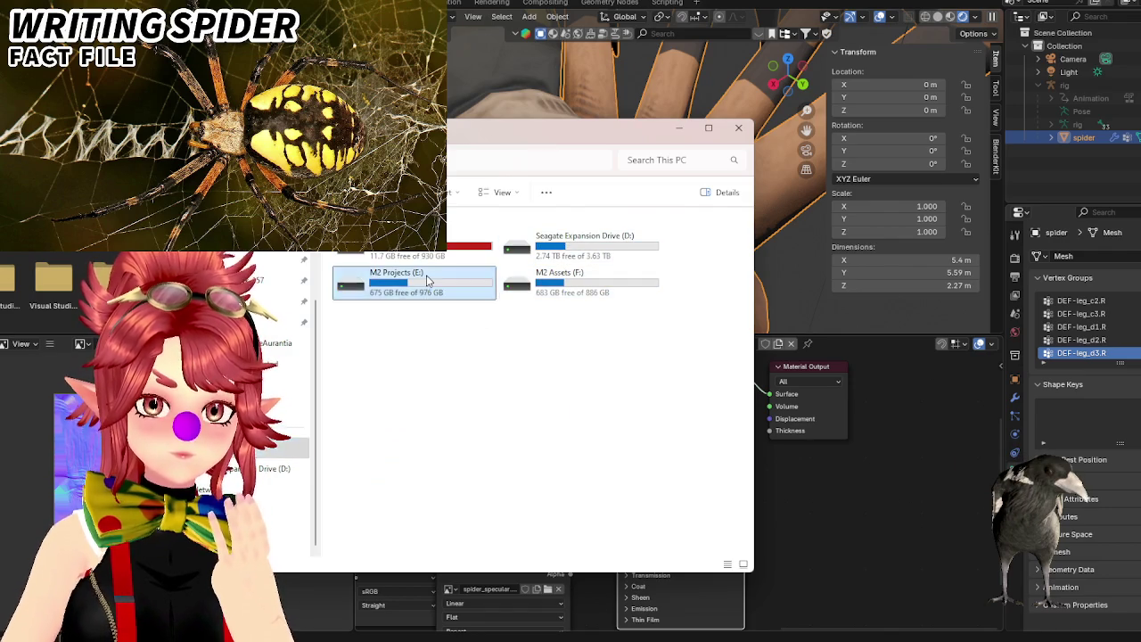
pyautogui.click(407, 366)
pyautogui.doubleClick(406, 368)
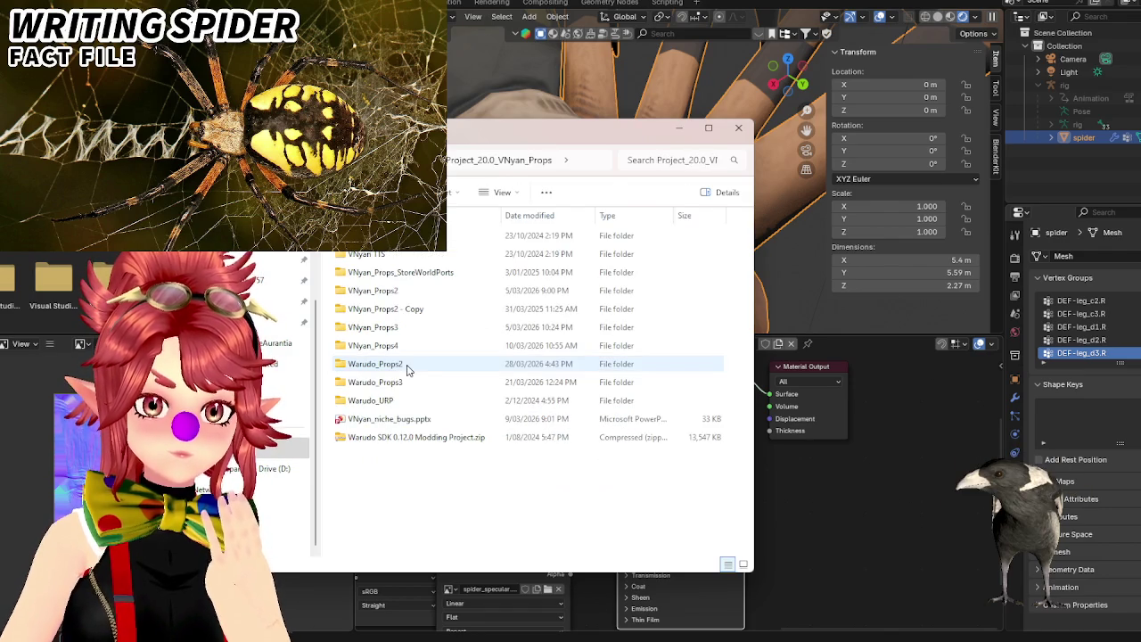
pyautogui.doubleClick(389, 364)
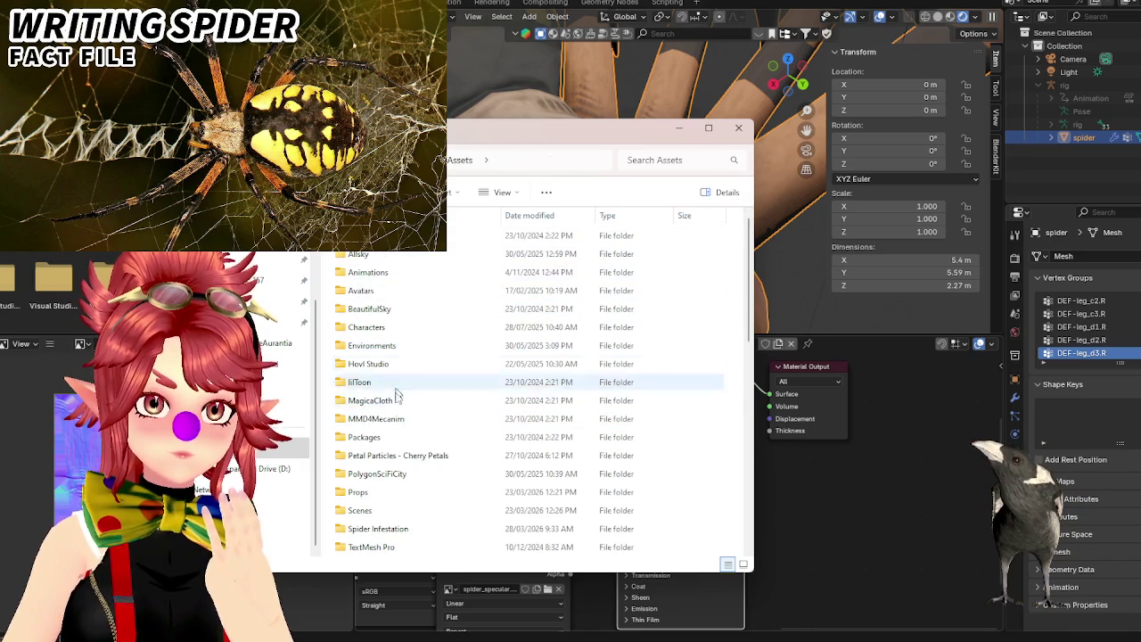
pyautogui.scroll(-4, 381, 384)
pyautogui.doubleClick(380, 309)
pyautogui.doubleClick(379, 259)
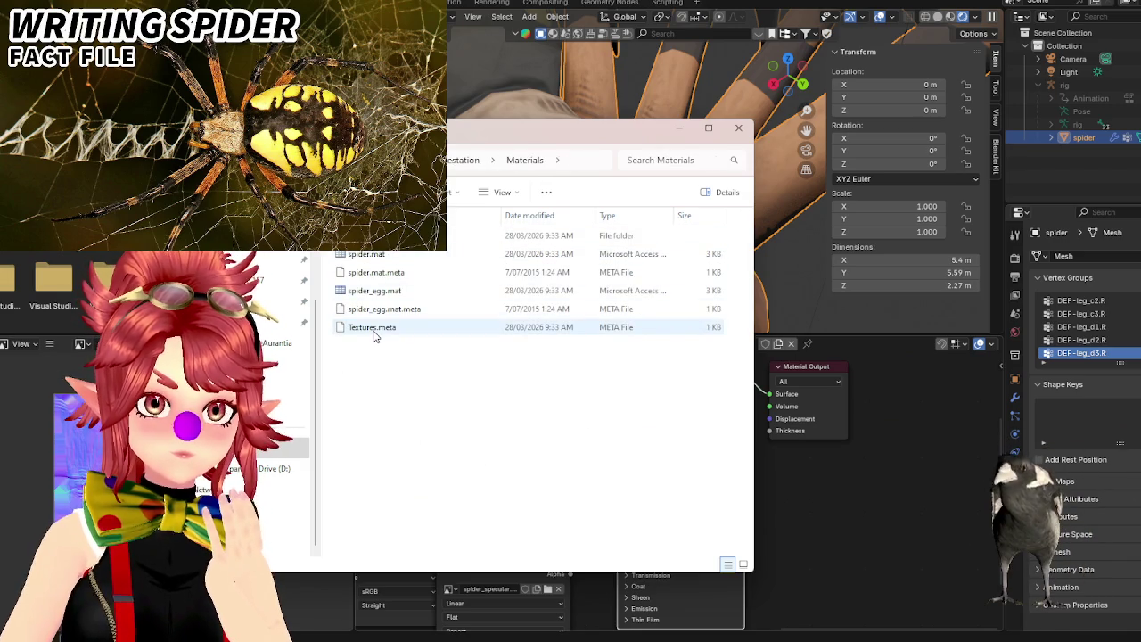
pyautogui.doubleClick(481, 236)
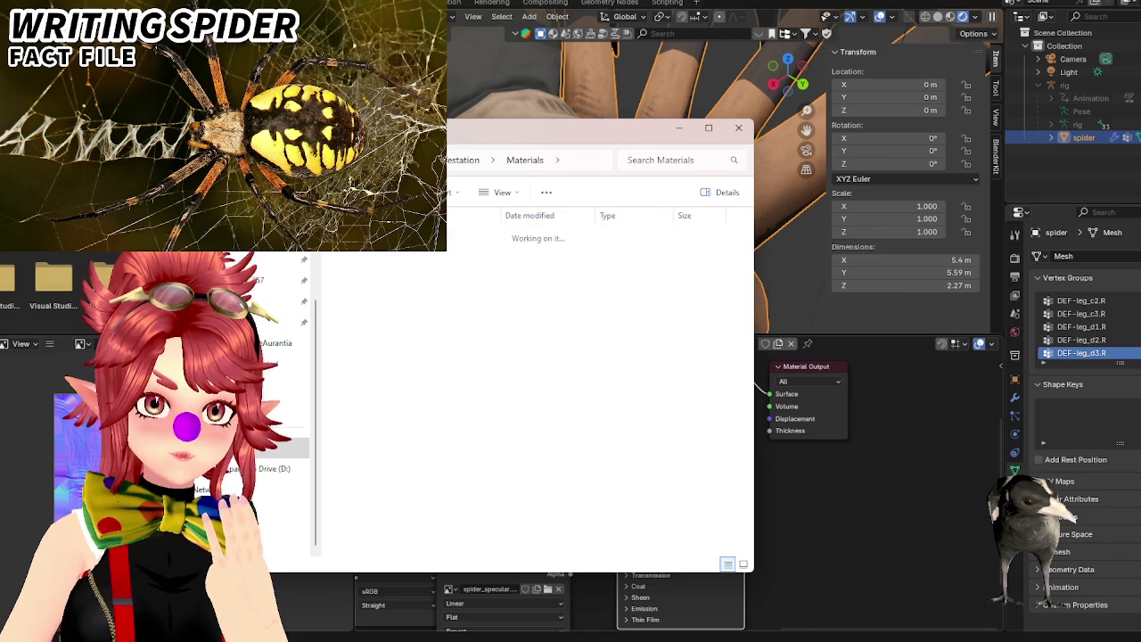
# Select spider_normal.tga and spider_specular.tga, then switch back to Blender.
pyautogui.scroll(-3, 393, 398)
pyautogui.moveTo(401, 255)
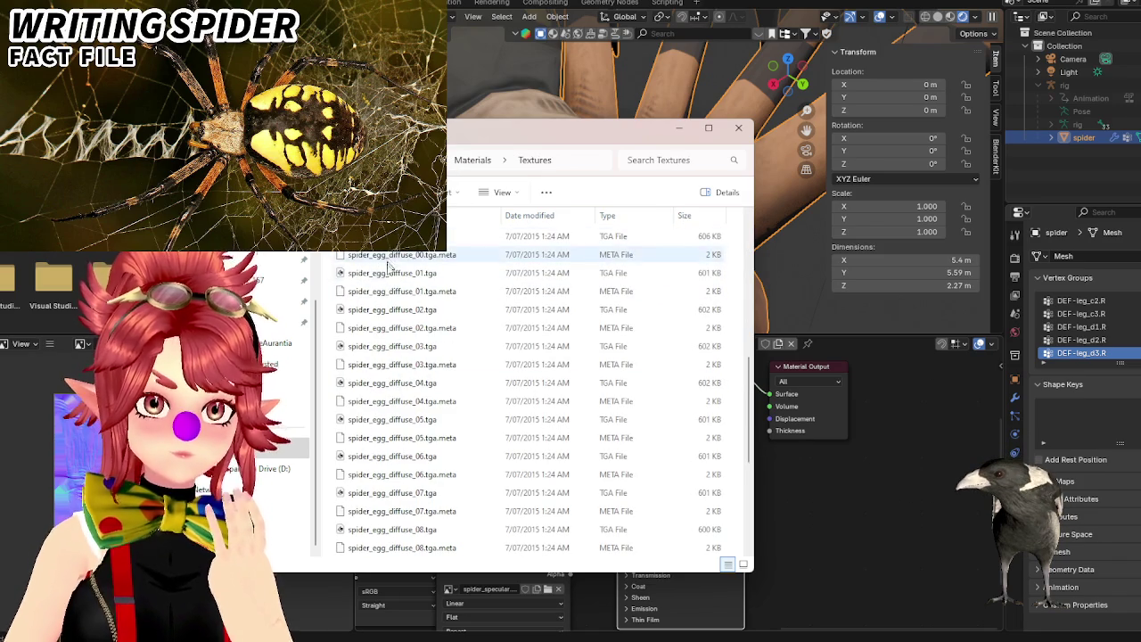
pyautogui.scroll(-7, 395, 373)
pyautogui.click(384, 494)
pyautogui.click(392, 532)
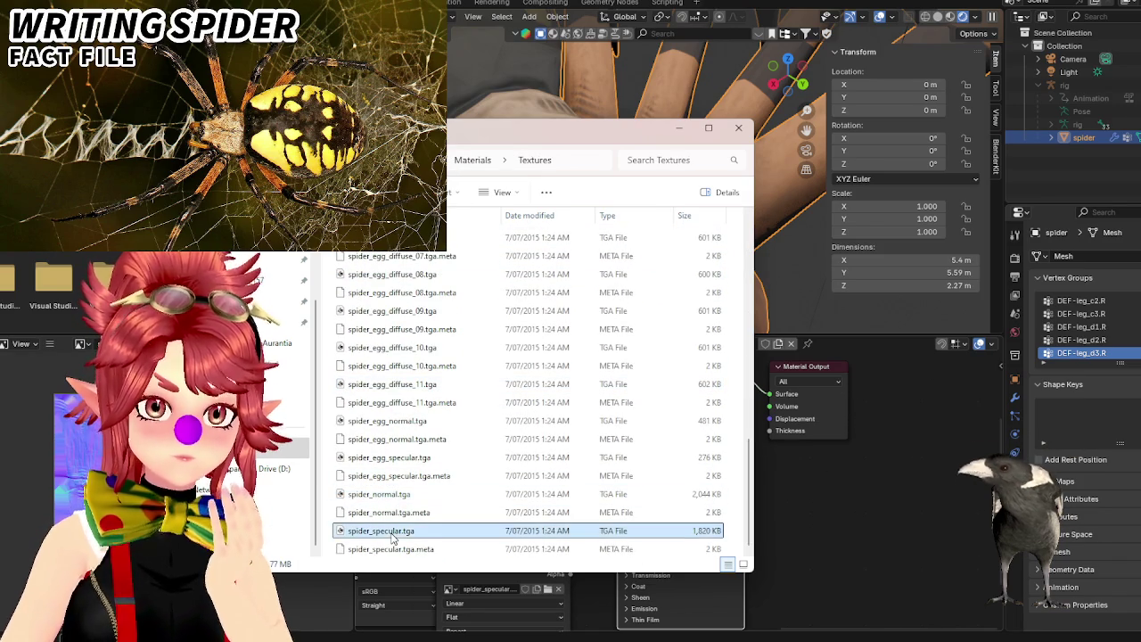
pyautogui.scroll(5, 466, 517)
pyautogui.scroll(5, 468, 515)
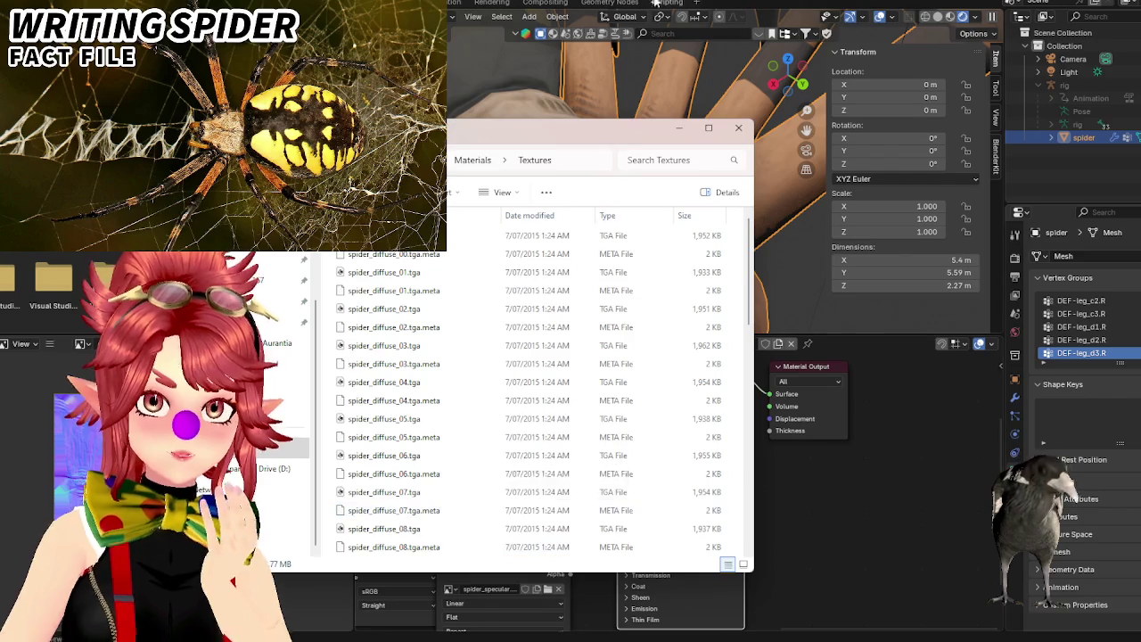
pyautogui.hotkey('alt', 'Tab')
# Separate the spider_normal.tga and spider_specular.tga nodes and link spider_normal Color to the BSDF Normal input.
pyautogui.moveTo(535, 495); pyautogui.dragTo(641, 476, button='middle')
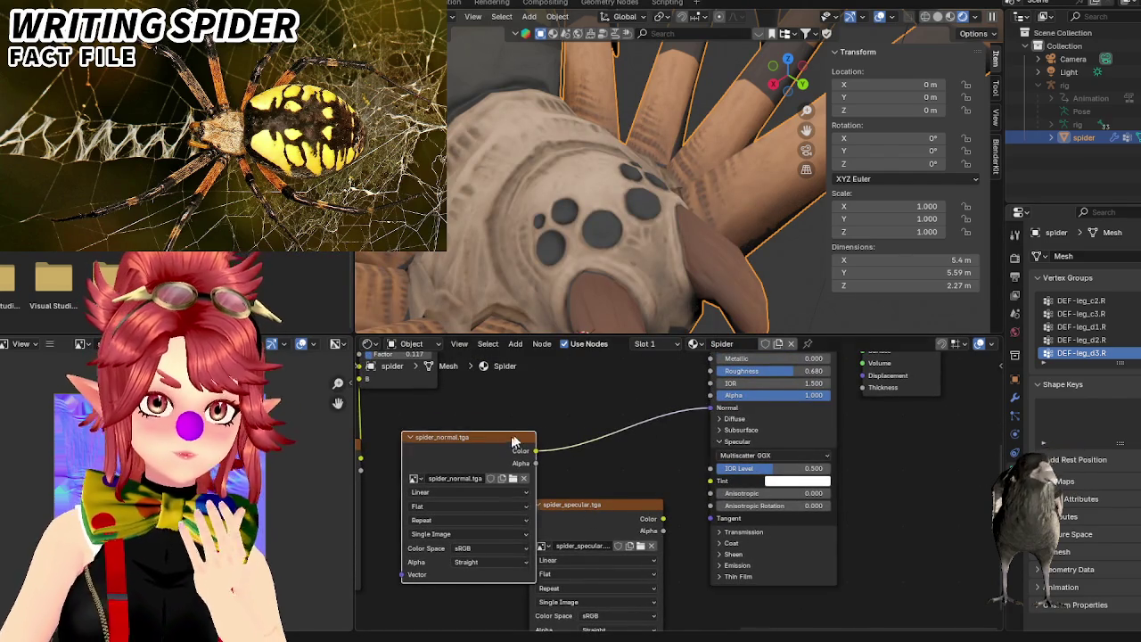
pyautogui.moveTo(517, 438); pyautogui.dragTo(551, 405)
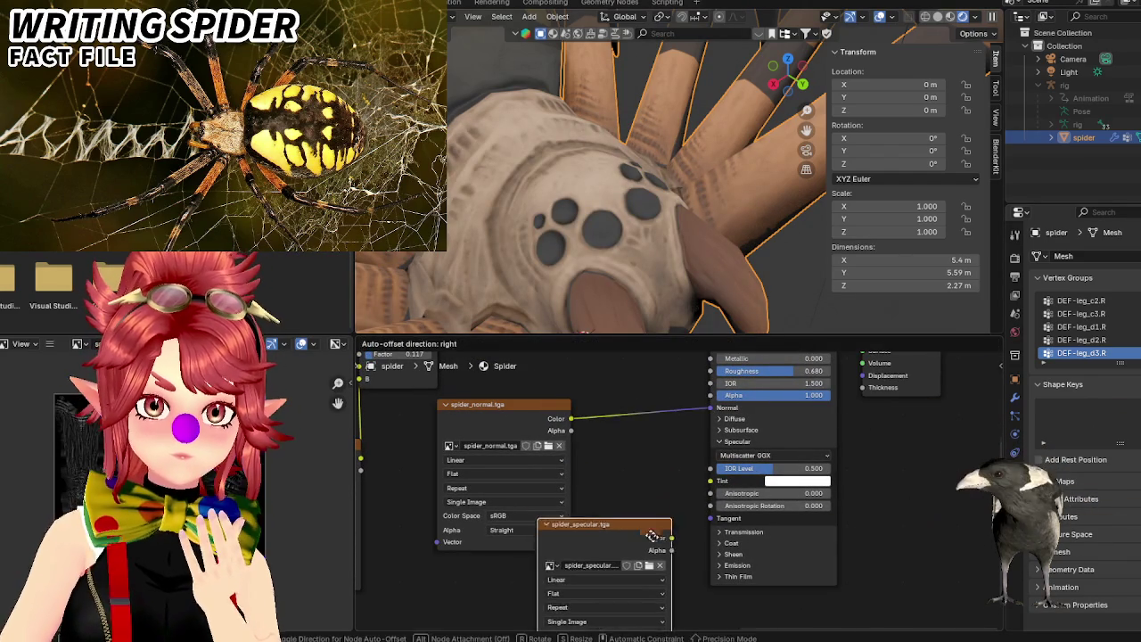
pyautogui.moveTo(625, 504); pyautogui.dragTo(631, 549)
pyautogui.moveTo(706, 412); pyautogui.dragTo(711, 409)
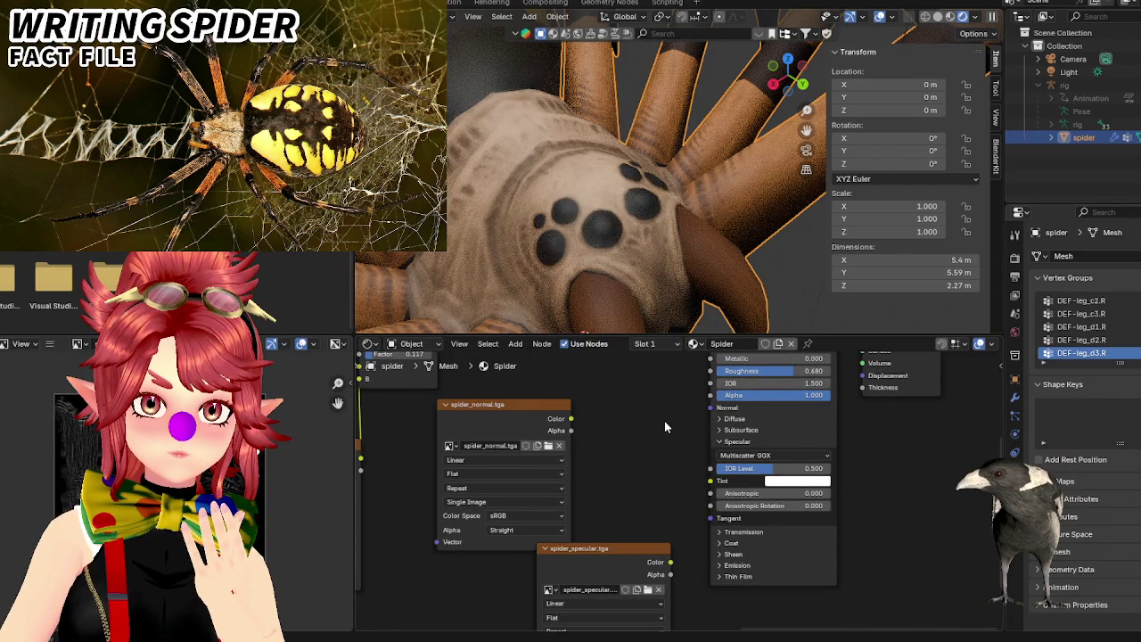
pyautogui.moveTo(571, 418); pyautogui.dragTo(711, 407)
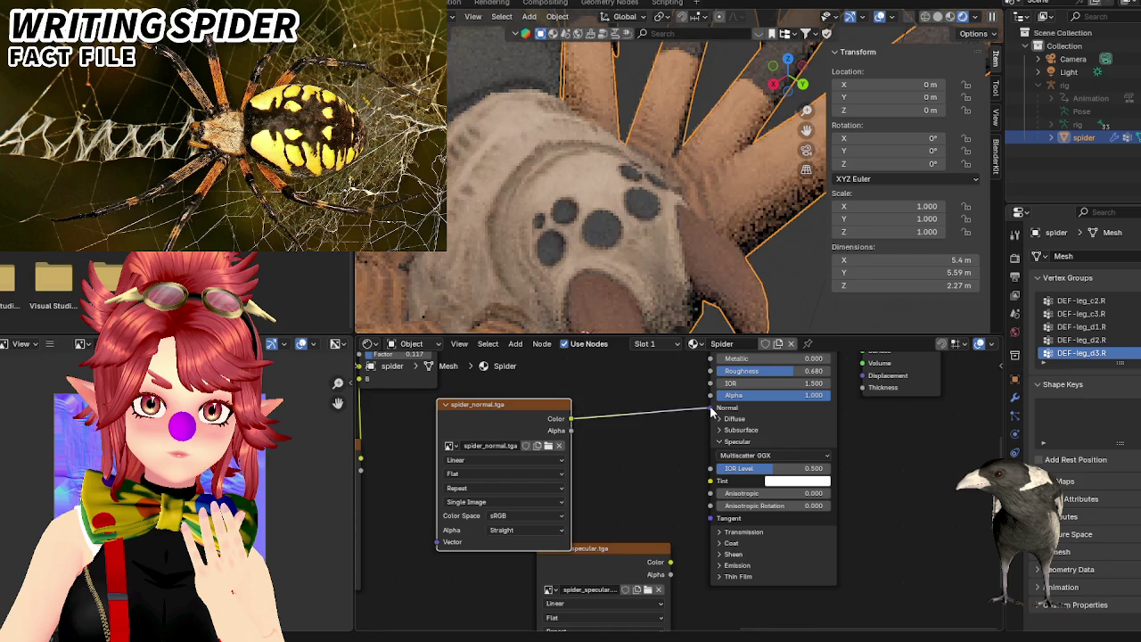
# Zoom and orbit in on the spider's eye cluster to inspect the normal-map detail.
pyautogui.scroll(3, 624, 230)
pyautogui.scroll(-3, 624, 230)
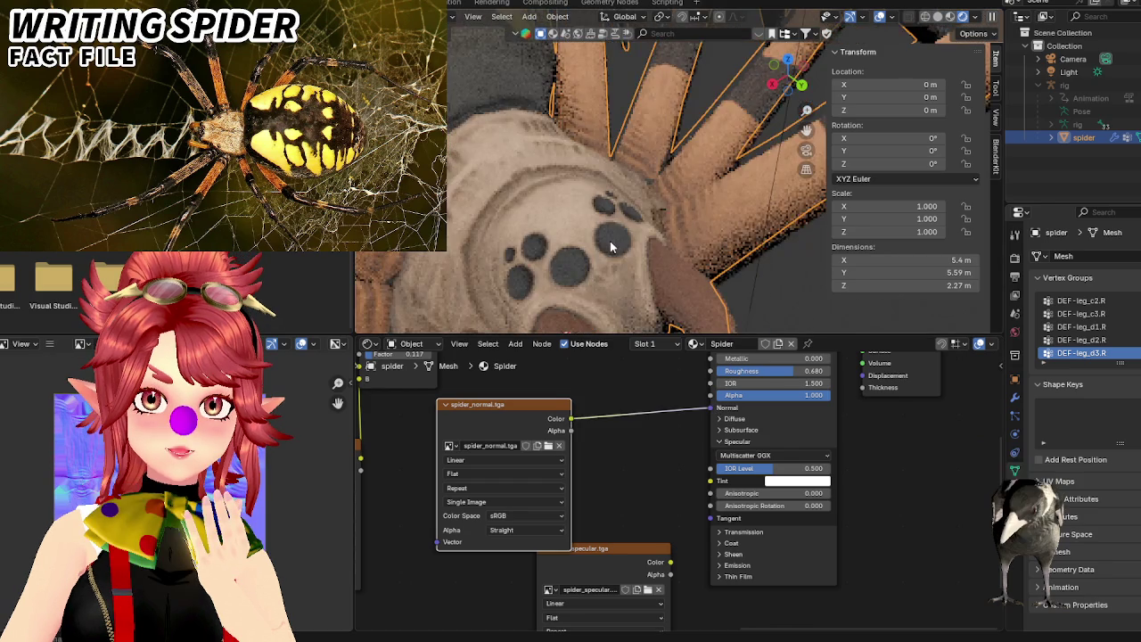
pyautogui.scroll(2, 597, 254)
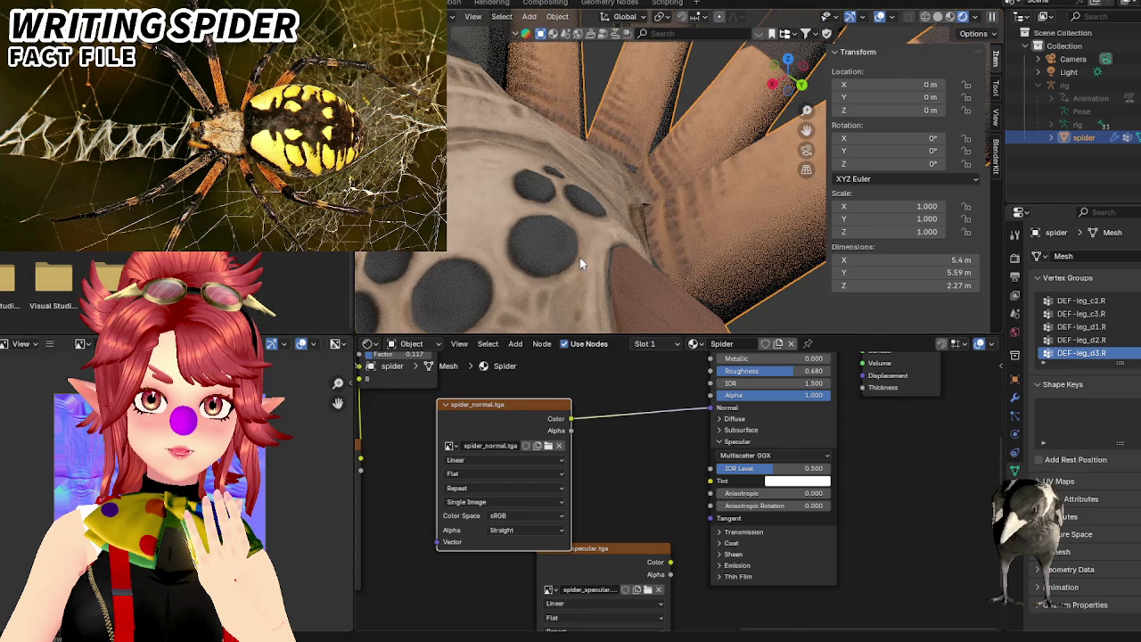
pyautogui.moveTo(580, 263); pyautogui.dragTo(596, 230, button='middle')
pyautogui.scroll(2, 595, 230)
pyautogui.scroll(-1, 602, 230)
pyautogui.scroll(-3, 619, 192)
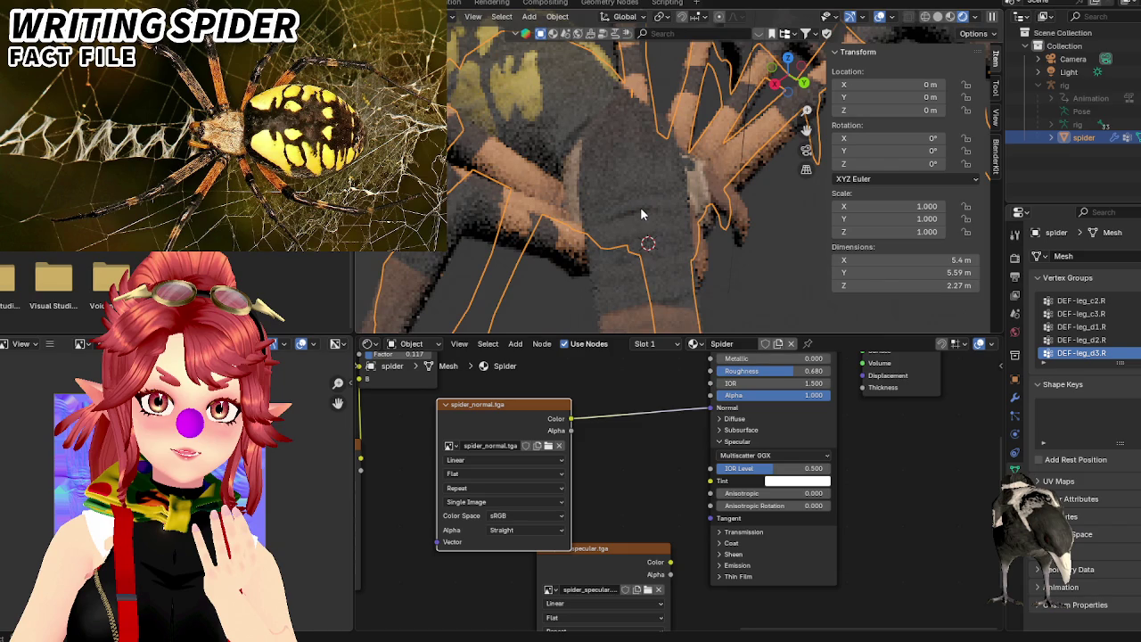
pyautogui.scroll(-2, 624, 198)
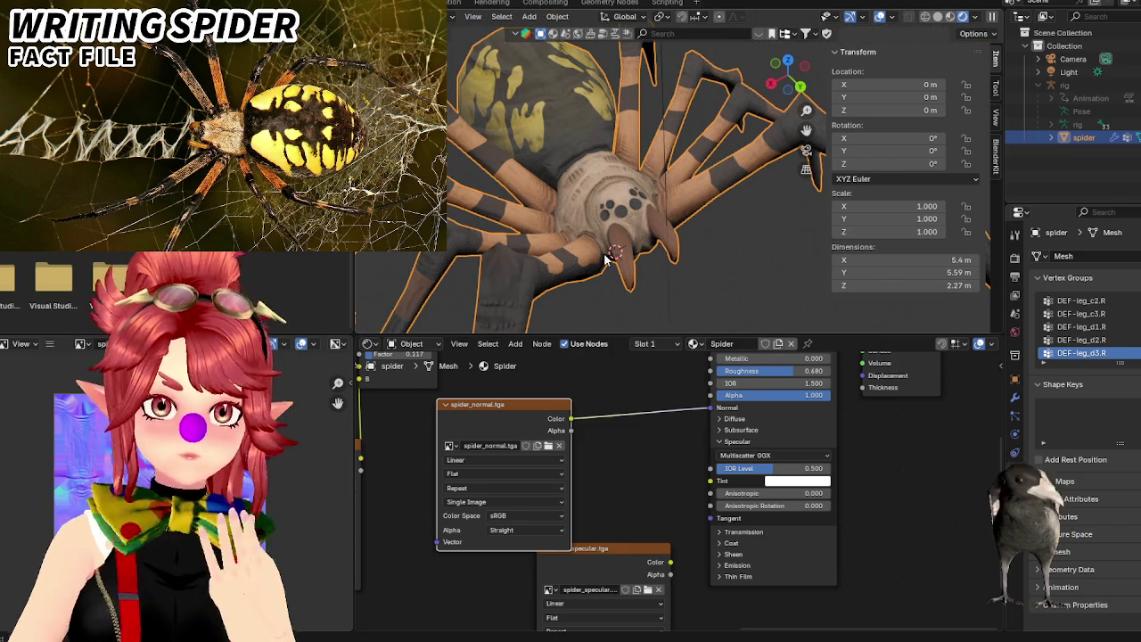
# Toggle the normal-map link off and on twice to compare shading, then detach it.
pyautogui.moveTo(710, 408); pyautogui.dragTo(675, 415)
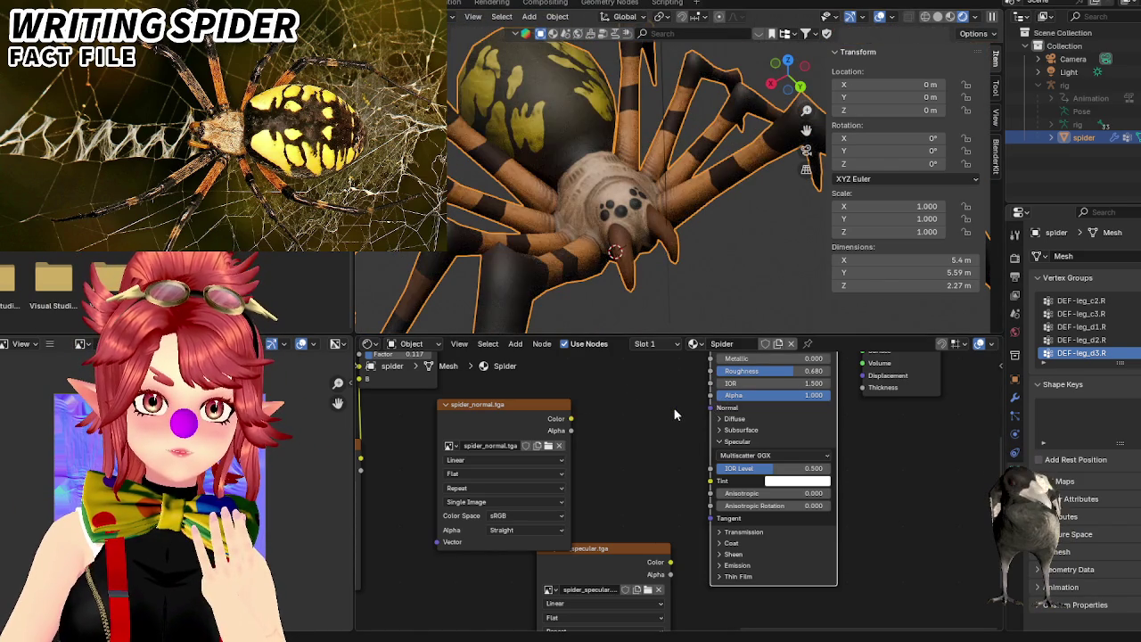
pyautogui.moveTo(573, 420); pyautogui.dragTo(709, 415)
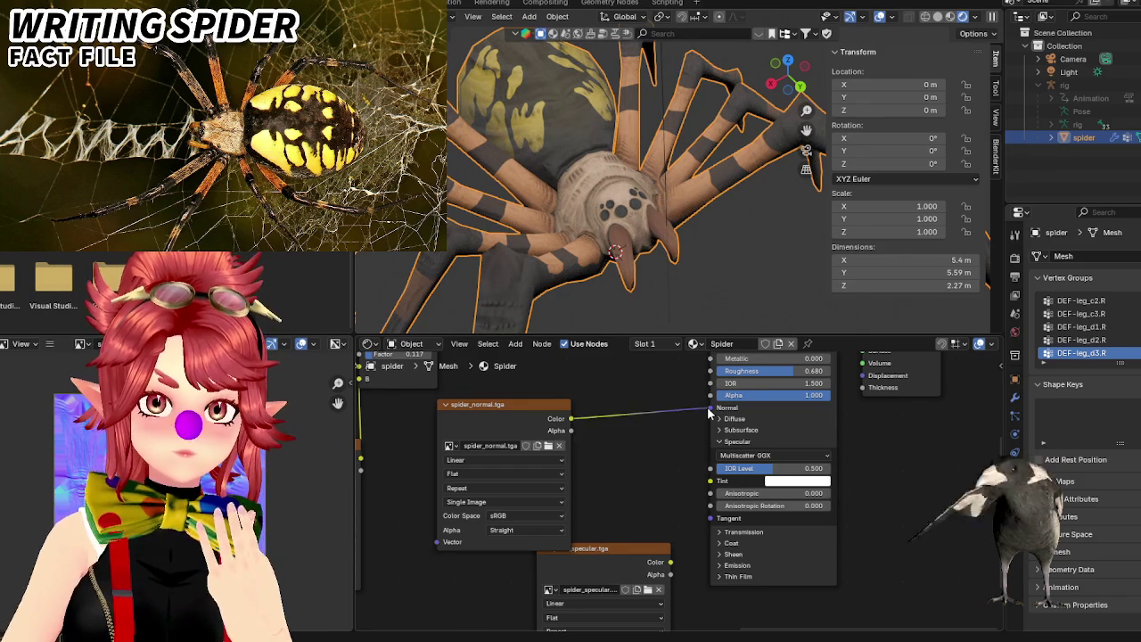
pyautogui.moveTo(710, 408); pyautogui.dragTo(679, 419)
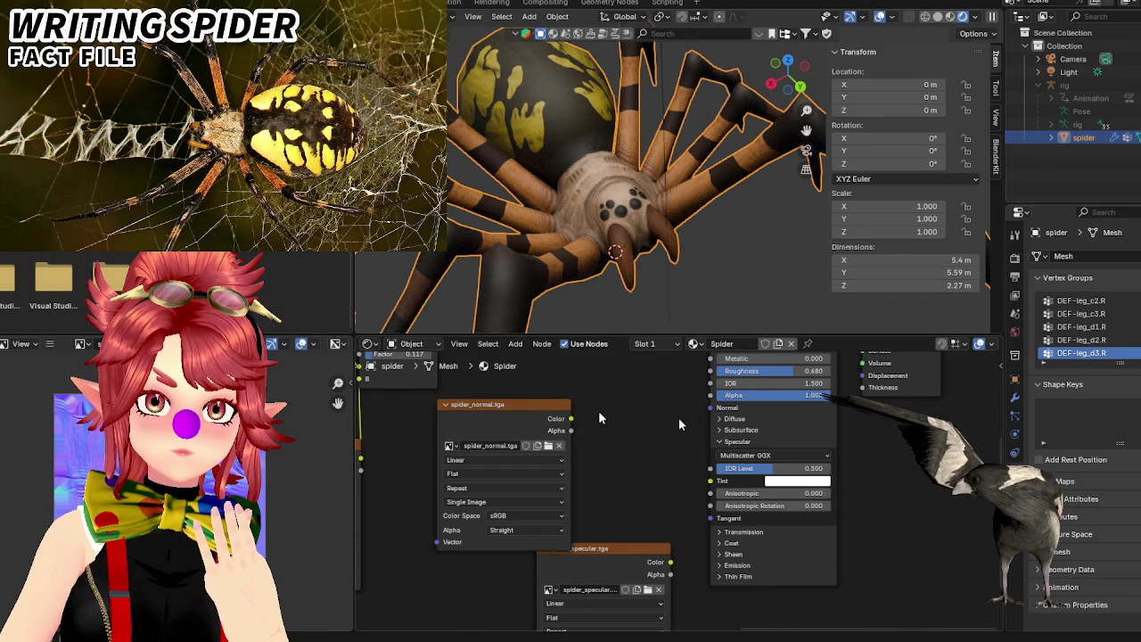
pyautogui.moveTo(571, 419); pyautogui.dragTo(711, 407)
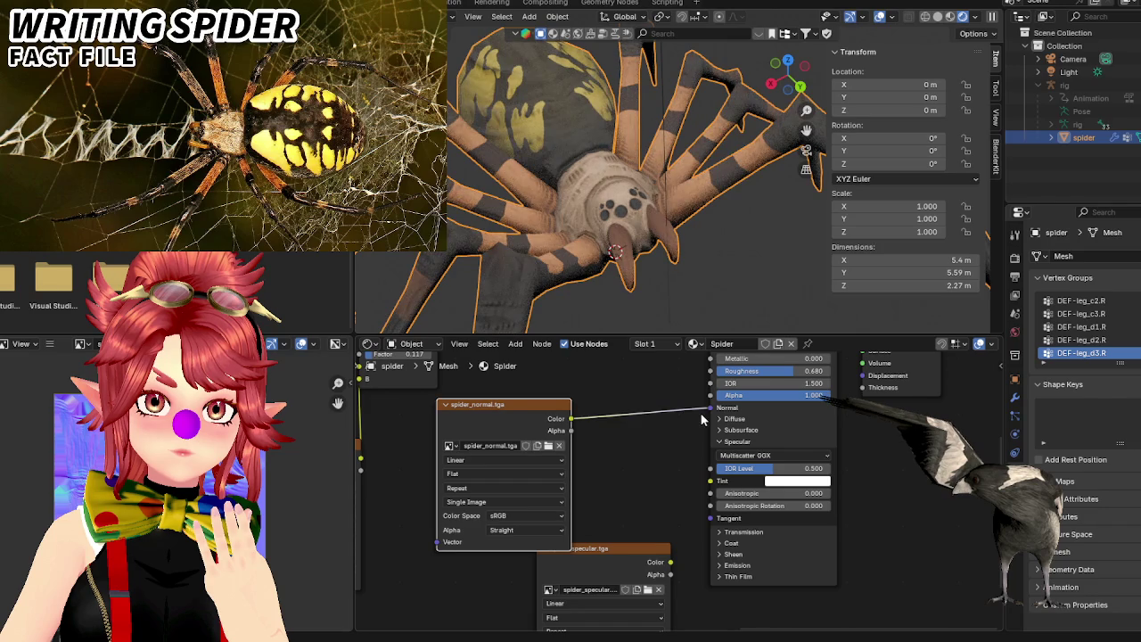
pyautogui.moveTo(589, 214); pyautogui.dragTo(527, 230, button='middle')
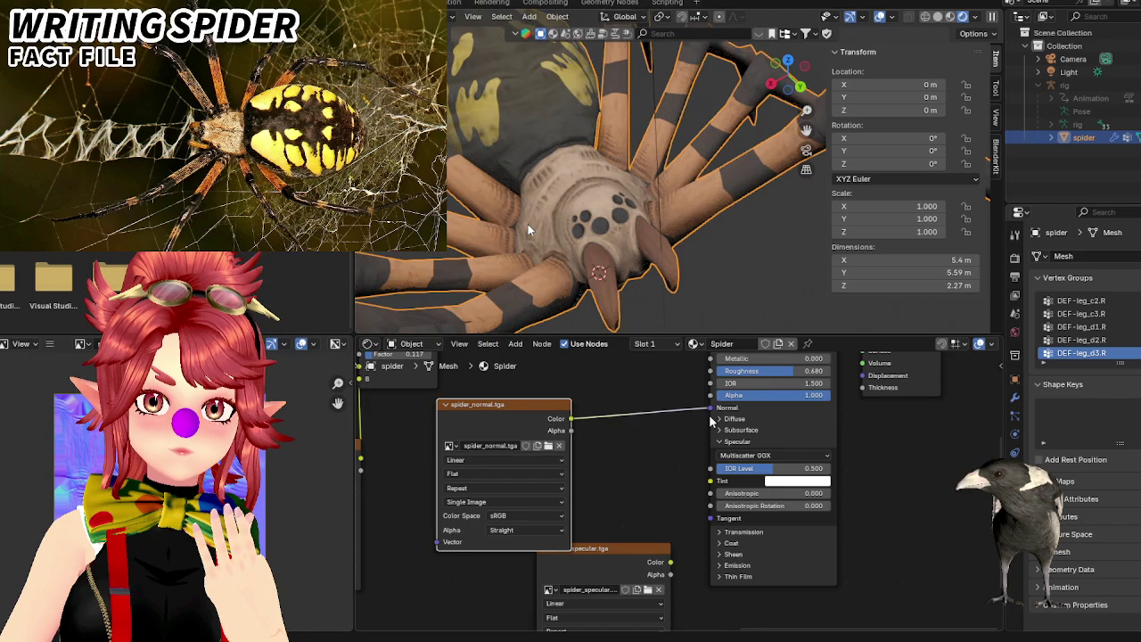
pyautogui.moveTo(671, 562); pyautogui.dragTo(687, 540)
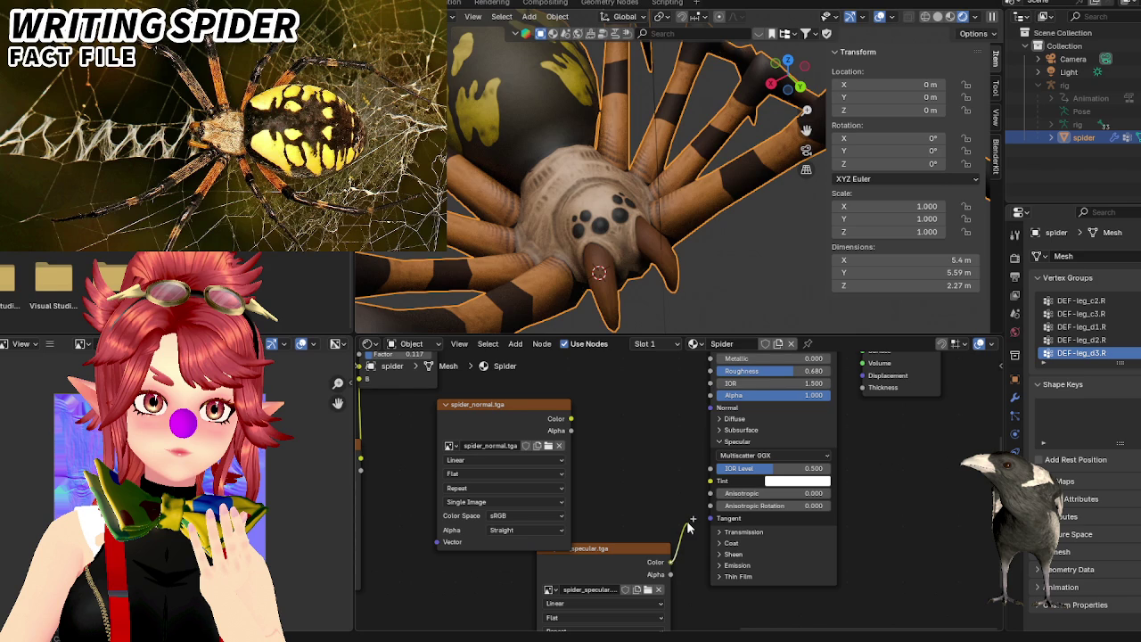
# Plug the spider_specular.tga colour into IOR Level, then move the link to Specular Tint.
pyautogui.moveTo(690, 528); pyautogui.dragTo(680, 522)
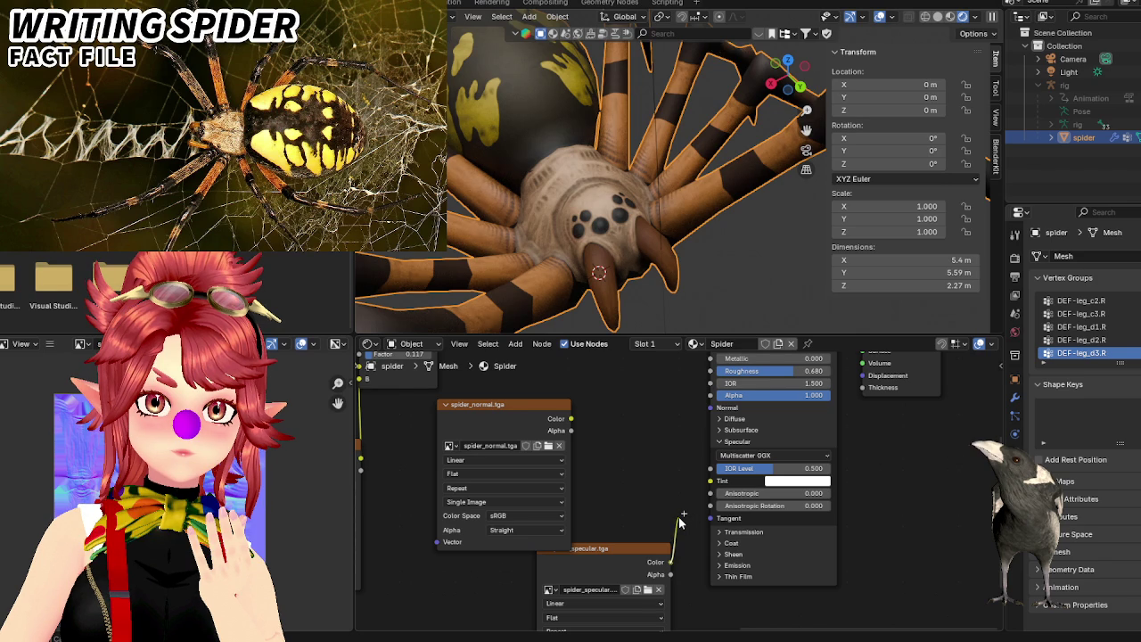
pyautogui.moveTo(680, 523); pyautogui.dragTo(711, 468)
pyautogui.scroll(2, 621, 250)
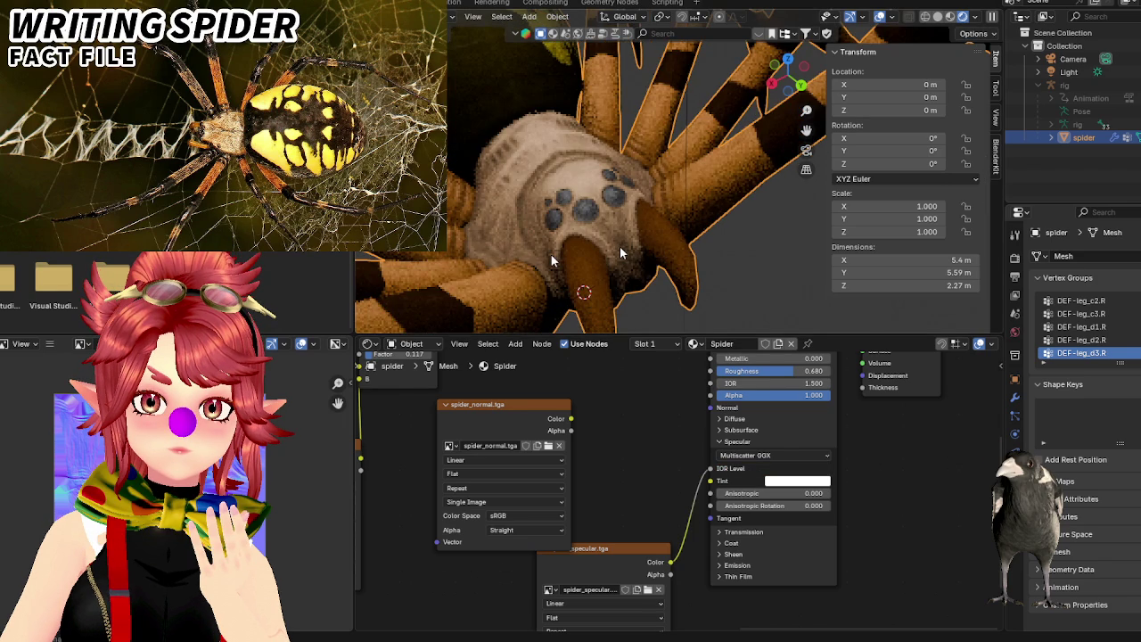
pyautogui.moveTo(620, 246); pyautogui.dragTo(648, 191, button='middle')
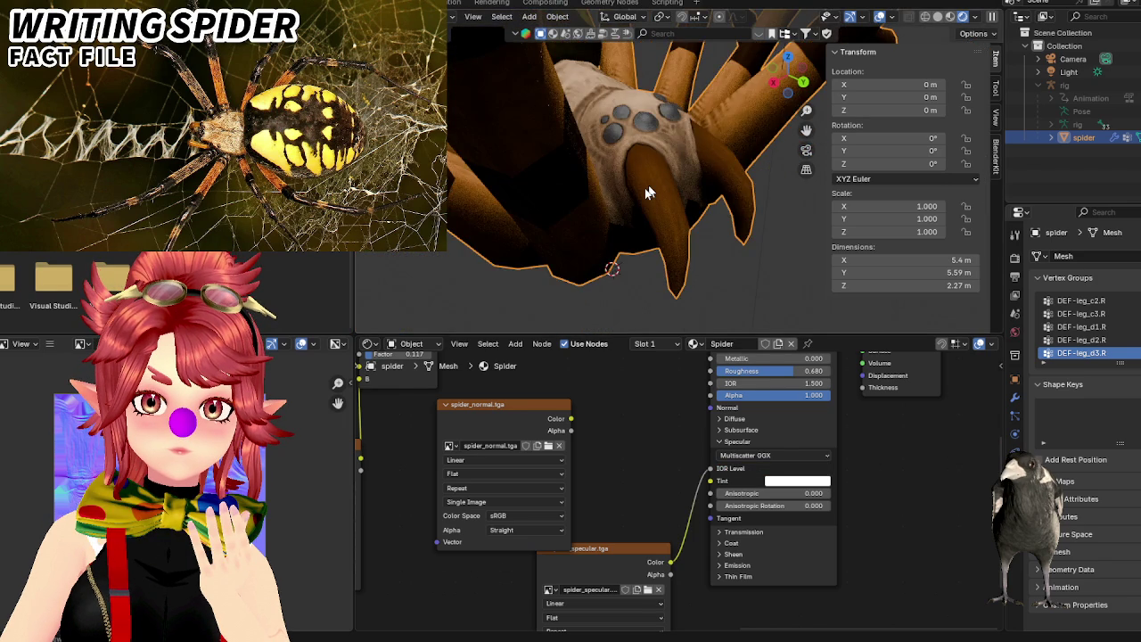
pyautogui.scroll(2, 648, 191)
pyautogui.moveTo(711, 468); pyautogui.dragTo(709, 486)
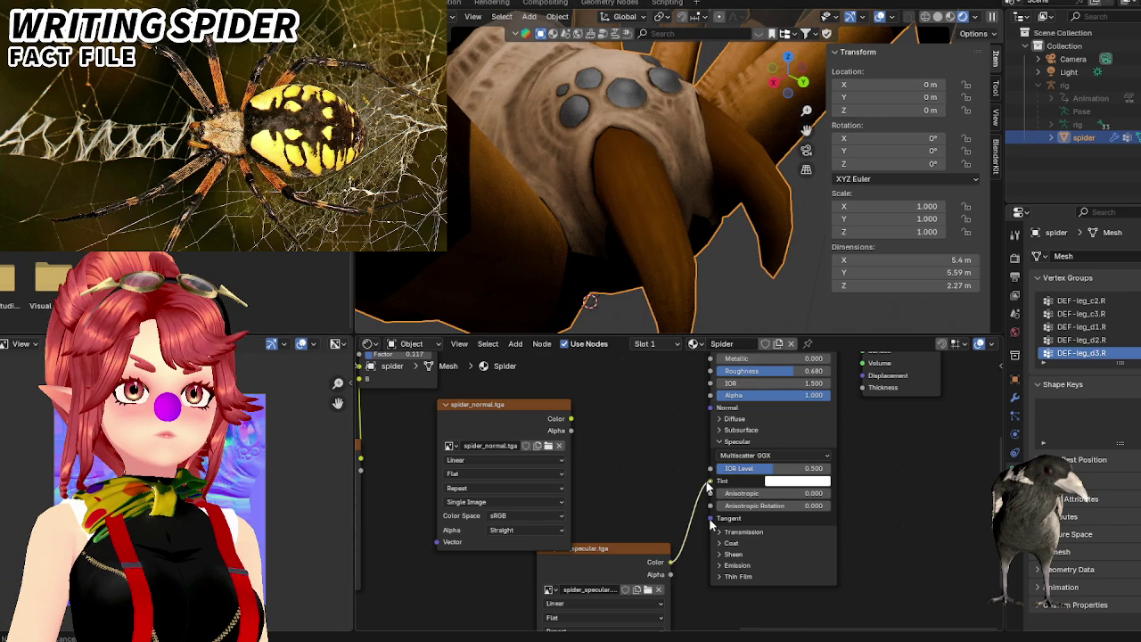
pyautogui.moveTo(709, 518)
pyautogui.mouseDown()
pyautogui.moveTo(712, 487)
pyautogui.moveTo(652, 452)
pyautogui.mouseUp()
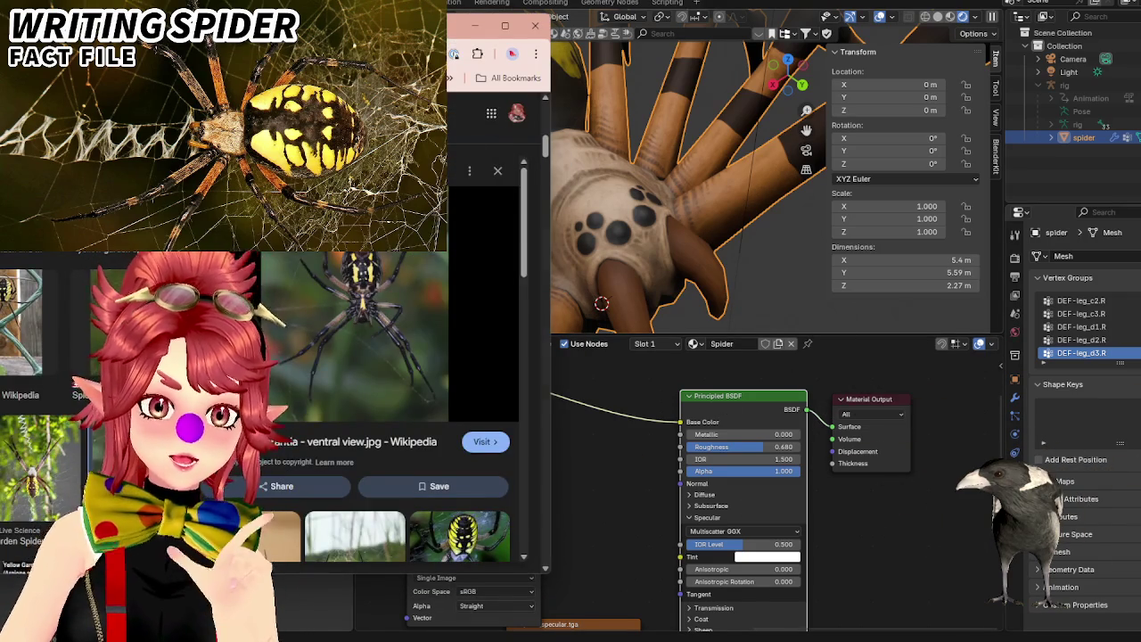
# Search Google for 'spider infestation unity' and open the Spider Infestation Pack | Characters result.
pyautogui.hotkey('ctrl', 't')
pyautogui.write('unity')
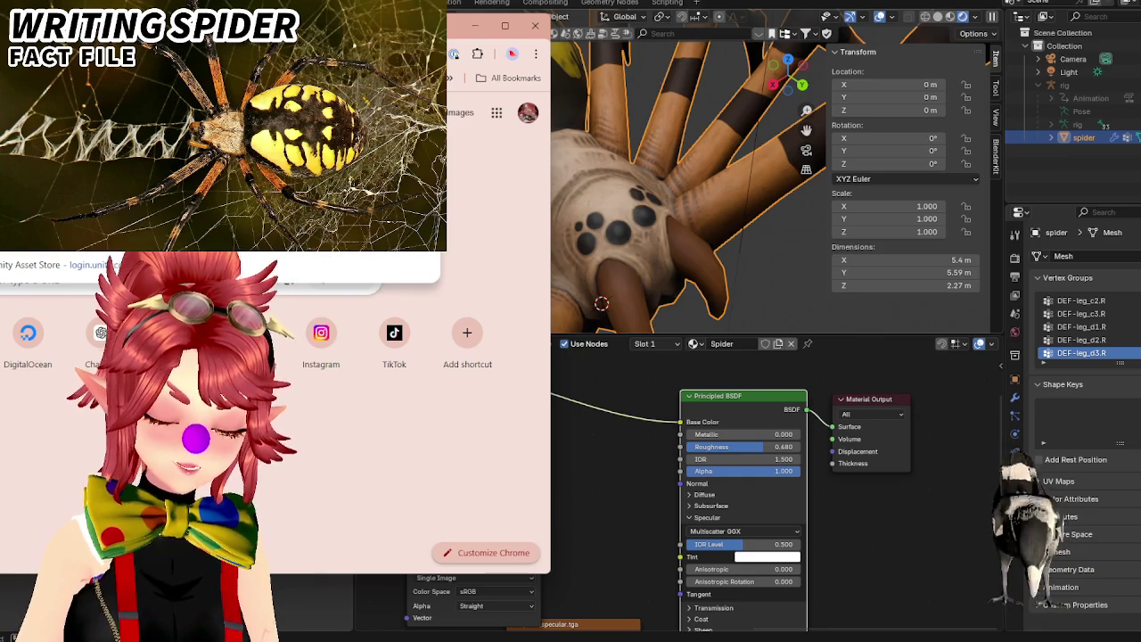
pyautogui.press('Return')
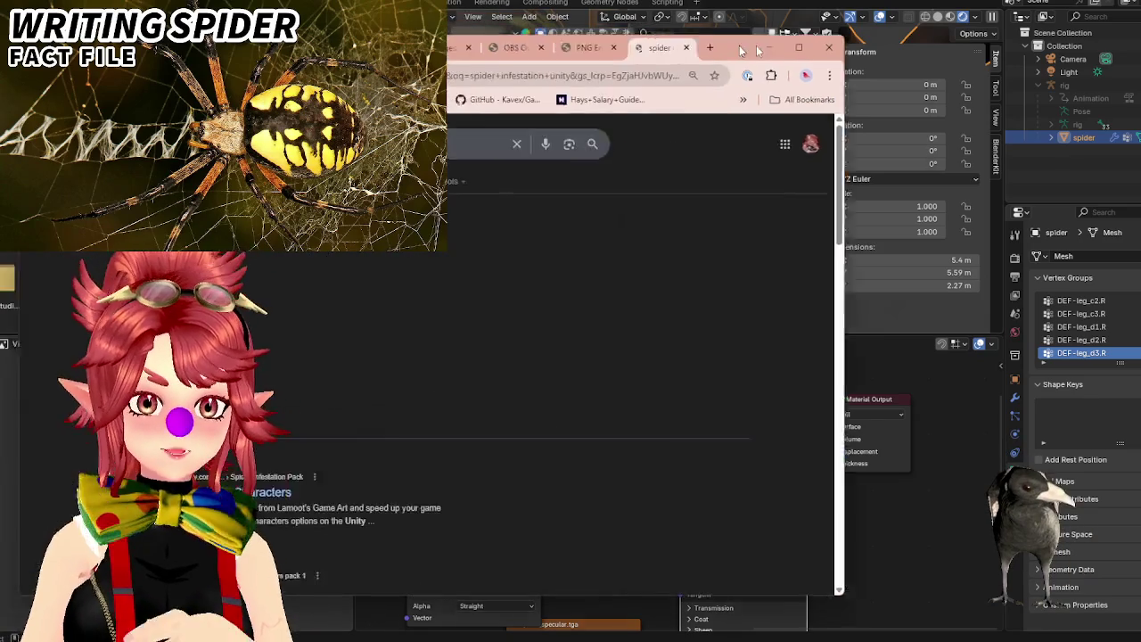
pyautogui.moveTo(460, 25); pyautogui.dragTo(873, 41)
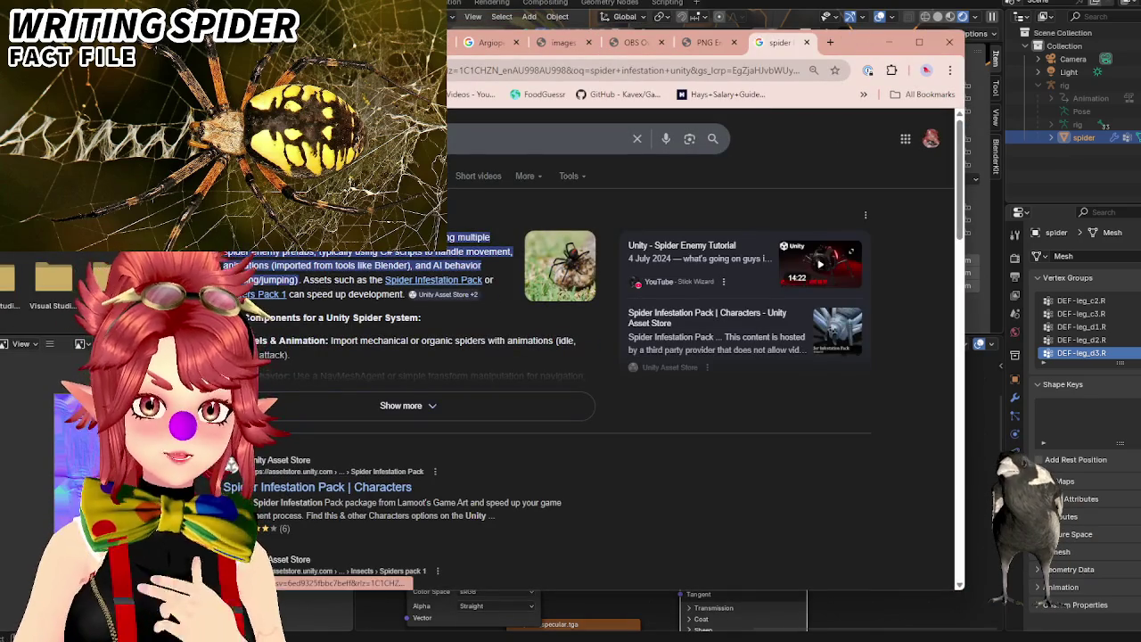
pyautogui.click(294, 175)
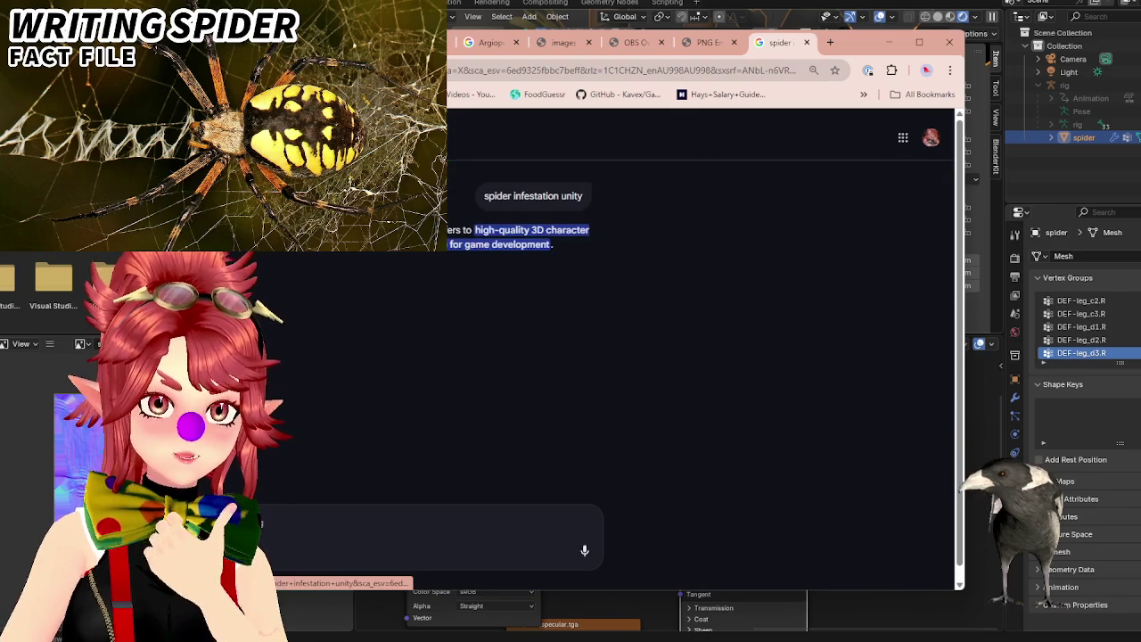
pyautogui.hotkey('alt', 'Left')
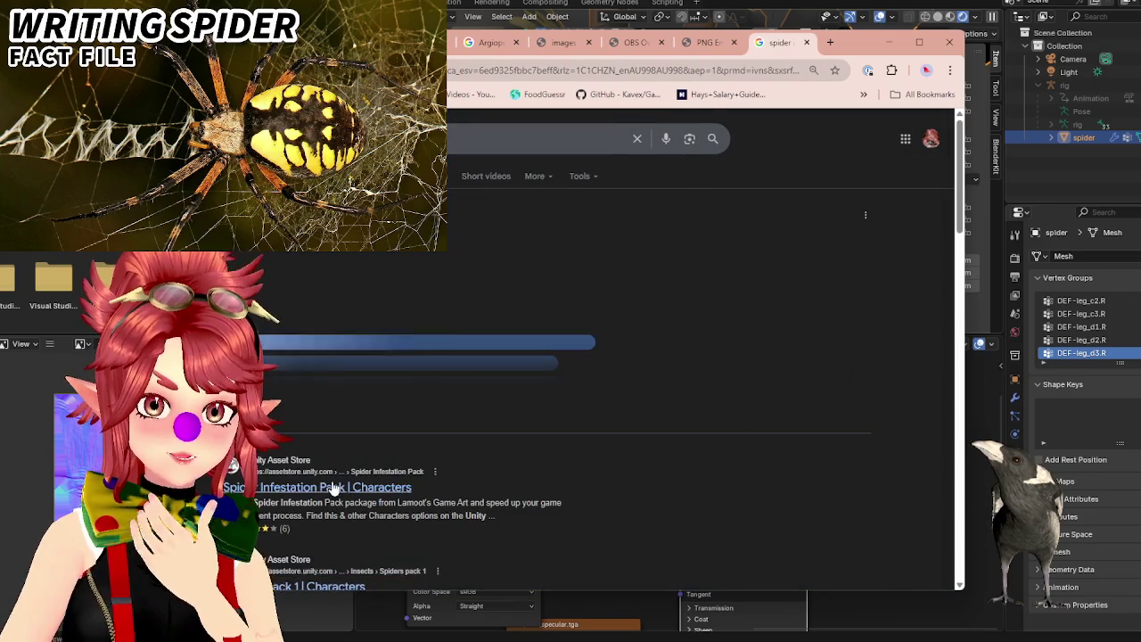
pyautogui.click(328, 427)
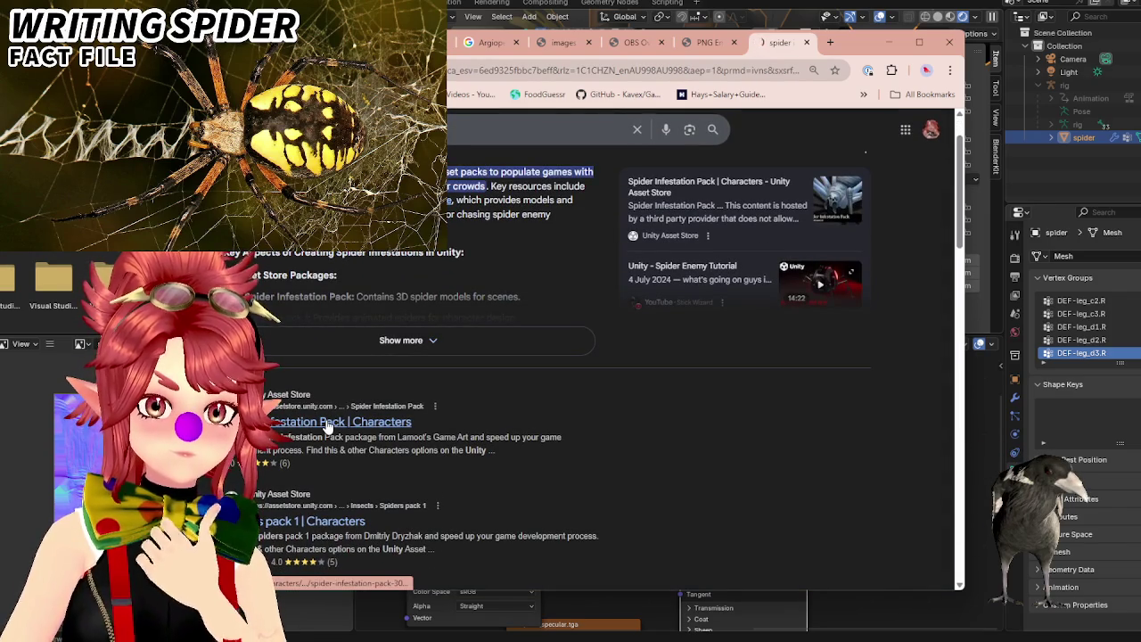
# Maximize the browser and view the purple spider and three white spiders gallery previews.
pyautogui.click(920, 43)
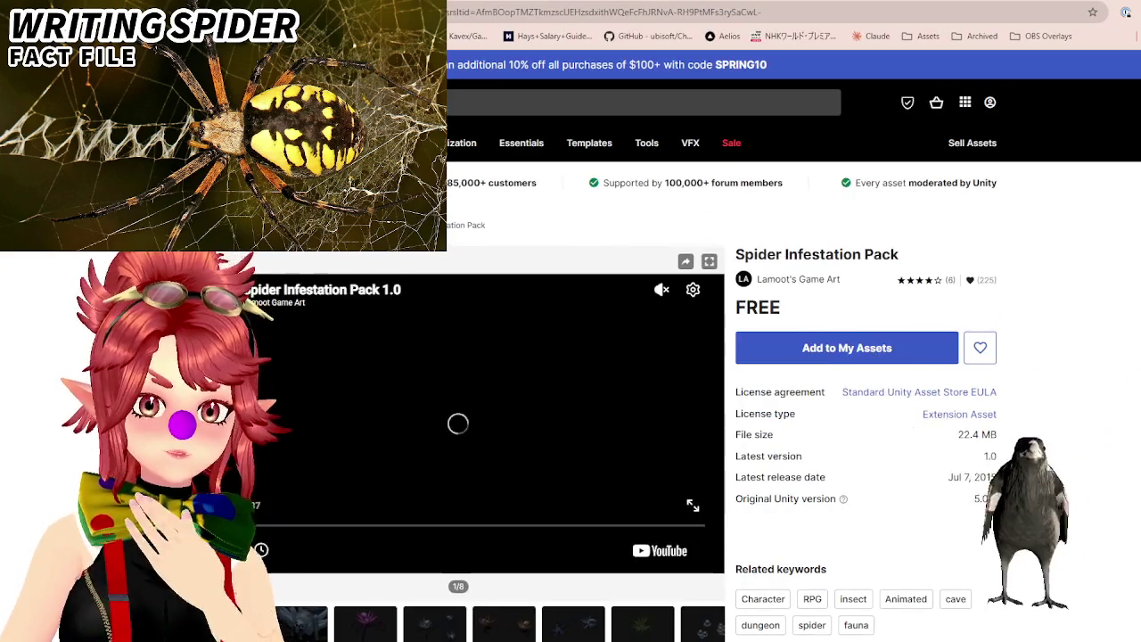
pyautogui.scroll(-2, 350, 531)
pyautogui.click(353, 515)
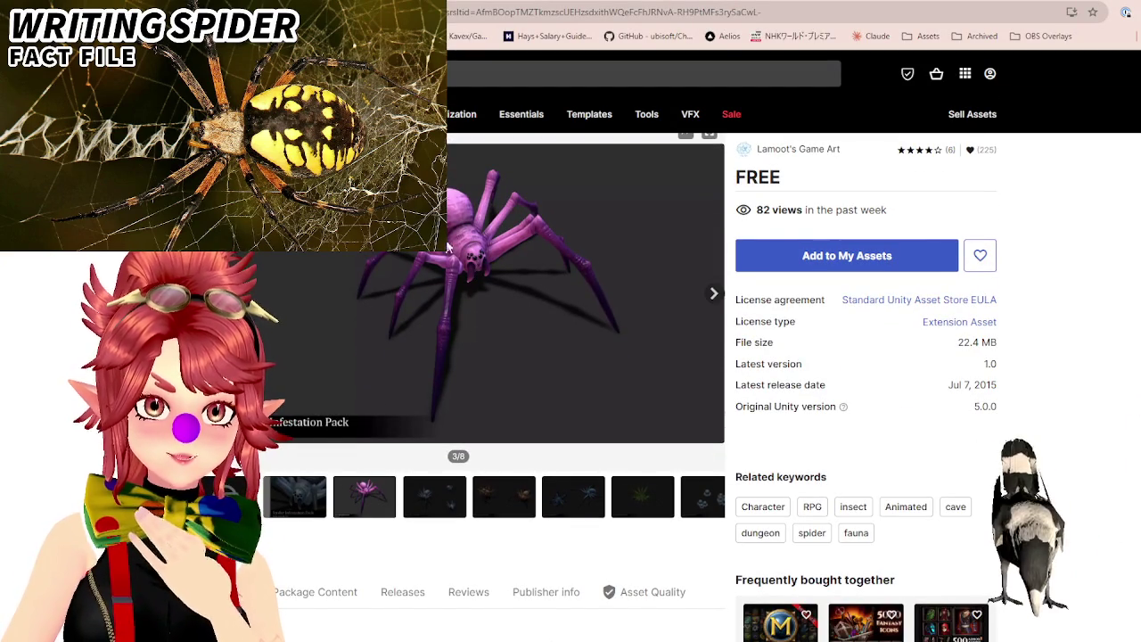
pyautogui.click(426, 492)
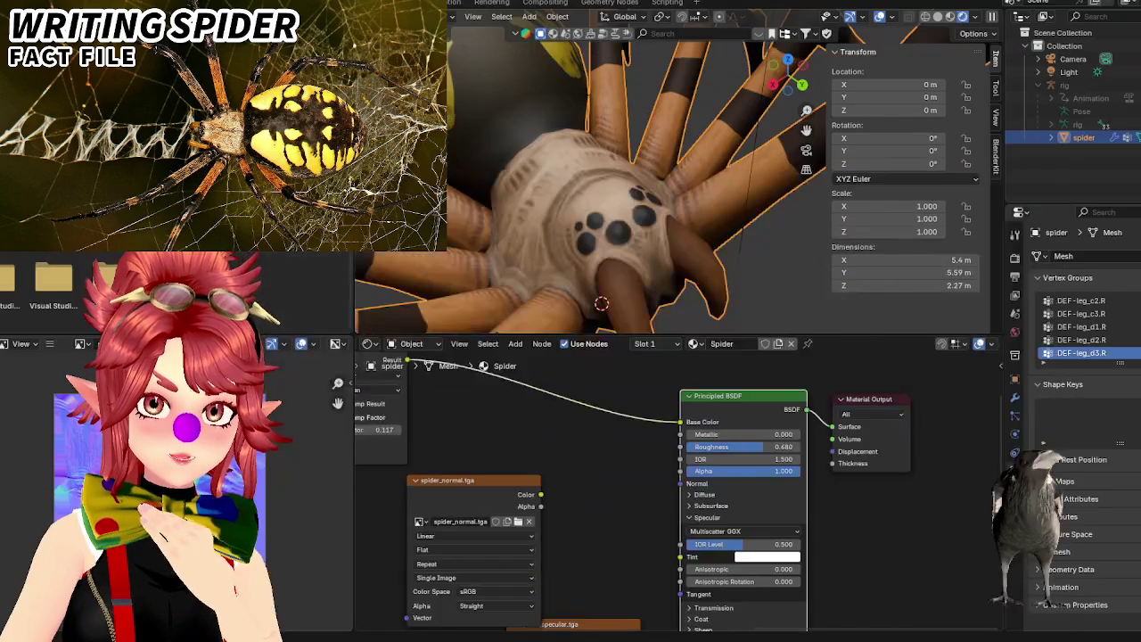
# Move the spider_specular.tga node up beside the spider_normal.tga node.
pyautogui.moveTo(493, 487); pyautogui.dragTo(521, 457, button='middle')
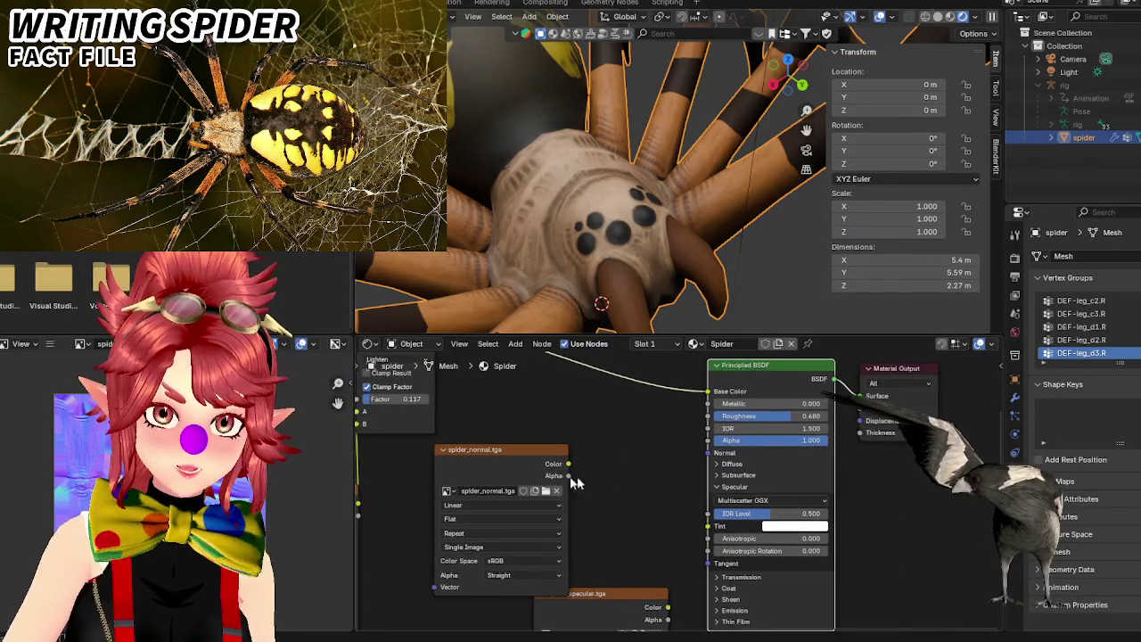
pyautogui.moveTo(522, 457); pyautogui.dragTo(542, 418)
pyautogui.moveTo(647, 611); pyautogui.dragTo(623, 461)
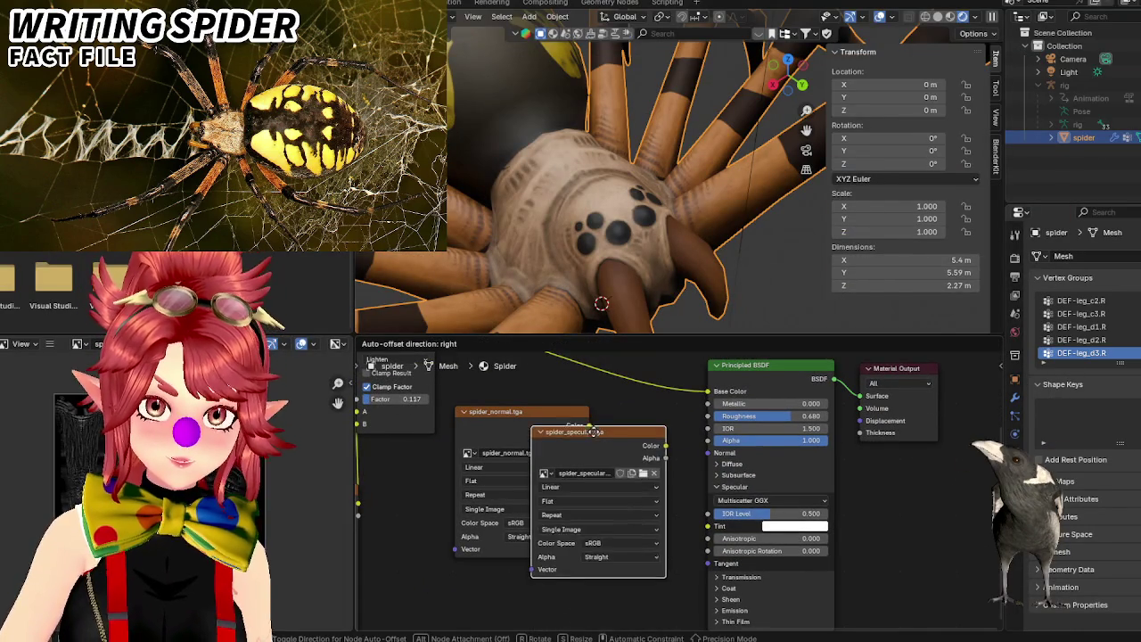
pyautogui.scroll(2, 859, 468)
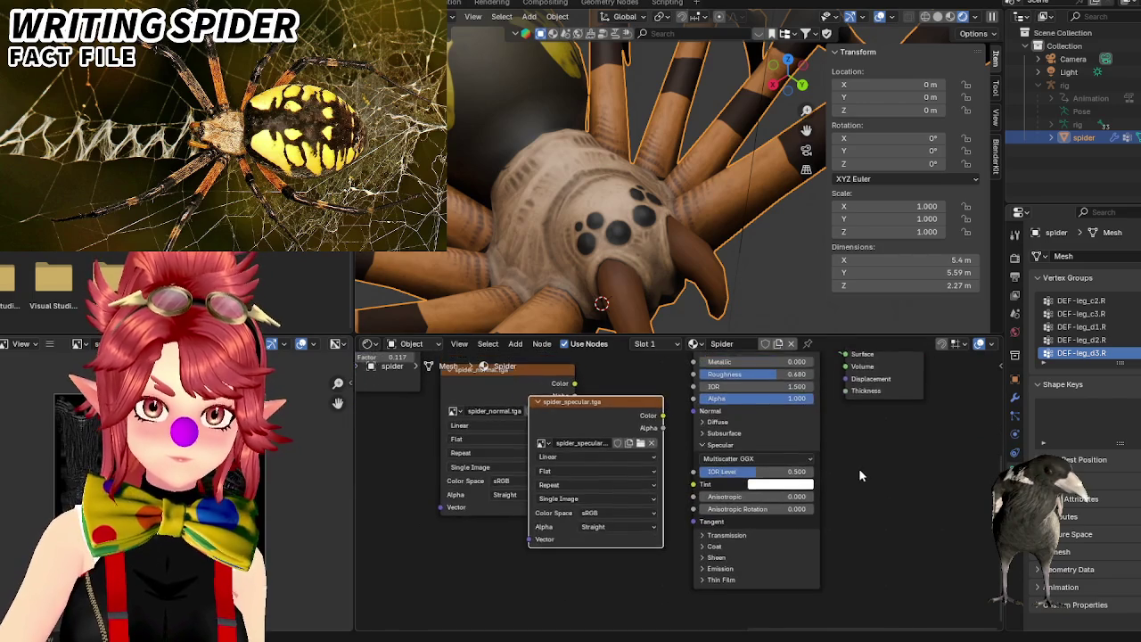
pyautogui.scroll(1, 861, 481)
# Switch the specular Distribution to GGX and back to Multiscatter GGX, then settle the specular node.
pyautogui.click(803, 442)
pyautogui.click(761, 484)
pyautogui.click(761, 443)
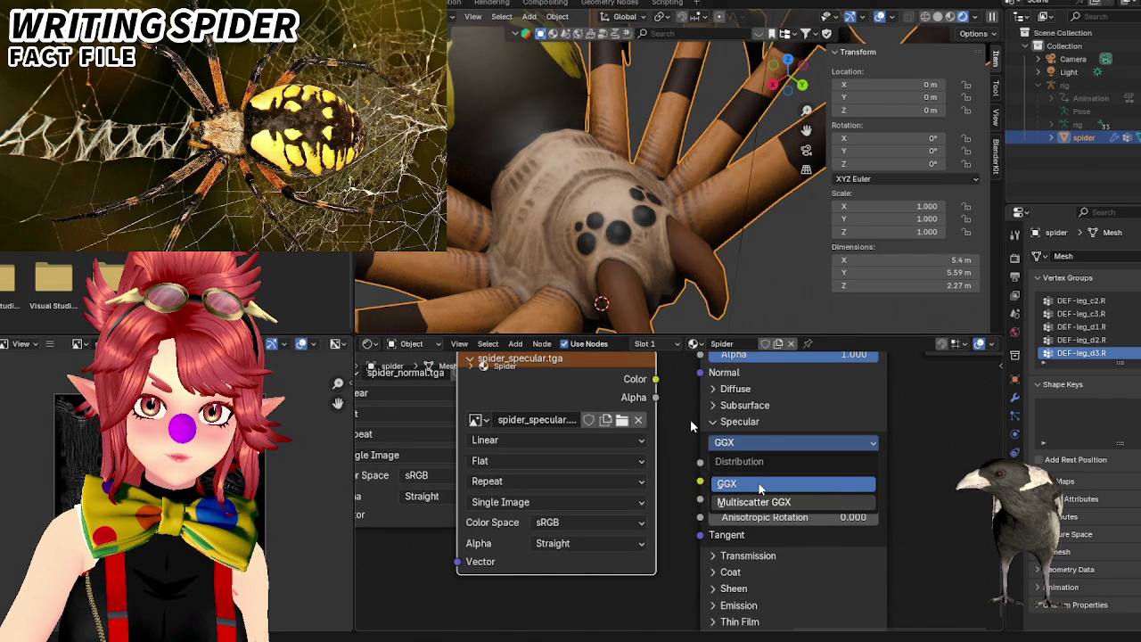
pyautogui.click(754, 502)
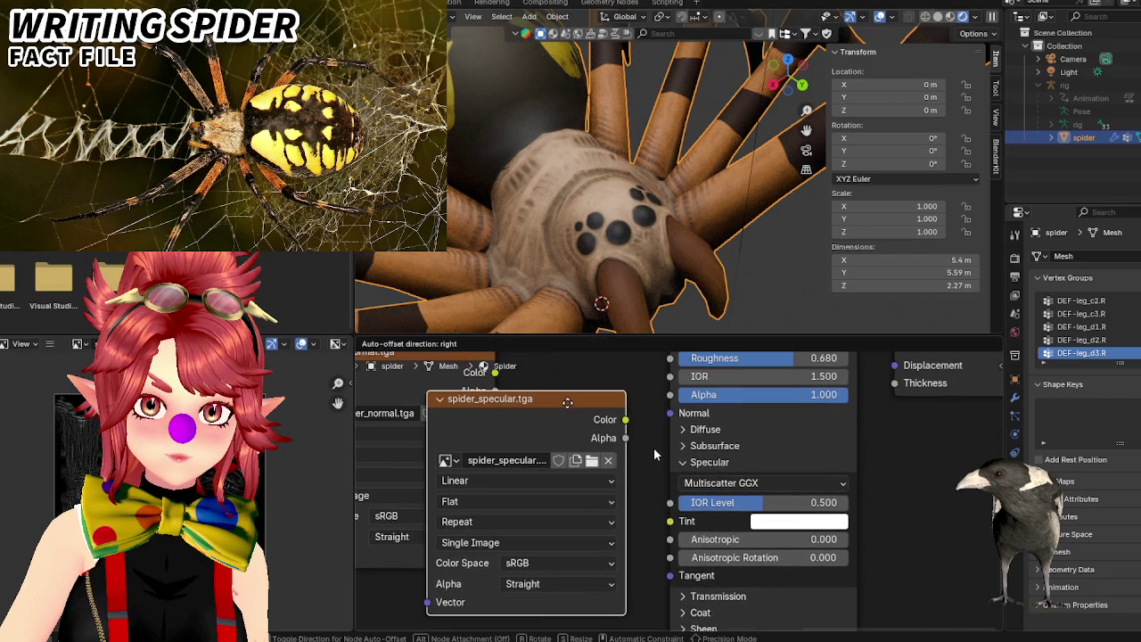
pyautogui.click(562, 417)
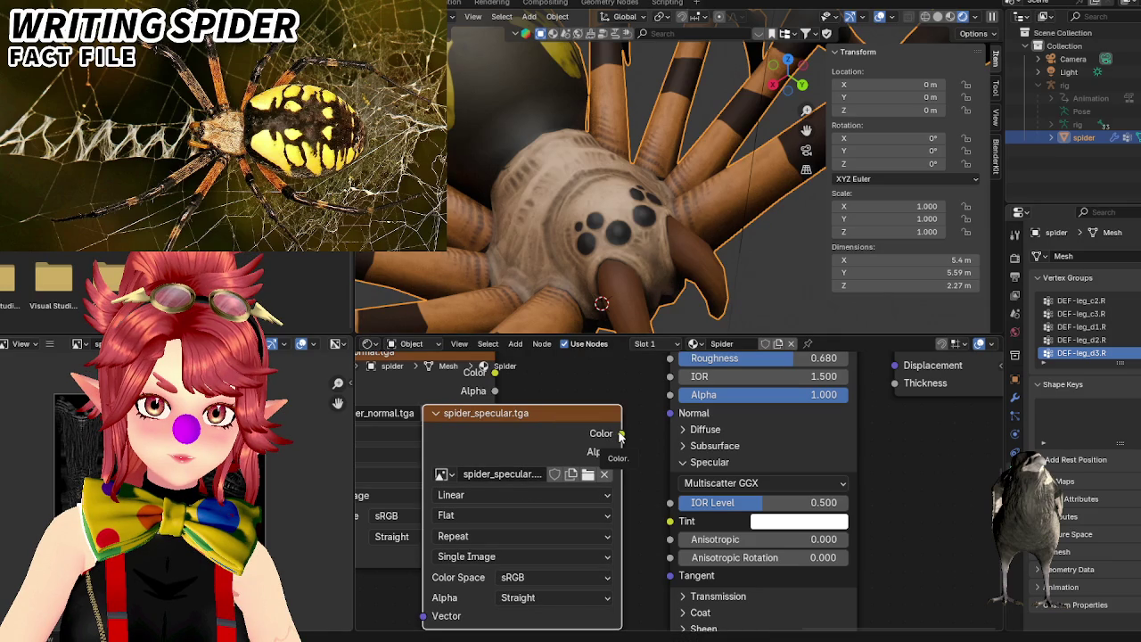
pyautogui.moveTo(578, 414); pyautogui.dragTo(577, 425)
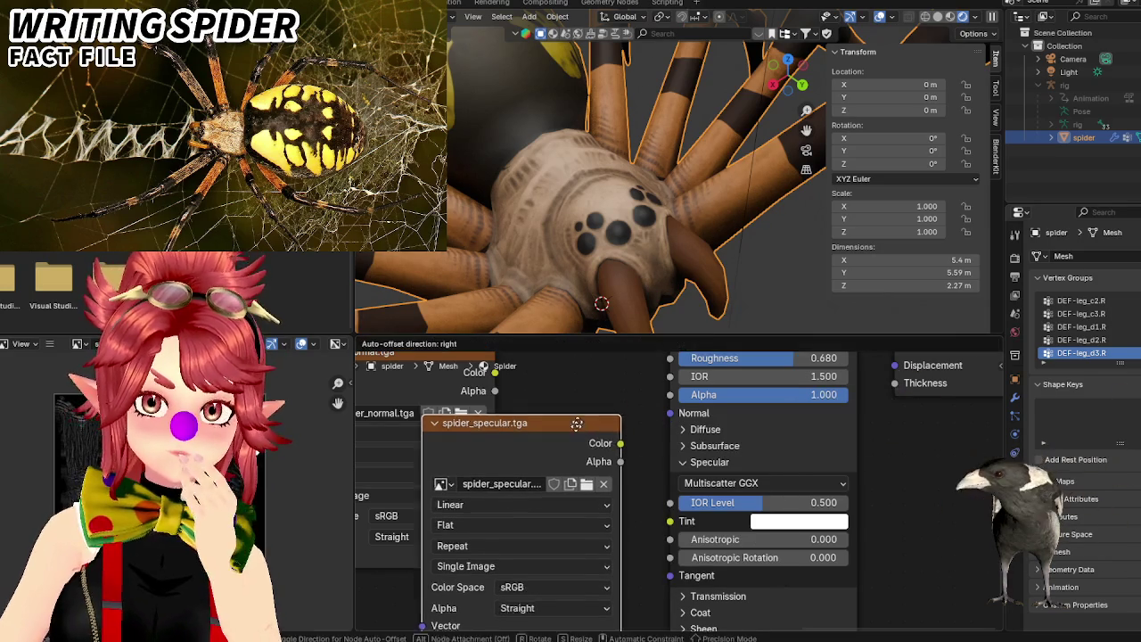
# Lower the Principled BSDF Roughness value from 0.680 to 0.267.
pyautogui.click(577, 475)
pyautogui.moveTo(737, 360); pyautogui.dragTo(748, 467, button='middle')
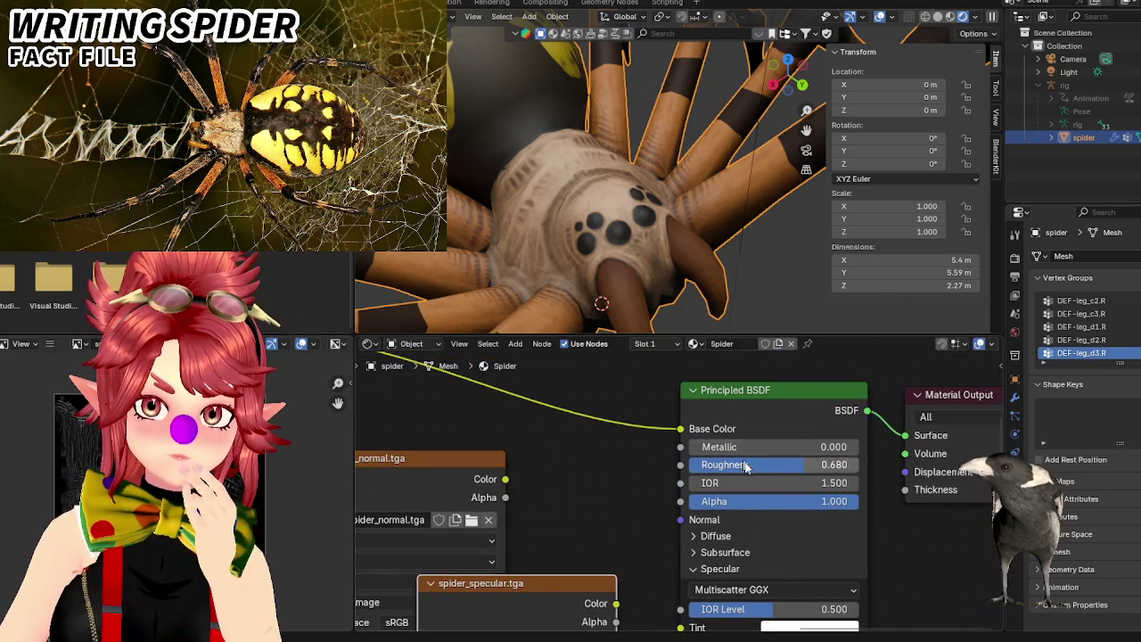
pyautogui.moveTo(748, 465); pyautogui.dragTo(689, 466)
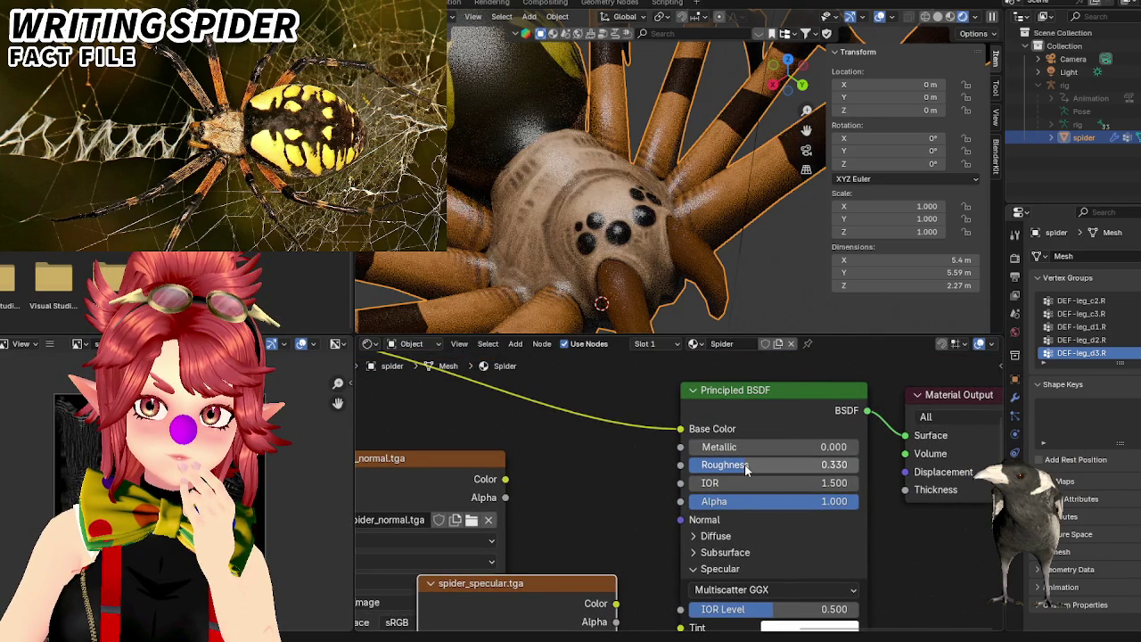
pyautogui.moveTo(744, 466); pyautogui.dragTo(733, 465)
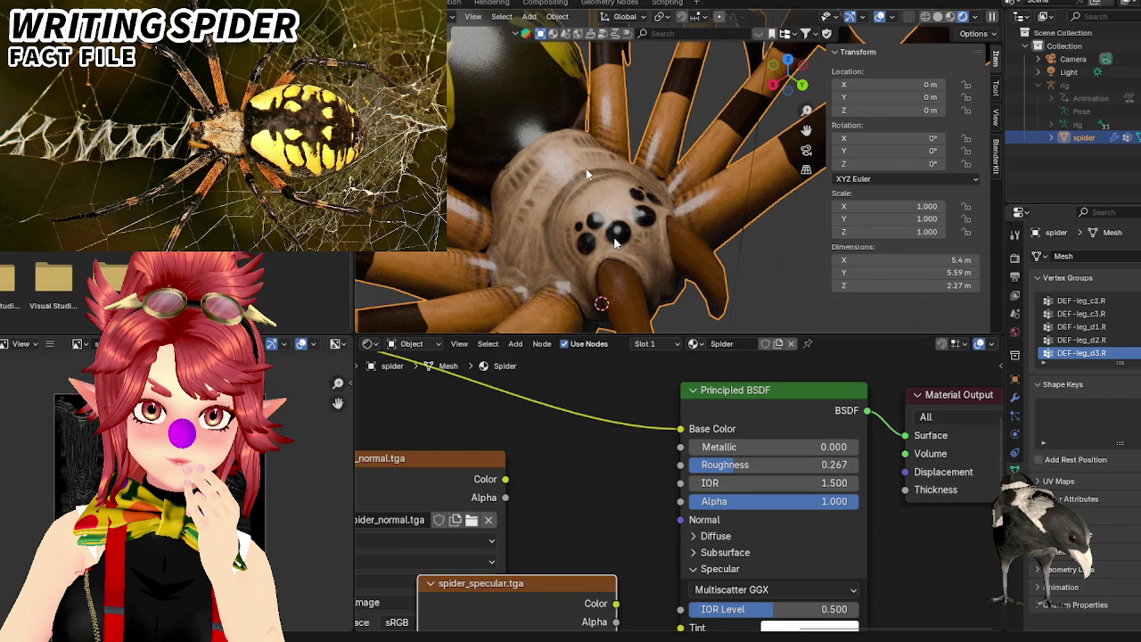
# Link the spider_specular.tga Color output to the Principled BSDF Roughness input.
pyautogui.moveTo(531, 540); pyautogui.dragTo(555, 432, button='middle')
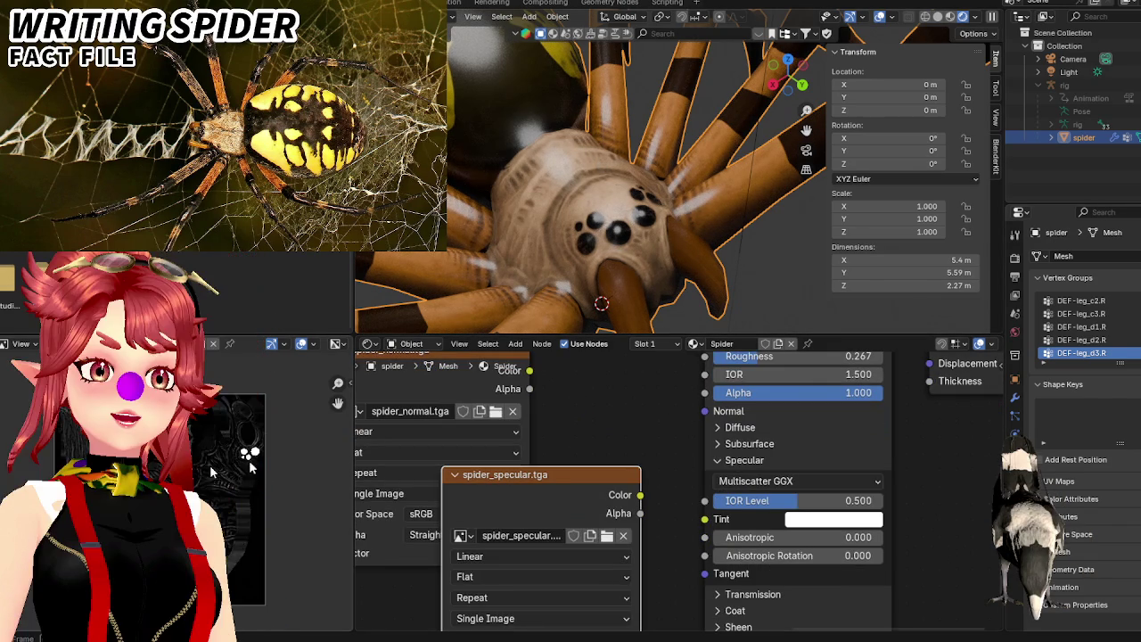
pyautogui.moveTo(354, 473); pyautogui.dragTo(632, 474)
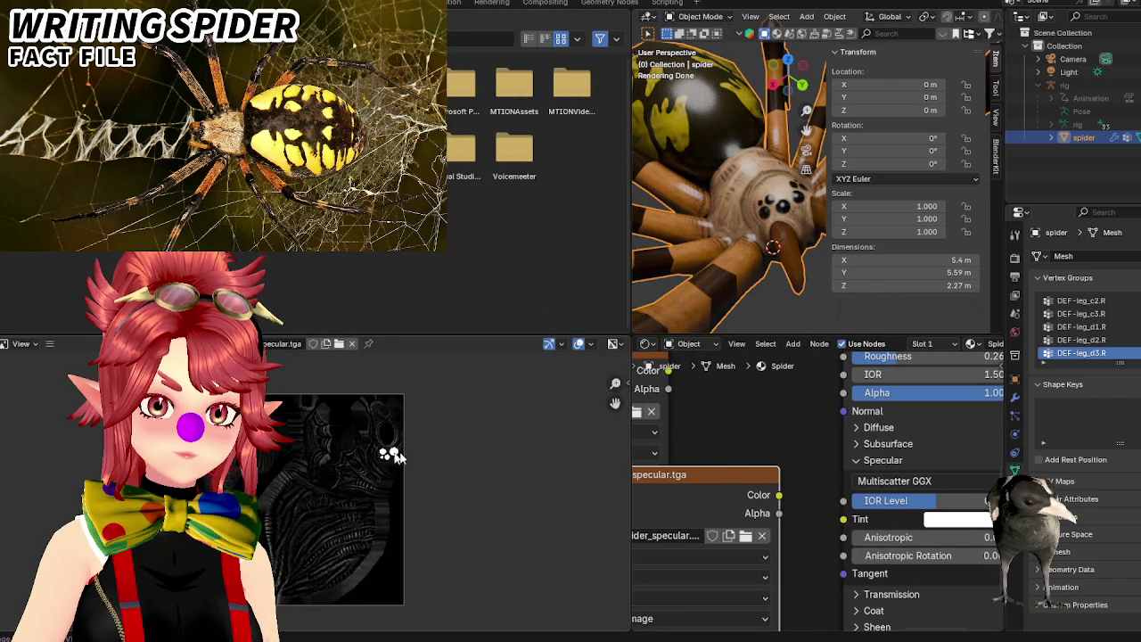
pyautogui.moveTo(424, 439); pyautogui.dragTo(370, 437)
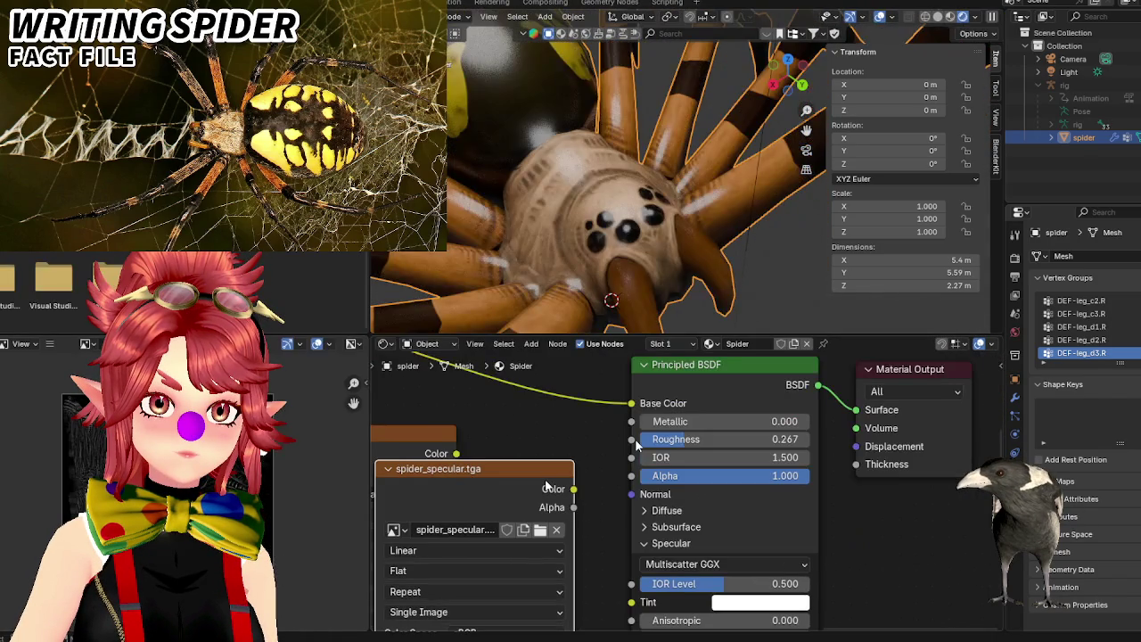
pyautogui.moveTo(573, 489); pyautogui.dragTo(633, 444)
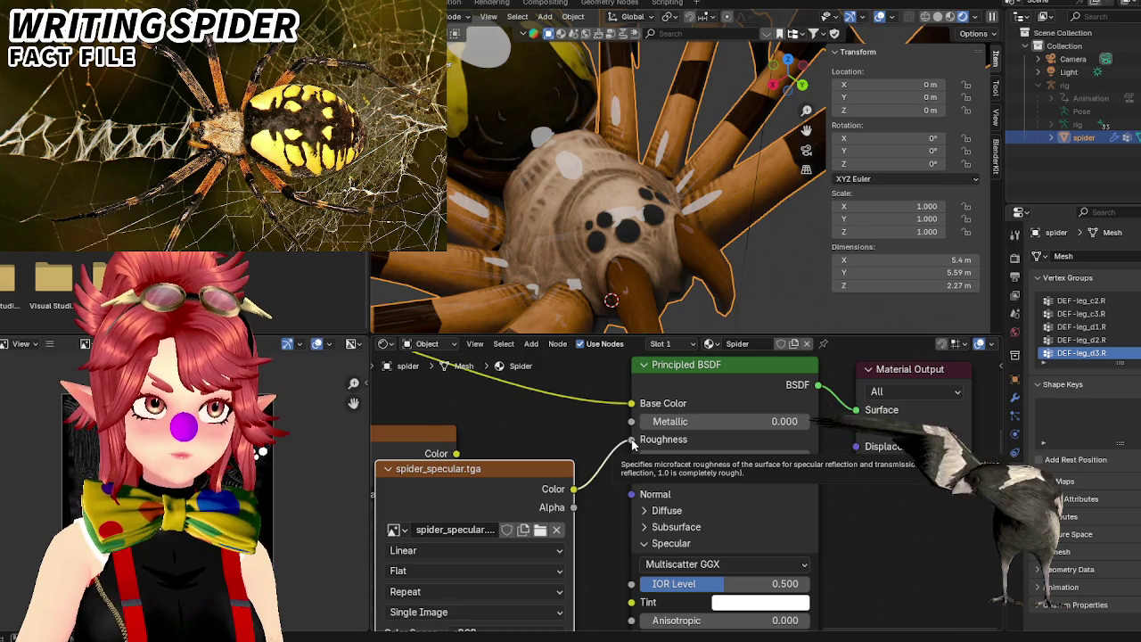
pyautogui.scroll(-1, 585, 453)
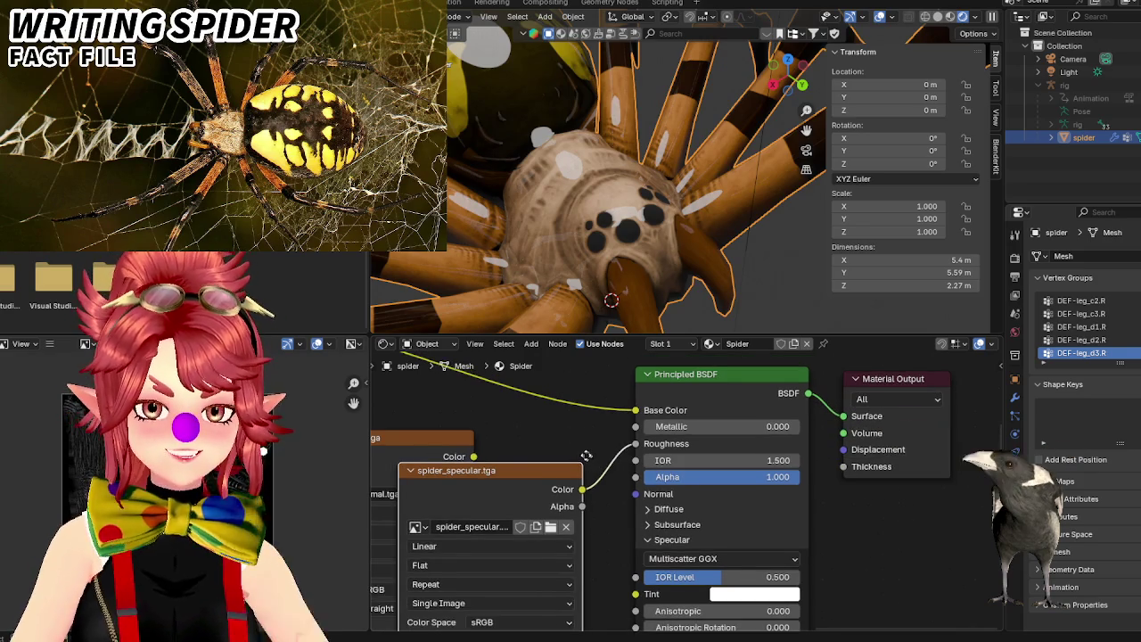
pyautogui.moveTo(587, 454); pyautogui.dragTo(606, 428, button='middle')
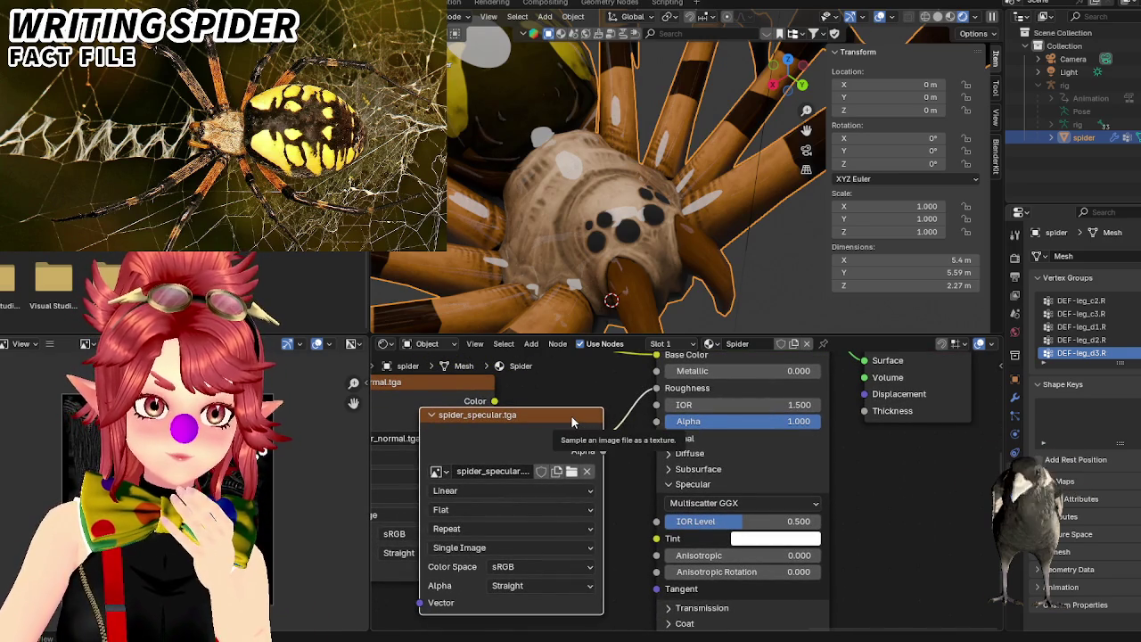
pyautogui.hotkey('ctrl', 'z')
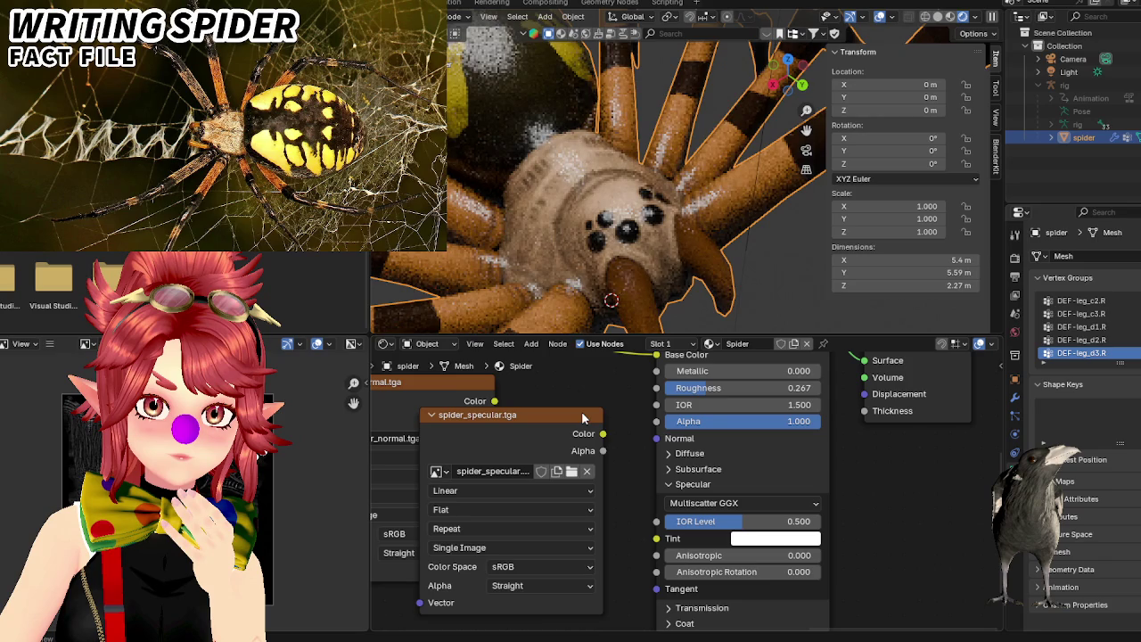
pyautogui.moveTo(584, 417)
pyautogui.mouseDown()
pyautogui.moveTo(537, 418)
pyautogui.moveTo(656, 388)
pyautogui.mouseUp()
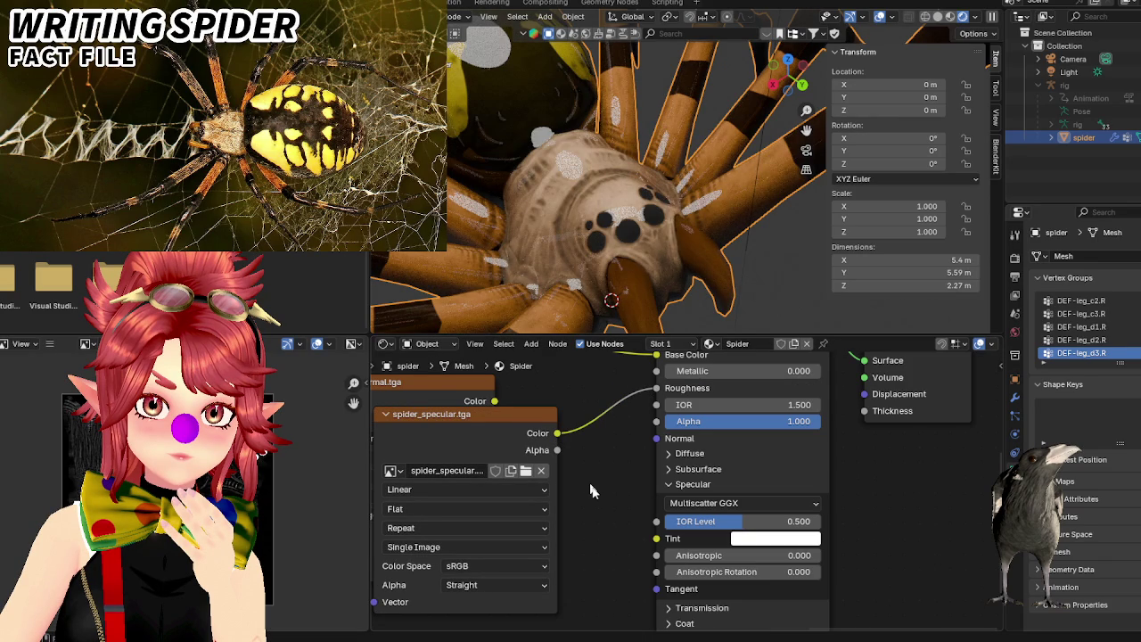
pyautogui.hotkey('shift', 'a')
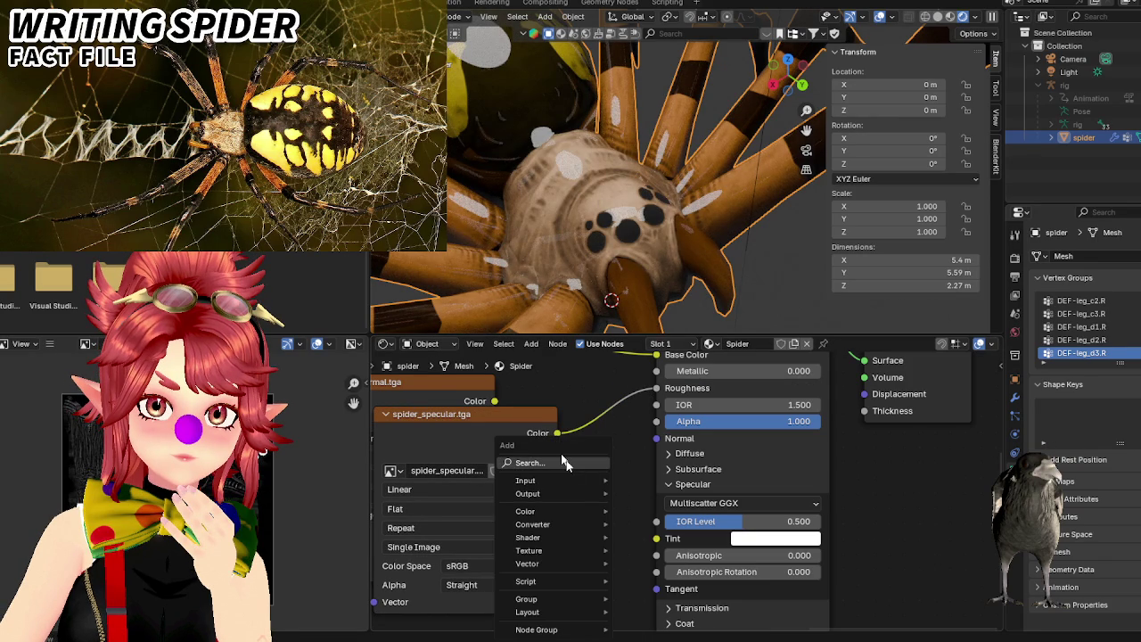
pyautogui.click(562, 462)
pyautogui.write('invert')
pyautogui.press('Return')
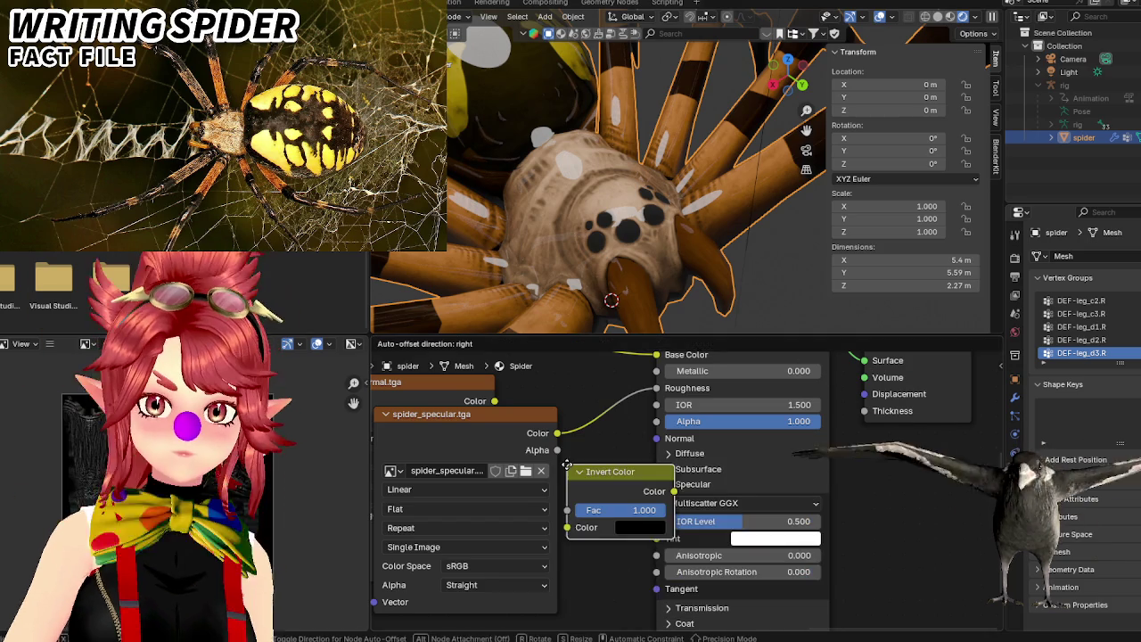
pyautogui.click(550, 434)
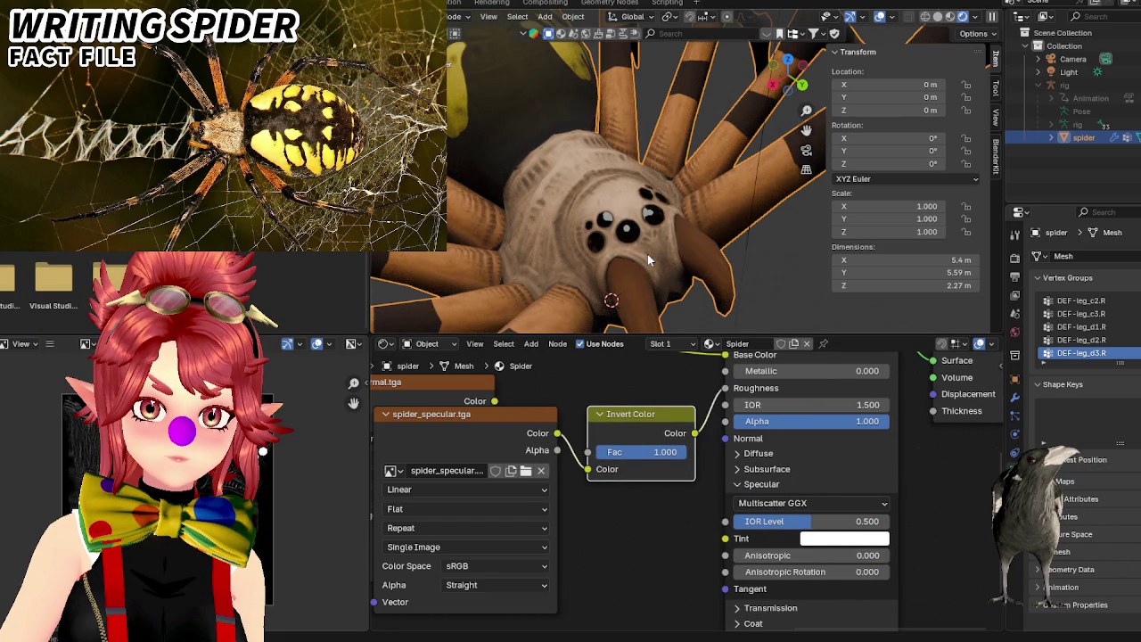
pyautogui.scroll(2, 654, 257)
pyautogui.scroll(2, 654, 263)
pyautogui.scroll(2, 658, 263)
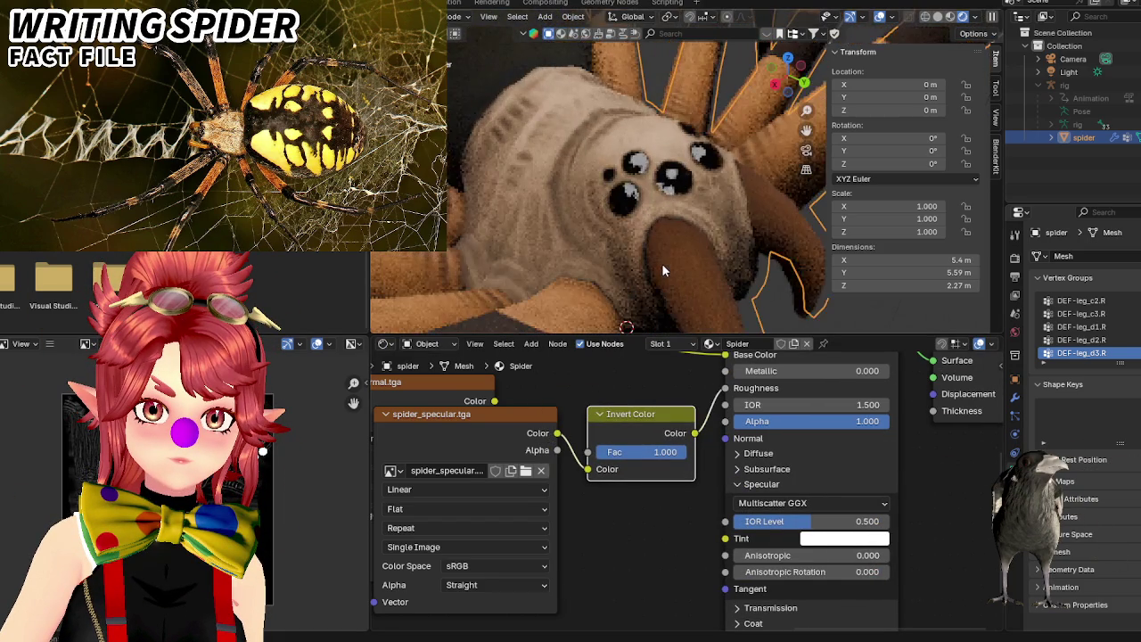
pyautogui.scroll(2, 650, 221)
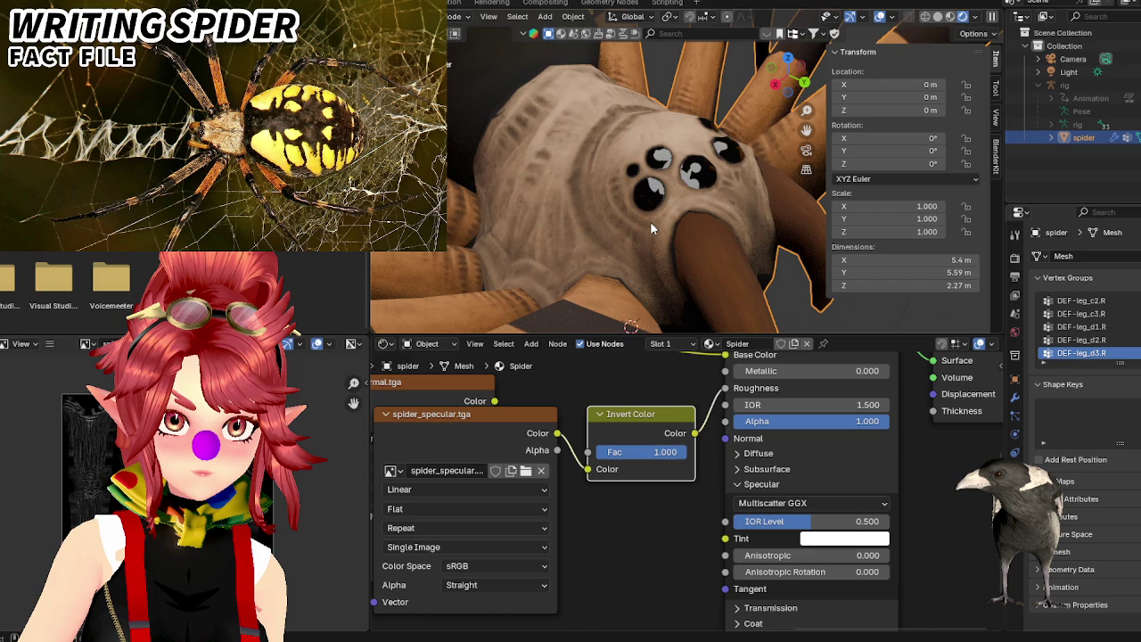
pyautogui.scroll(-5, 651, 232)
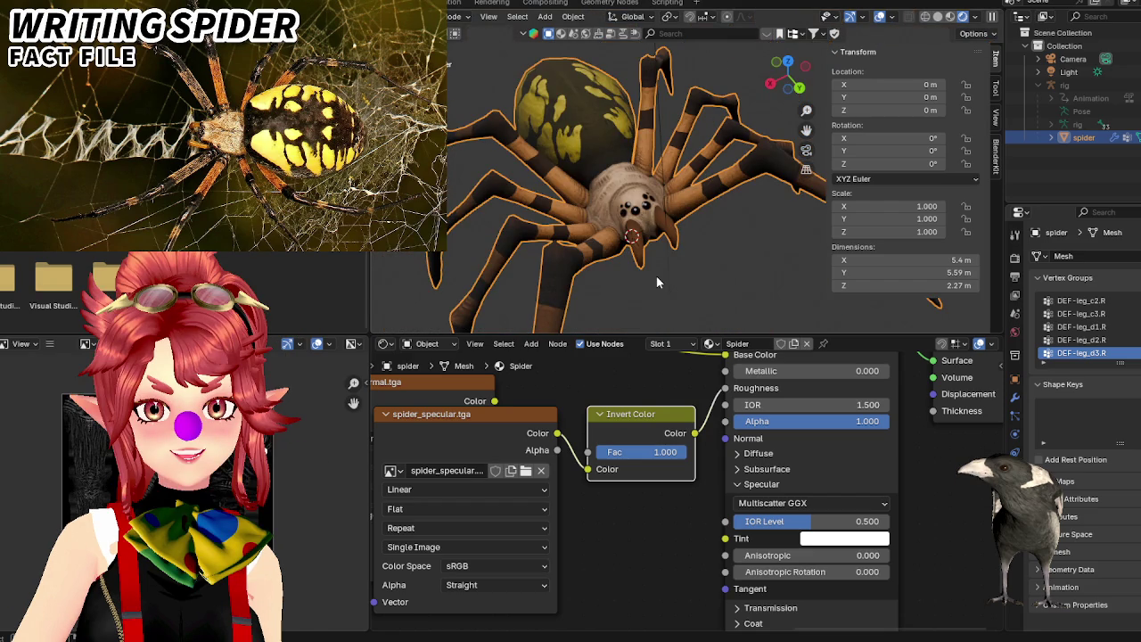
pyautogui.scroll(2, 656, 278)
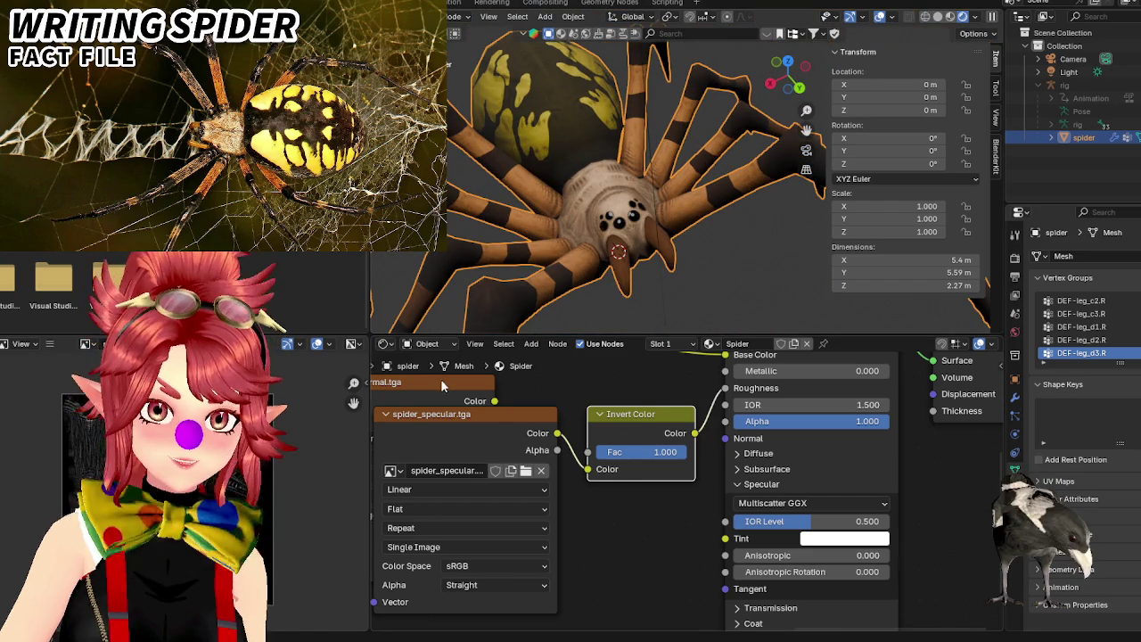
# Connect spider_normal.tga Color to the shader's Normal input, then detach it again.
pyautogui.moveTo(441, 382); pyautogui.dragTo(603, 510)
pyautogui.moveTo(603, 510); pyautogui.dragTo(653, 527, button='middle')
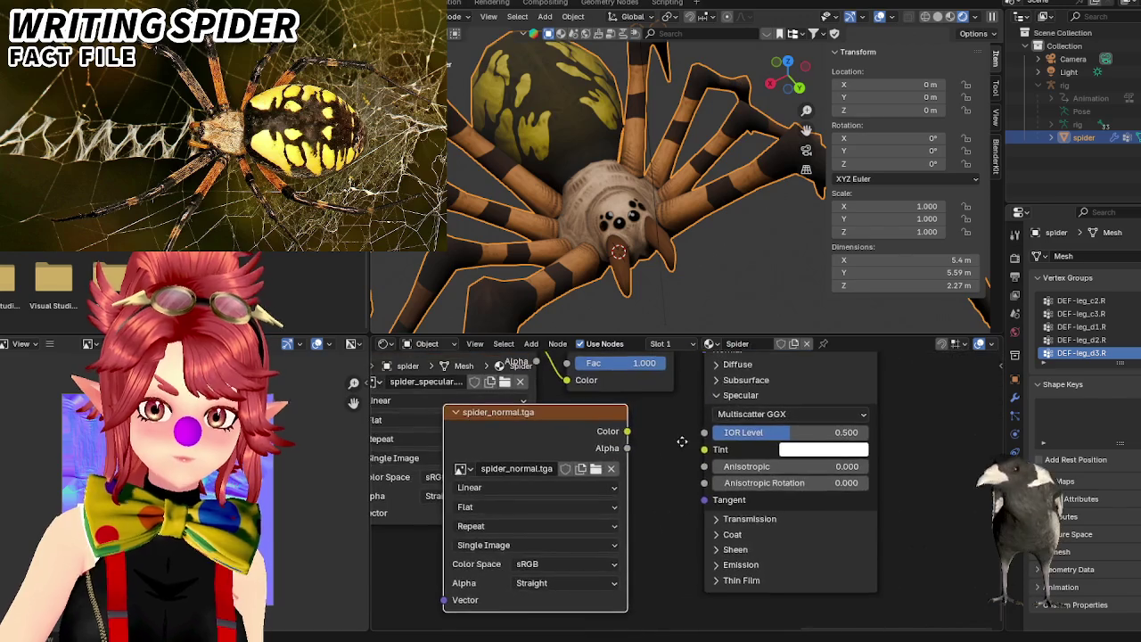
pyautogui.moveTo(624, 517); pyautogui.dragTo(701, 435)
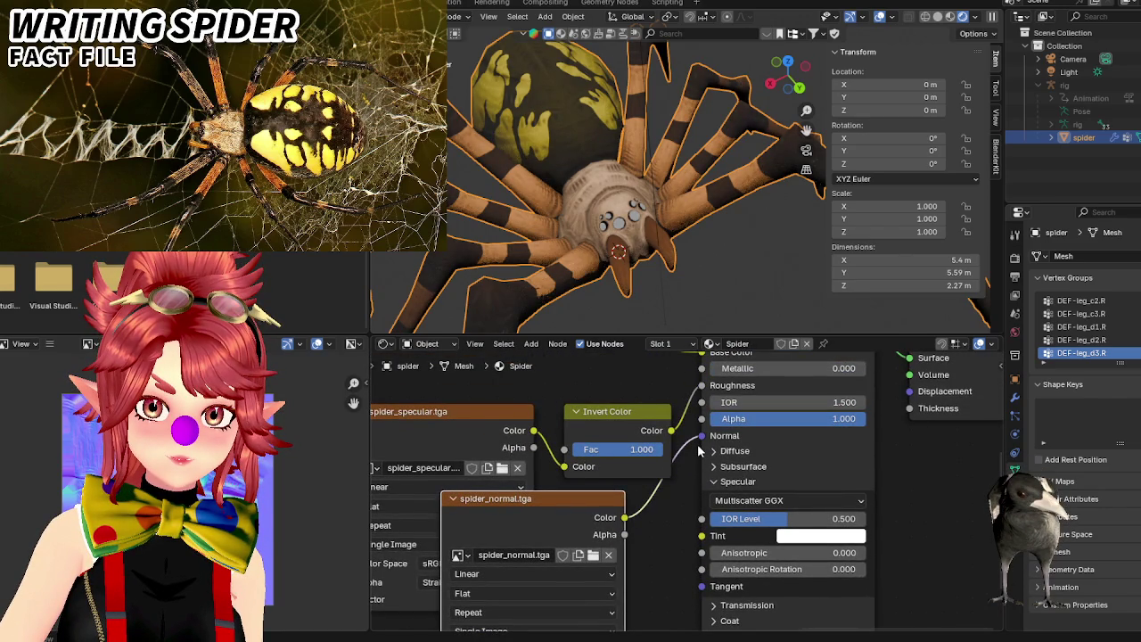
pyautogui.scroll(1, 700, 452)
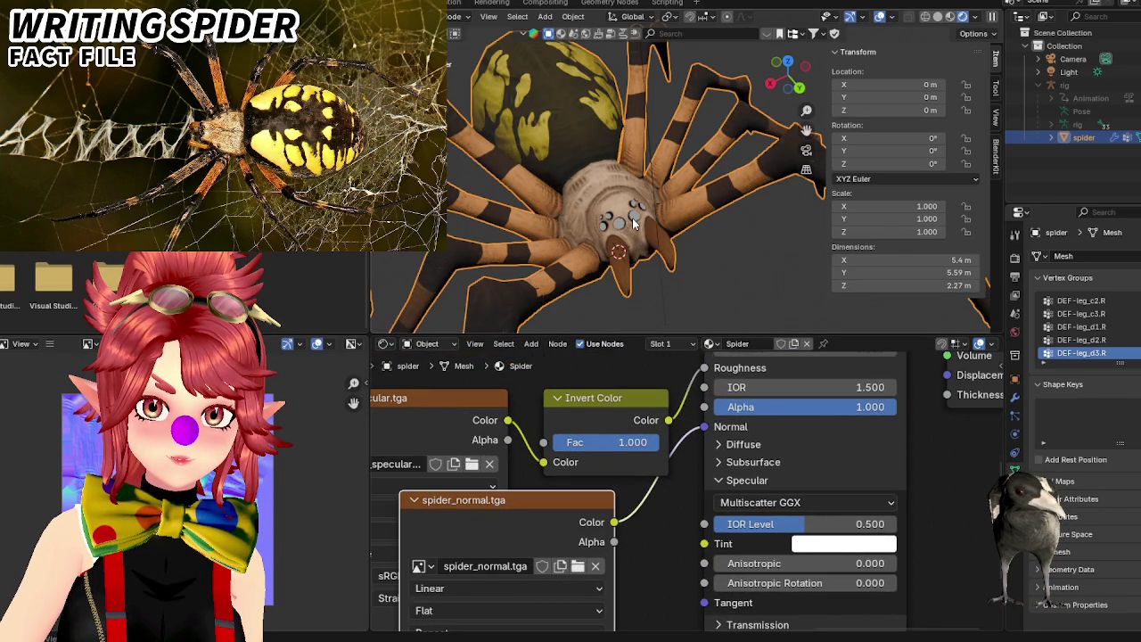
pyautogui.moveTo(704, 426); pyautogui.dragTo(684, 493)
pyautogui.moveTo(566, 519)
pyautogui.mouseDown()
pyautogui.moveTo(526, 523)
pyautogui.moveTo(702, 428)
pyautogui.mouseUp()
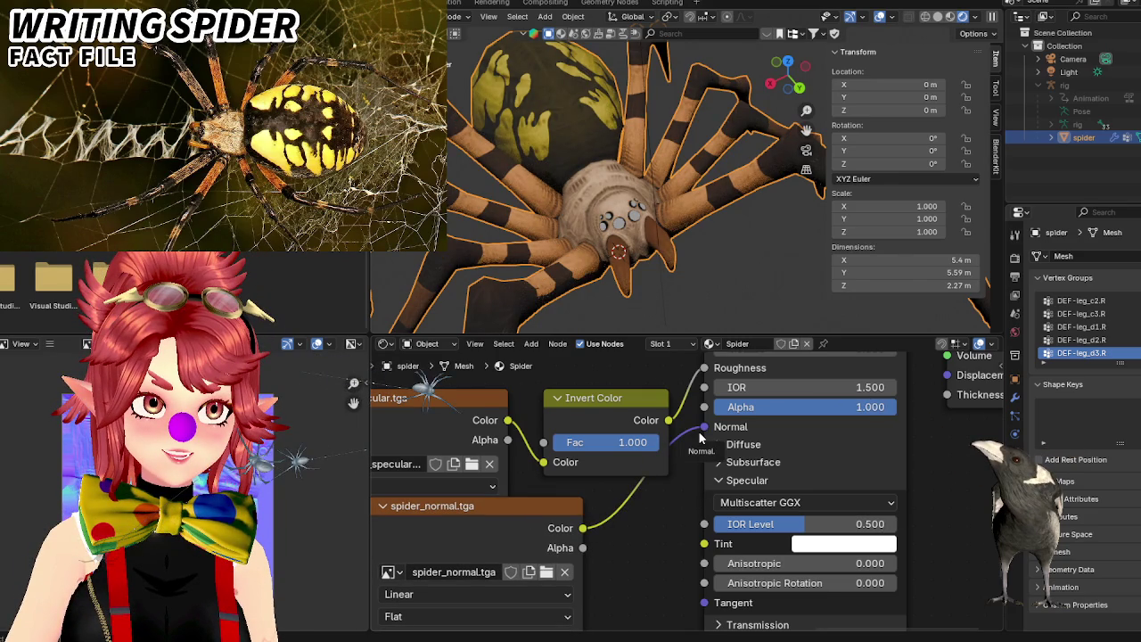
# Duplicate the Invert Color node onto the normal-map link, then delete the copy.
pyautogui.click(604, 403)
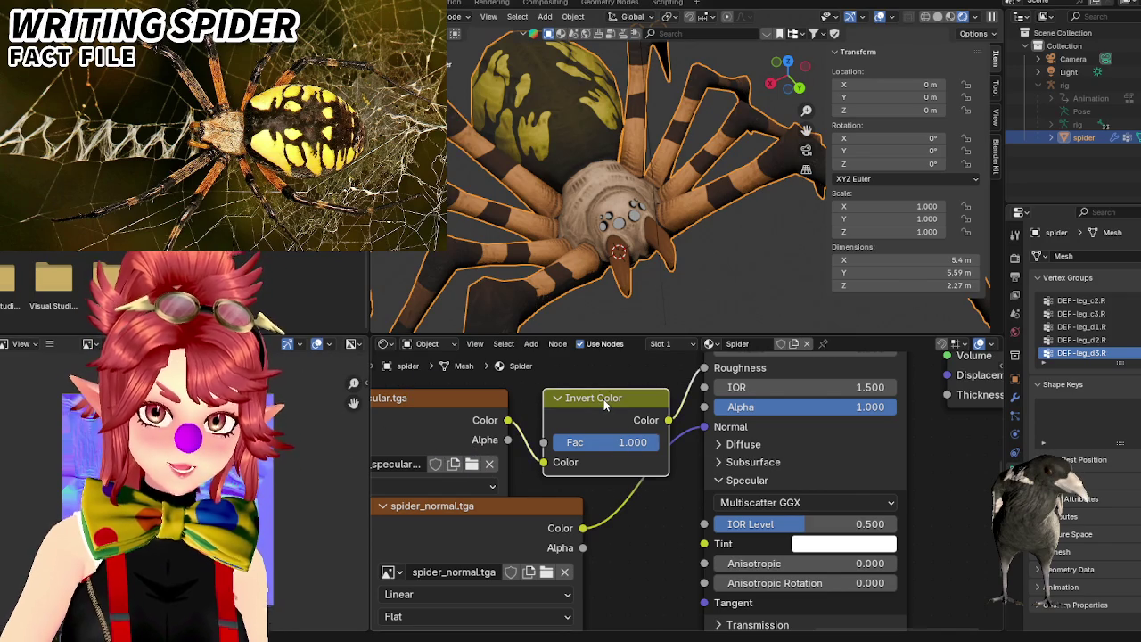
pyautogui.hotkey('shift', 'd')
pyautogui.click(651, 473)
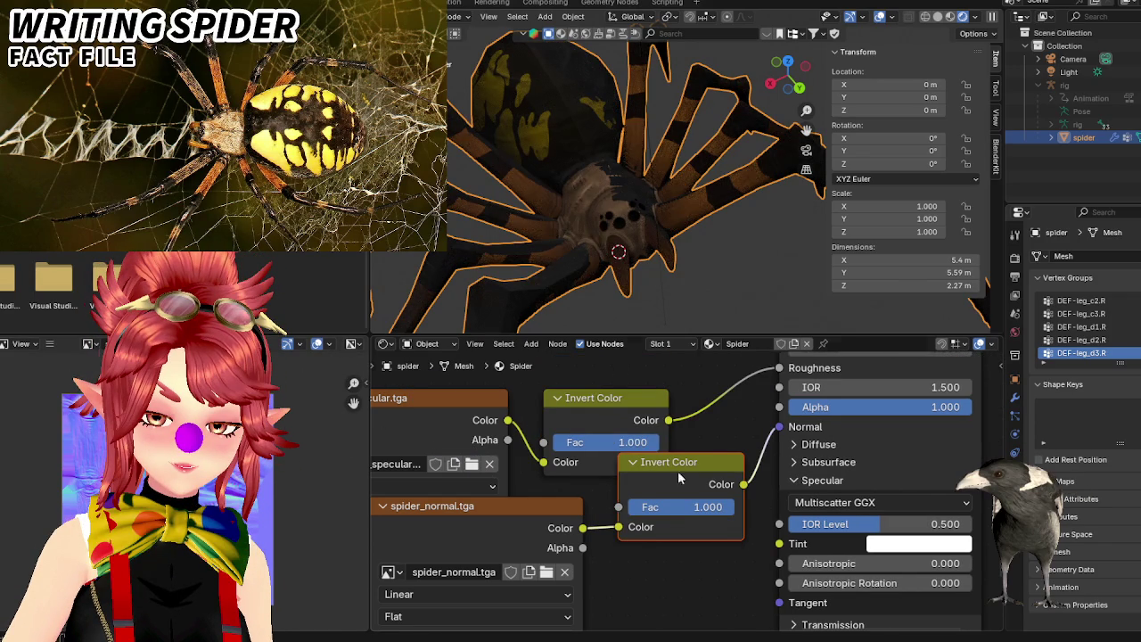
pyautogui.press('g')
pyautogui.click(679, 482)
pyautogui.press('Delete')
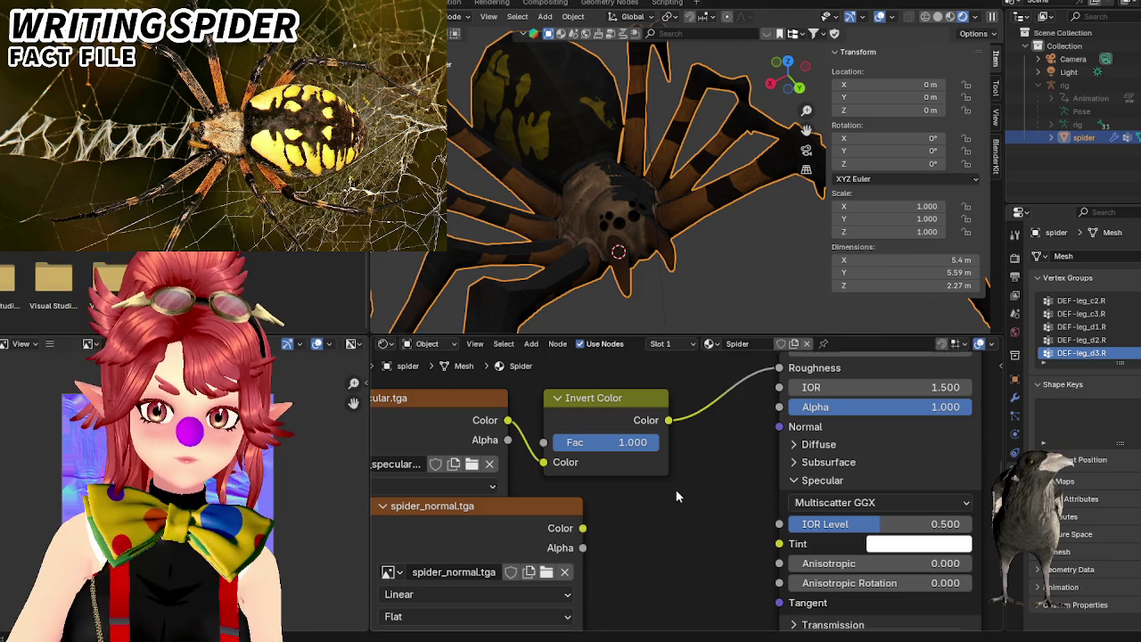
# Shift the spider_normal.tga node right and orbit to view the spider's head from above.
pyautogui.moveTo(567, 504); pyautogui.dragTo(616, 506)
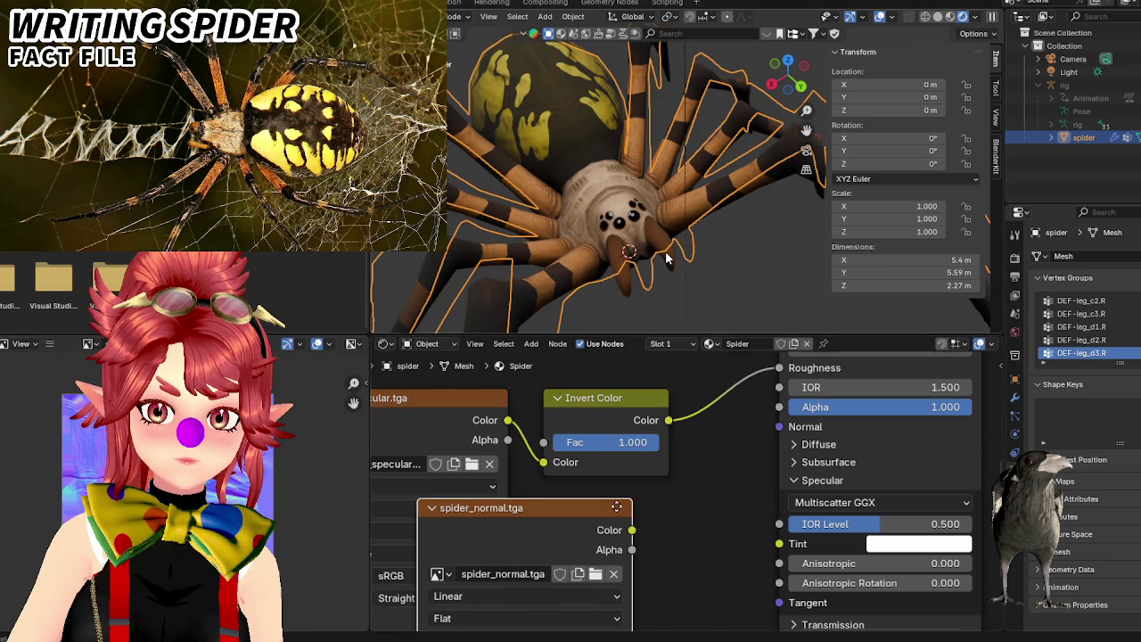
pyautogui.scroll(3, 665, 251)
pyautogui.scroll(2, 665, 251)
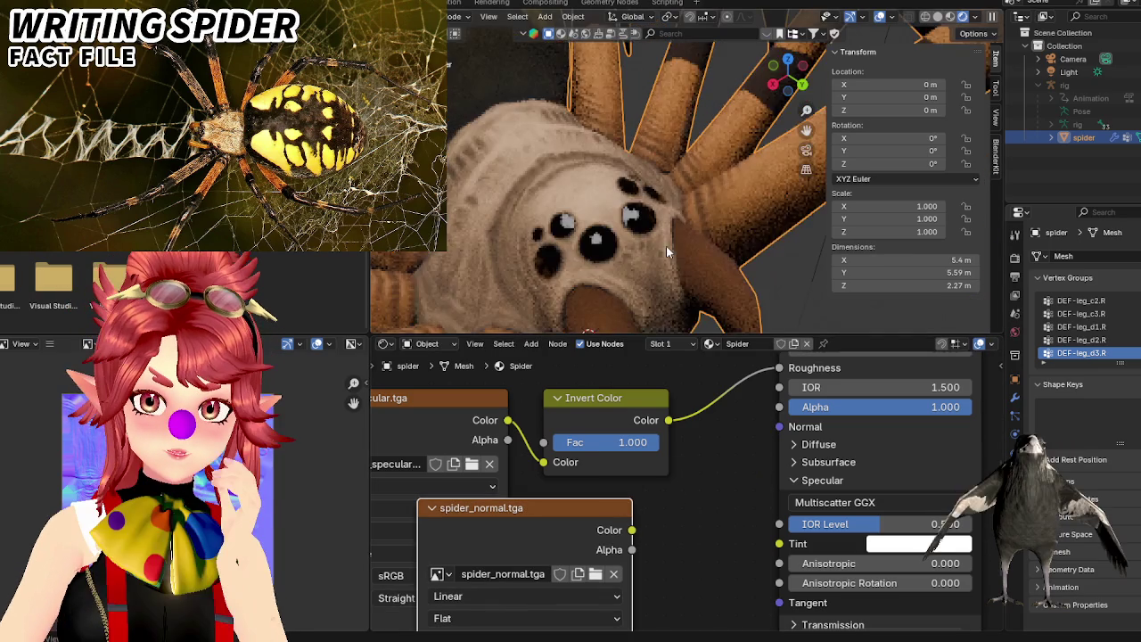
pyautogui.scroll(2, 647, 208)
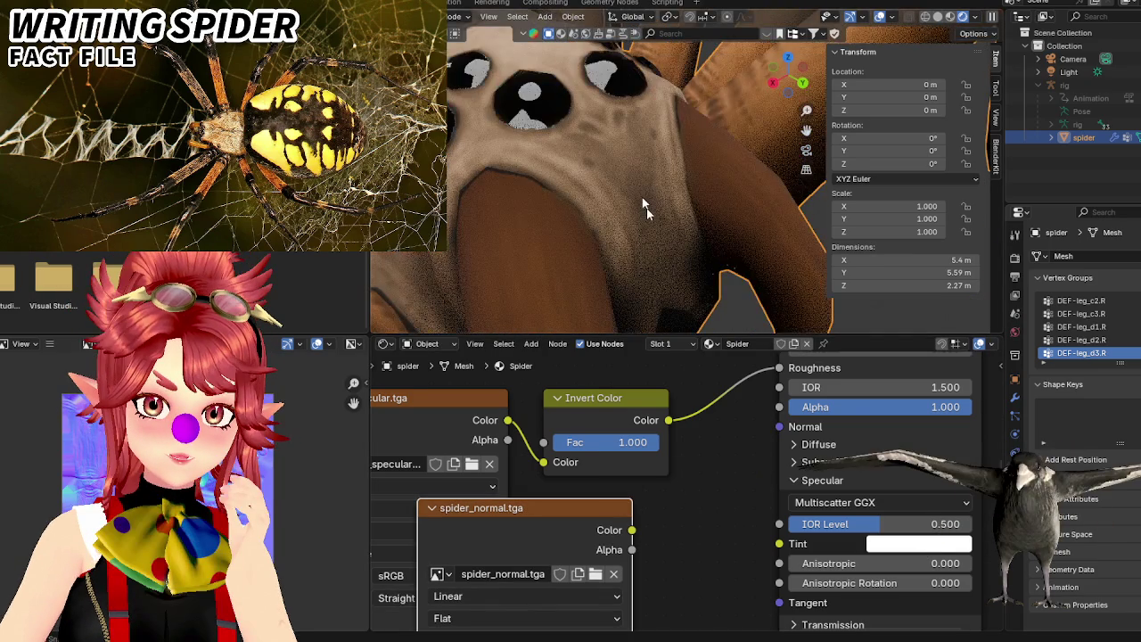
pyautogui.moveTo(647, 208); pyautogui.dragTo(670, 240, button='middle')
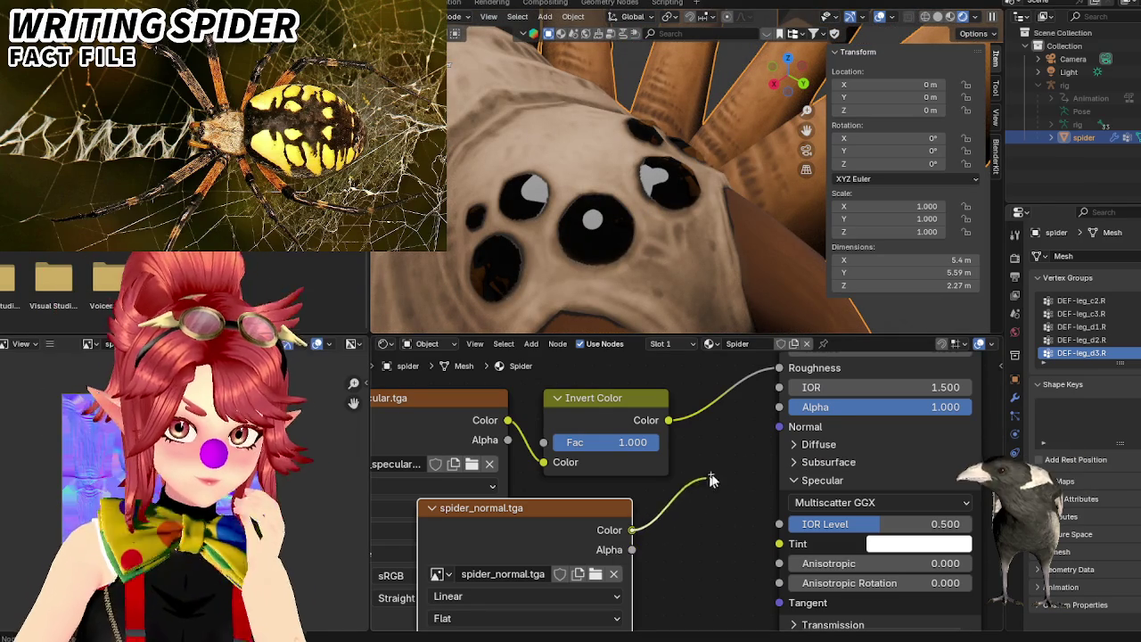
# Link spider_normal.tga Color to Normal, orbit close to compare with and without it, then unlink.
pyautogui.moveTo(631, 530); pyautogui.dragTo(779, 427)
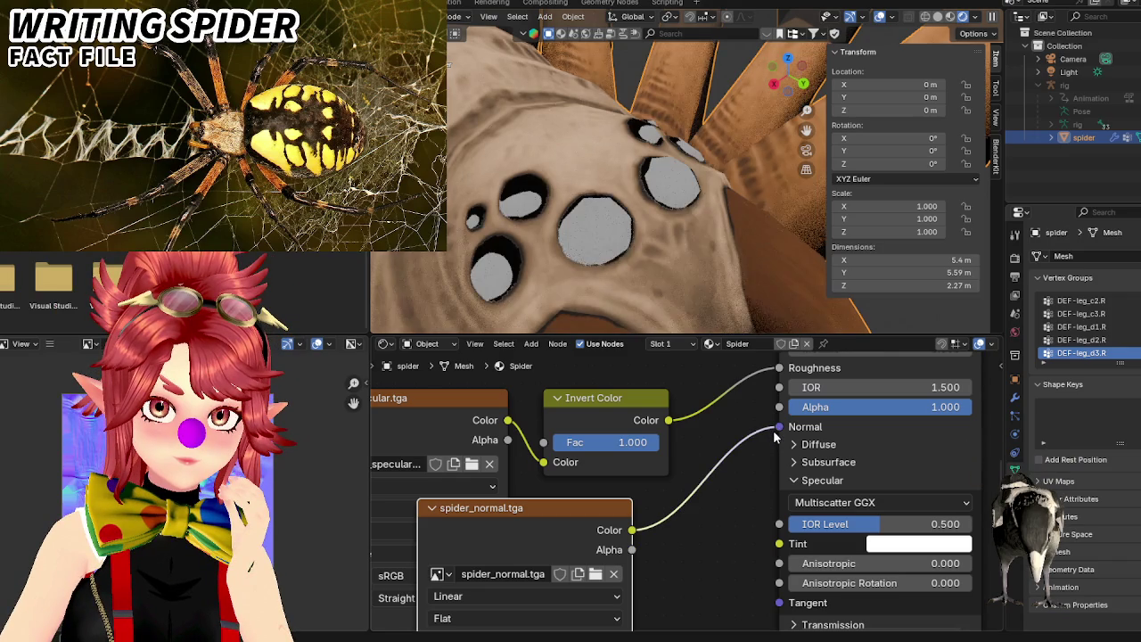
pyautogui.scroll(-5, 637, 269)
pyautogui.moveTo(635, 269); pyautogui.dragTo(662, 276, button='middle')
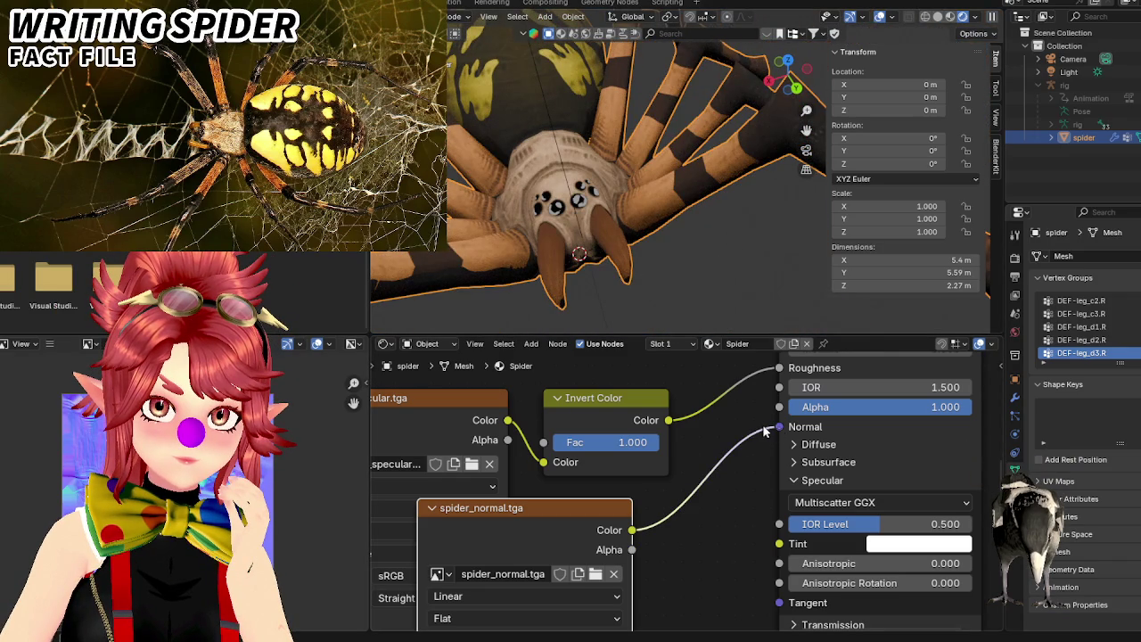
pyautogui.keyDown('ctrl'); pyautogui.moveTo(742, 450); pyautogui.dragTo(742, 456, button='right'); pyautogui.keyUp('ctrl')
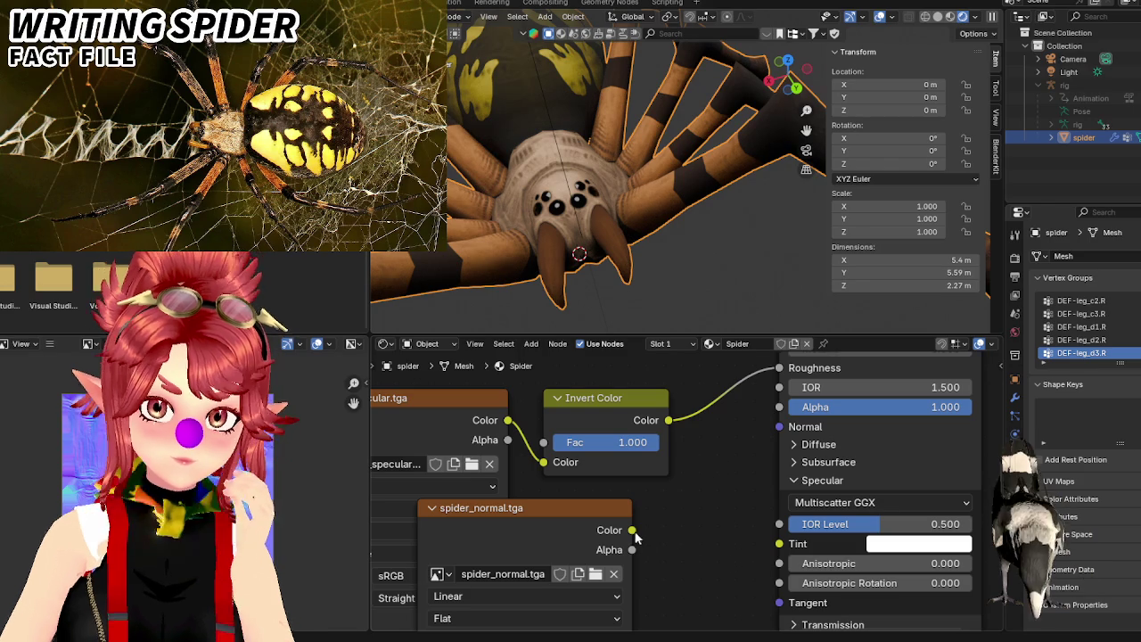
pyautogui.moveTo(632, 530); pyautogui.dragTo(779, 428)
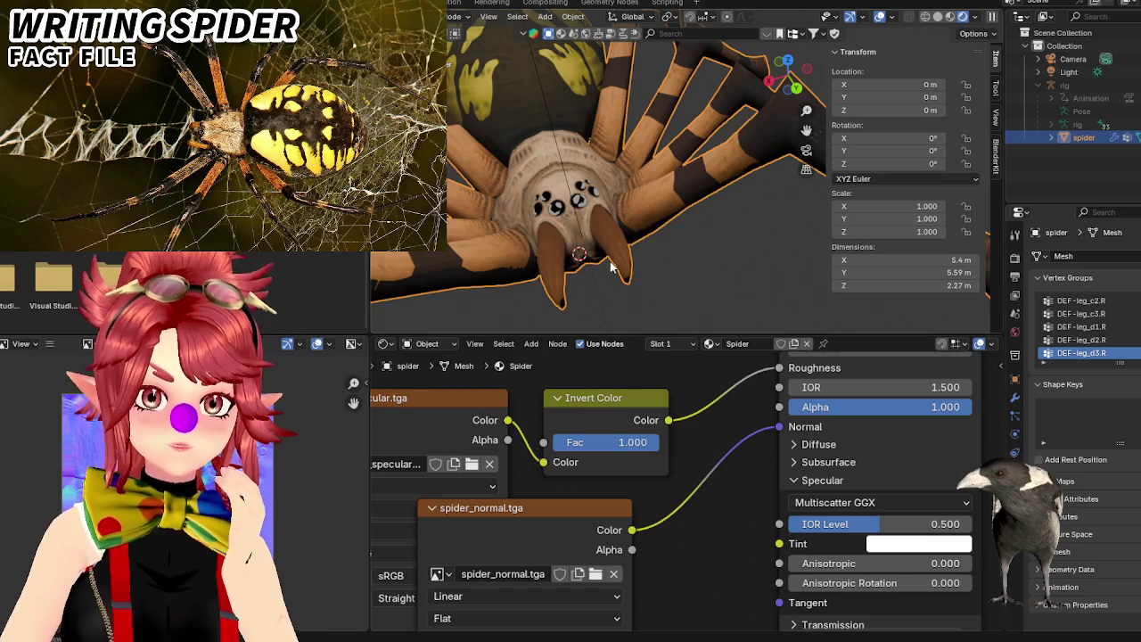
pyautogui.moveTo(599, 233)
pyautogui.mouseDown(button='middle')
pyautogui.moveTo(611, 264)
pyautogui.moveTo(691, 232)
pyautogui.moveTo(636, 246)
pyautogui.moveTo(581, 201)
pyautogui.mouseUp(button='middle')
pyautogui.scroll(3, 604, 242)
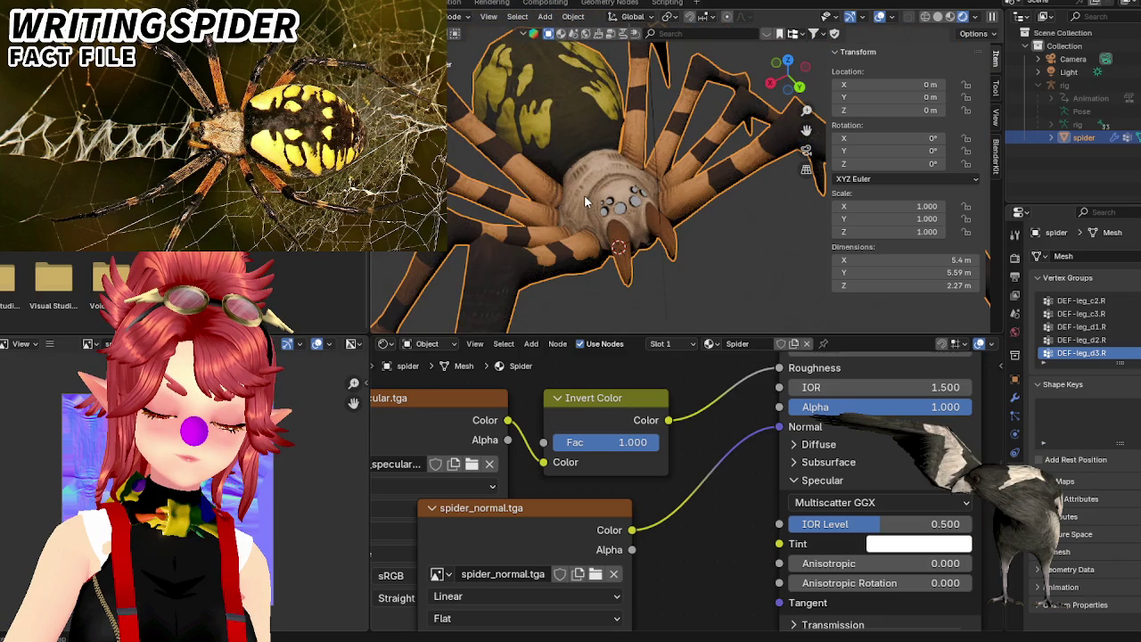
pyautogui.moveTo(584, 194); pyautogui.dragTo(573, 193, button='middle')
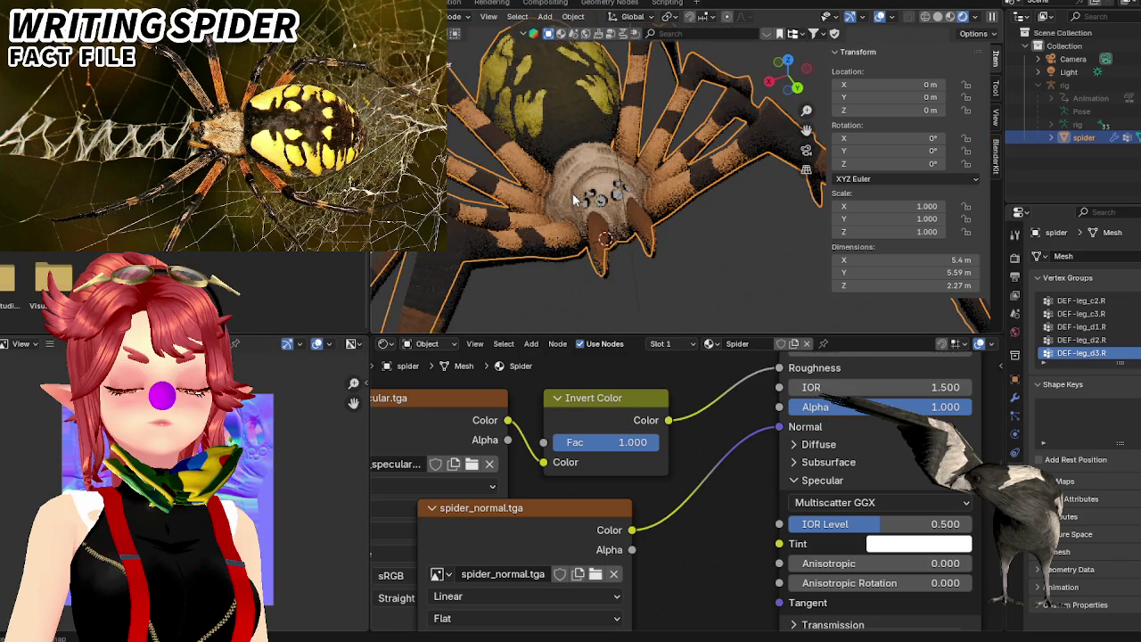
pyautogui.scroll(3, 572, 192)
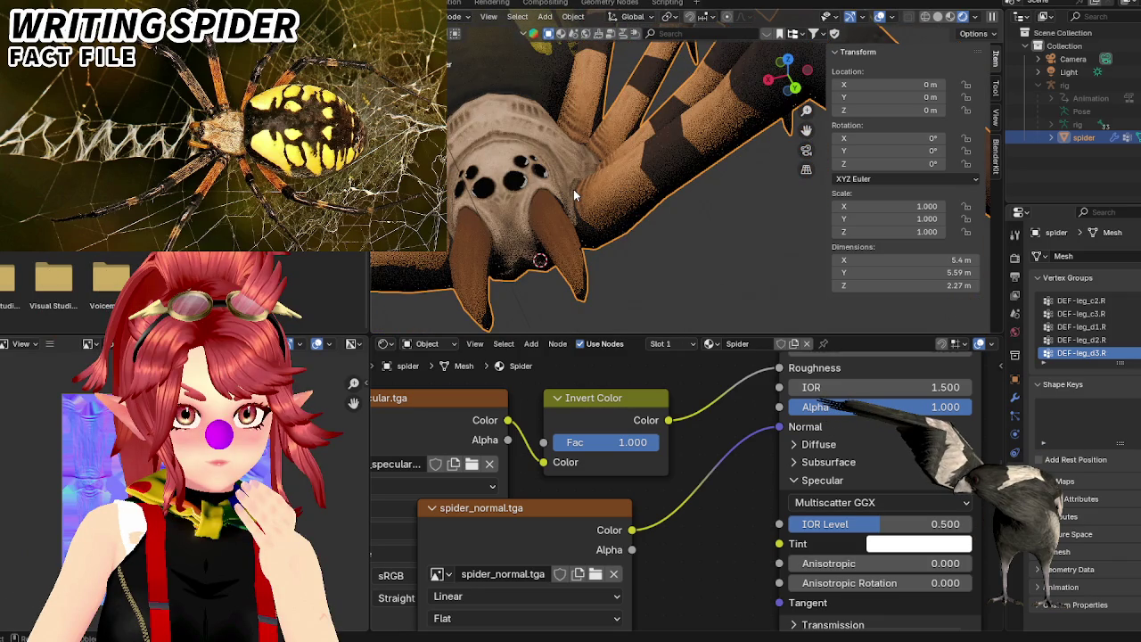
pyautogui.moveTo(774, 429); pyautogui.dragTo(825, 477)
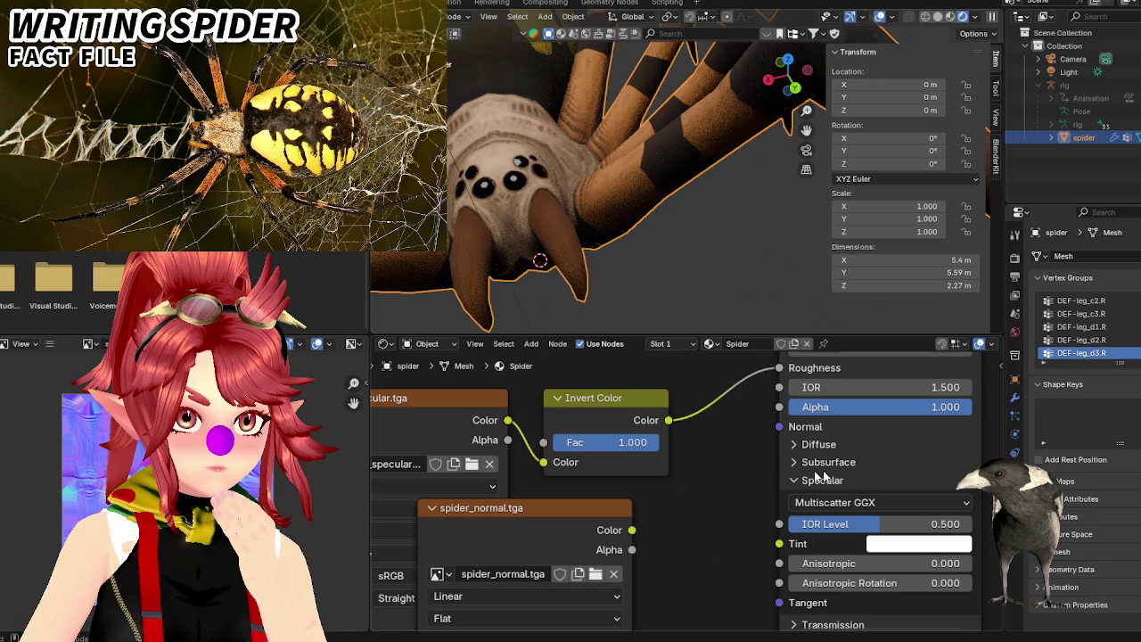
# Try spider_normal.tga Color on the Diffuse Roughness input, then remove that link.
pyautogui.click(793, 444)
pyautogui.moveTo(631, 530); pyautogui.dragTo(740, 482)
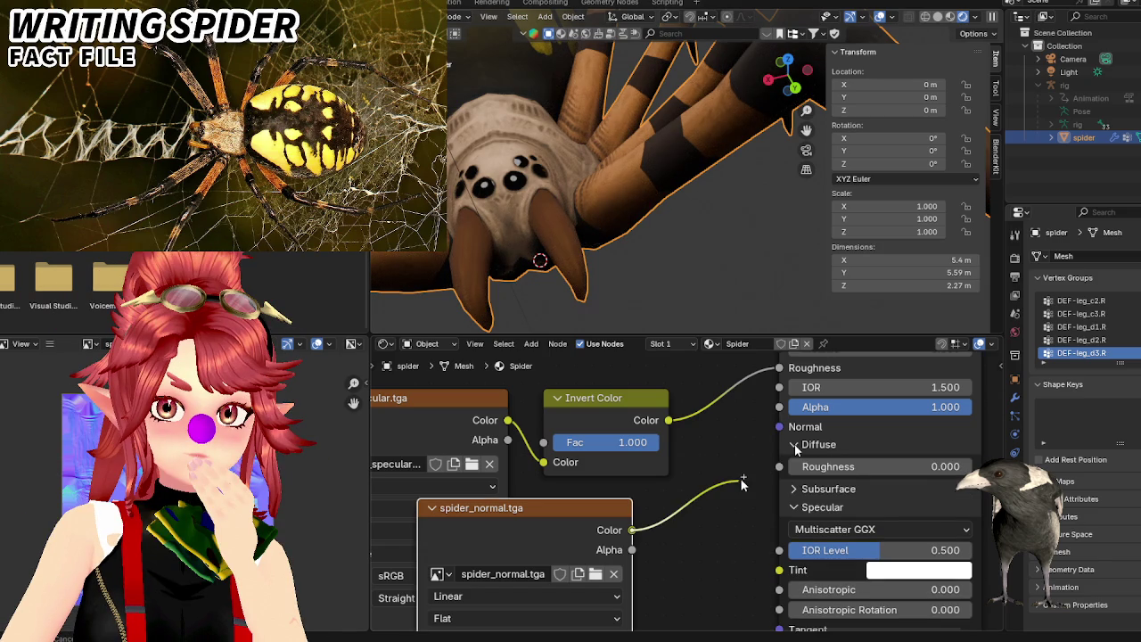
pyautogui.moveTo(741, 481); pyautogui.dragTo(777, 467)
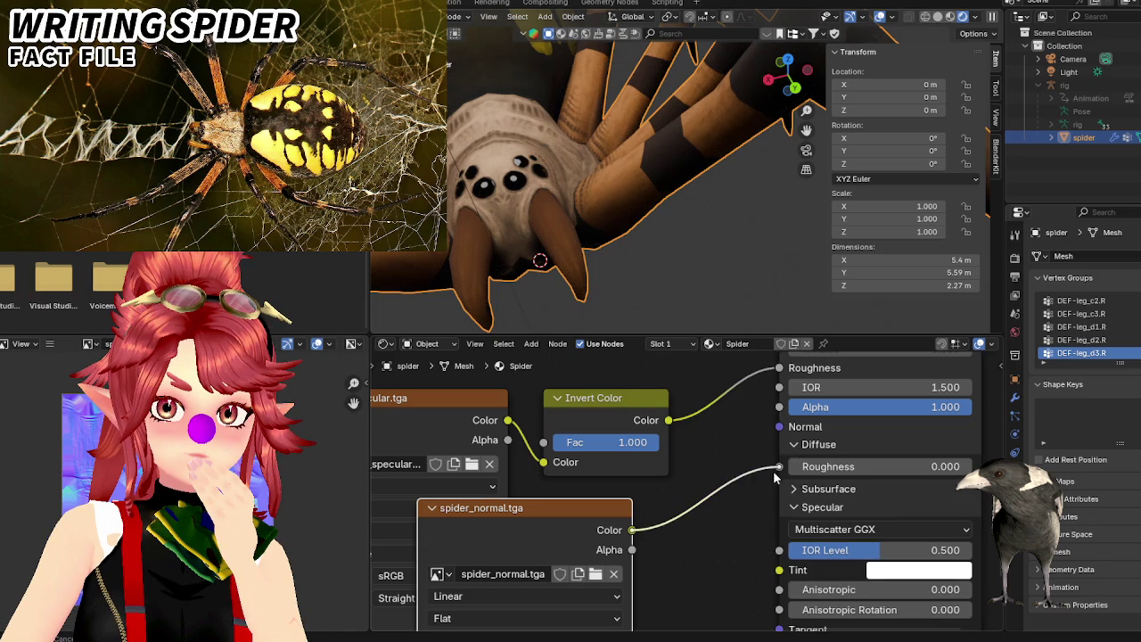
pyautogui.moveTo(777, 469); pyautogui.dragTo(732, 497)
# Collapse the Diffuse panel, toggle the Specular panel, and reposition the unlinked spider_normal.tga node.
pyautogui.scroll(-1, 732, 498)
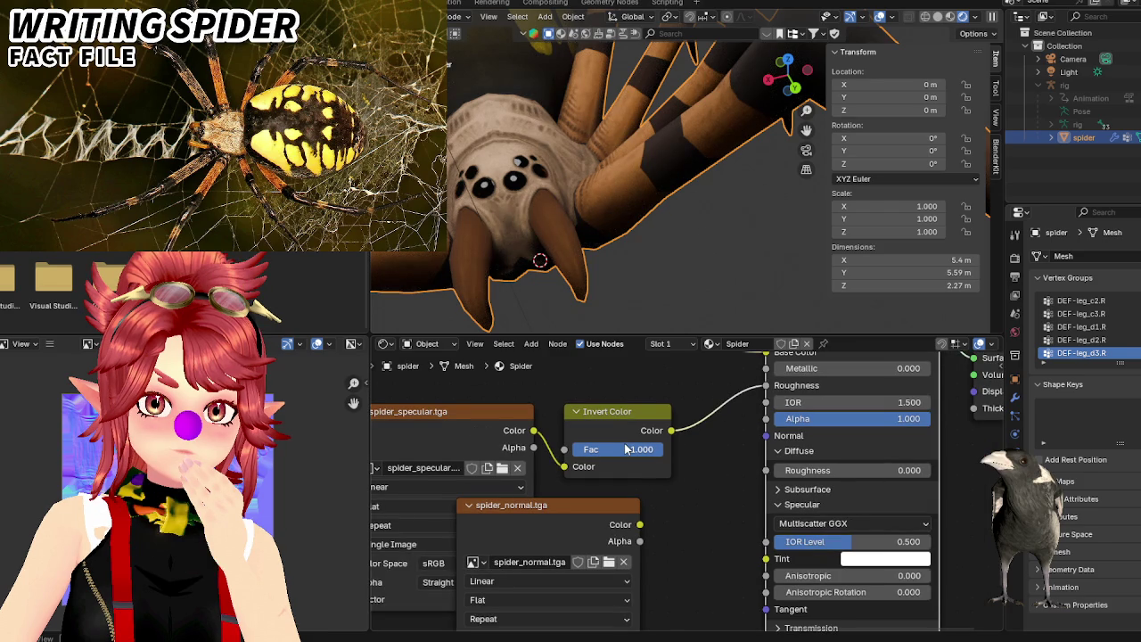
pyautogui.click(779, 451)
pyautogui.click(777, 482)
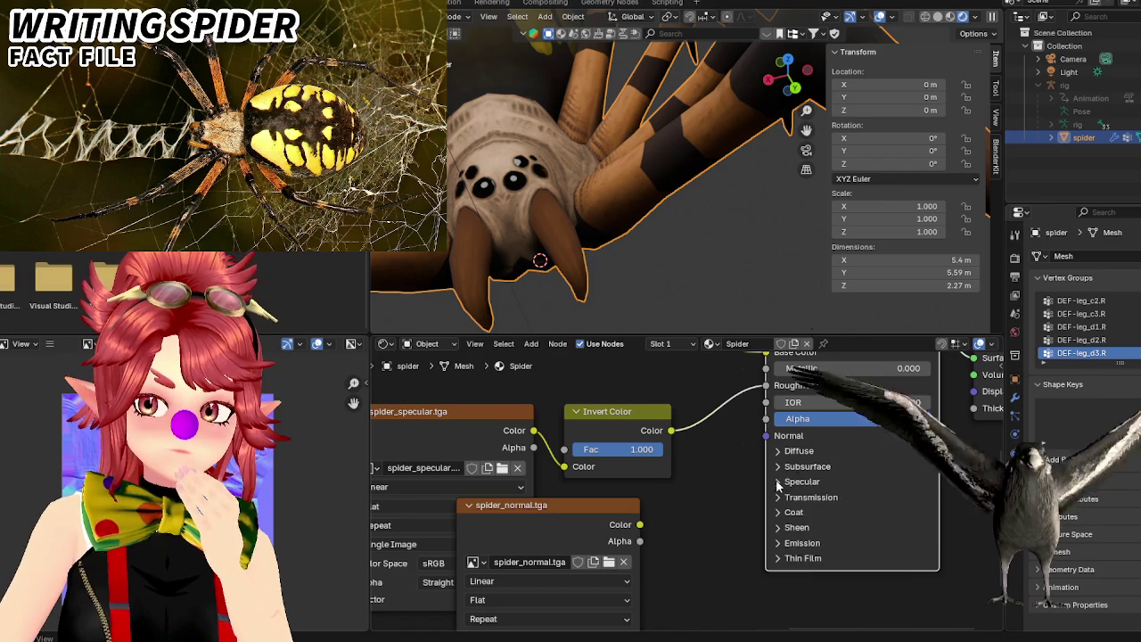
pyautogui.click(777, 483)
pyautogui.scroll(-1, 695, 508)
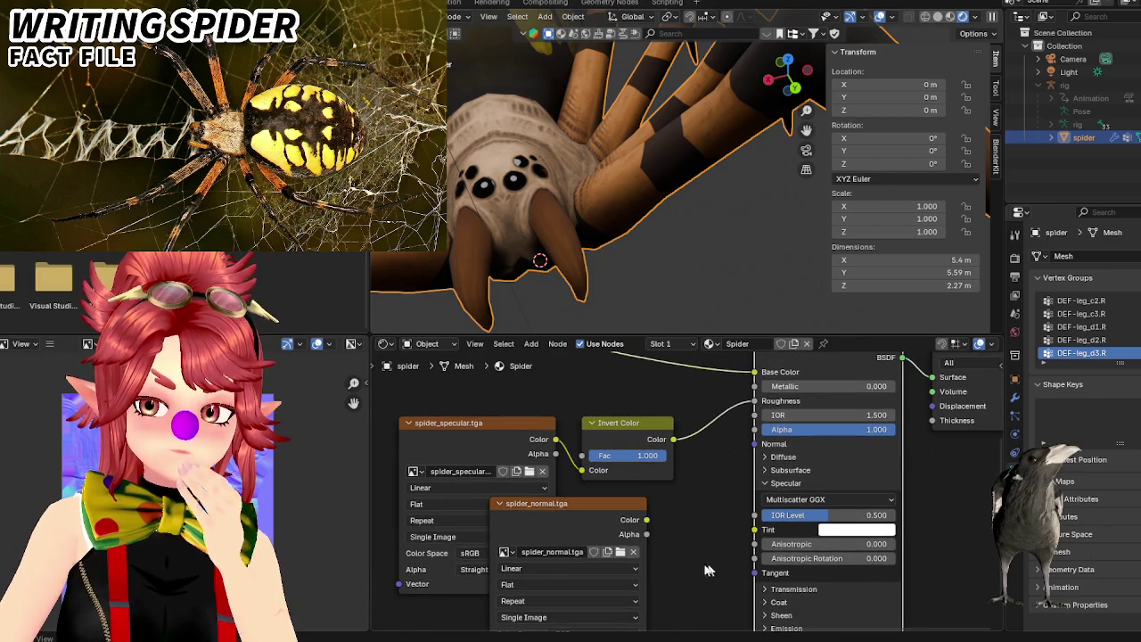
pyautogui.moveTo(705, 570); pyautogui.dragTo(686, 591, button='middle')
pyautogui.moveTo(579, 540)
pyautogui.mouseDown()
pyautogui.moveTo(614, 534)
pyautogui.moveTo(622, 513)
pyautogui.mouseUp()
pyautogui.moveTo(571, 196); pyautogui.dragTo(586, 252, button='middle')
pyautogui.scroll(3, 584, 251)
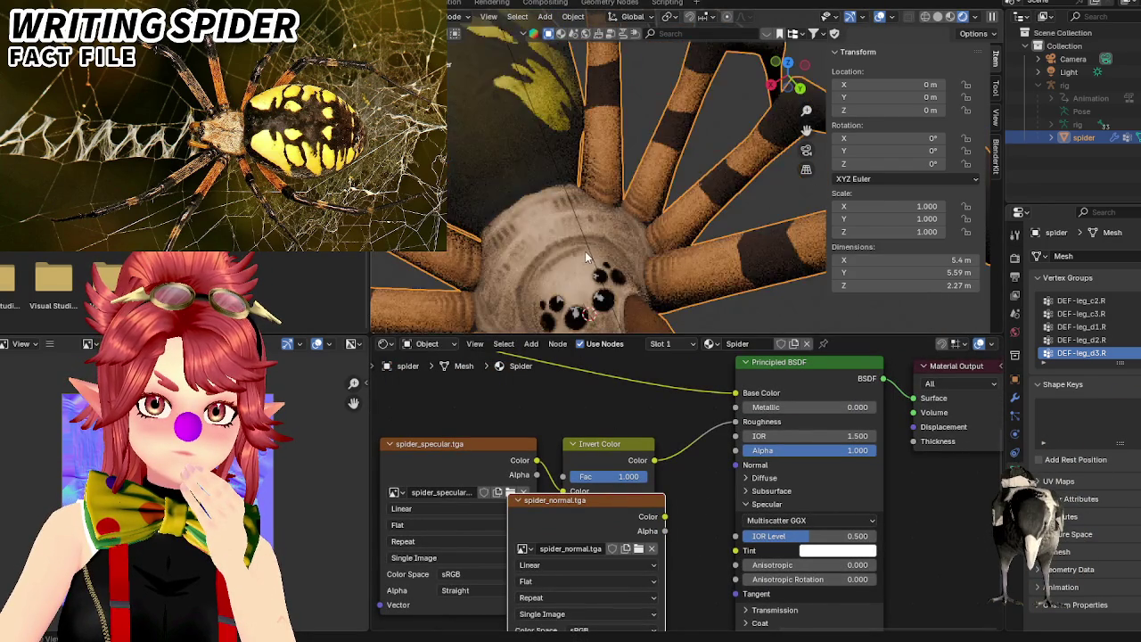
# Duplicate the area light as Area.002, rotate it toward the spider, and save spider_shapeadjust.blend.
pyautogui.scroll(-4, 585, 252)
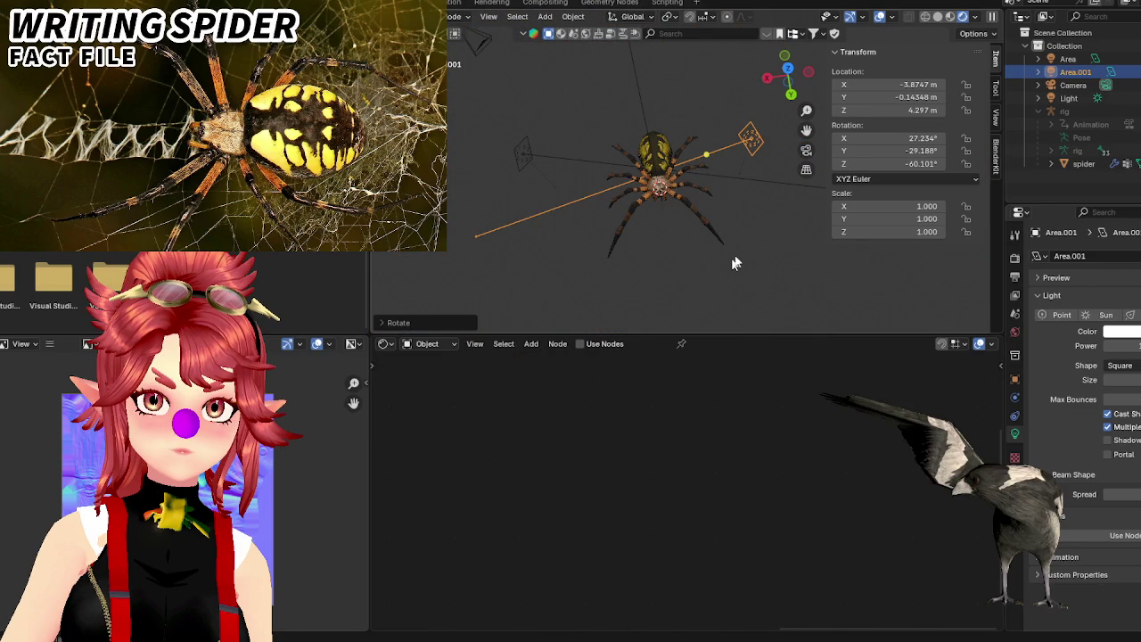
pyautogui.moveTo(722, 175)
pyautogui.mouseDown(button='middle')
pyautogui.moveTo(719, 312)
pyautogui.moveTo(736, 251)
pyautogui.mouseUp(button='middle')
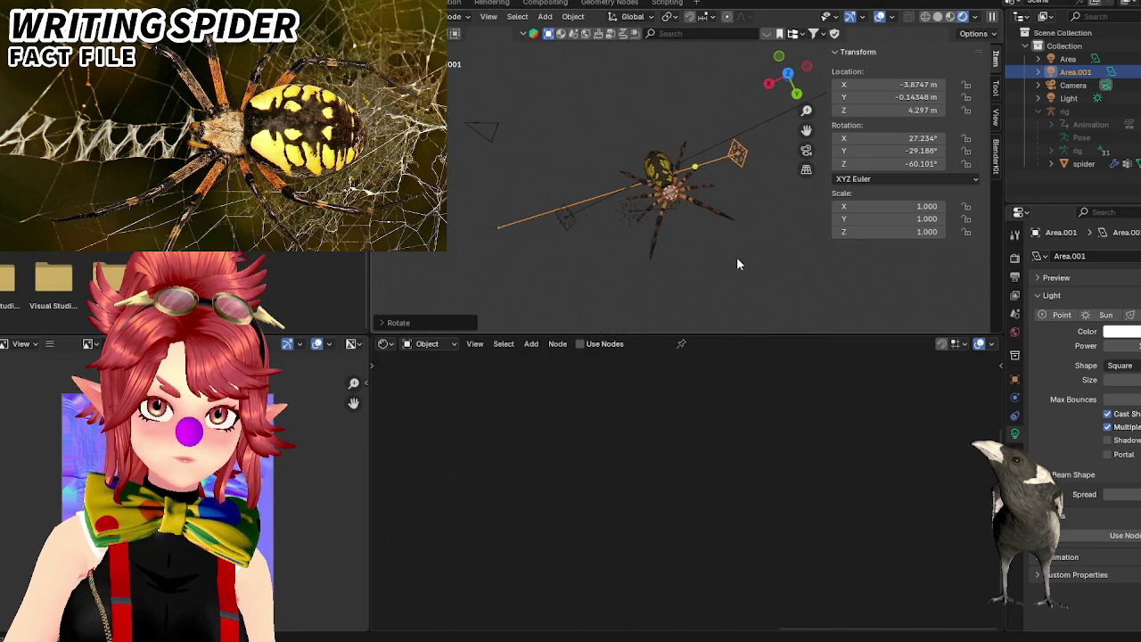
pyautogui.hotkey('shift', 'd')
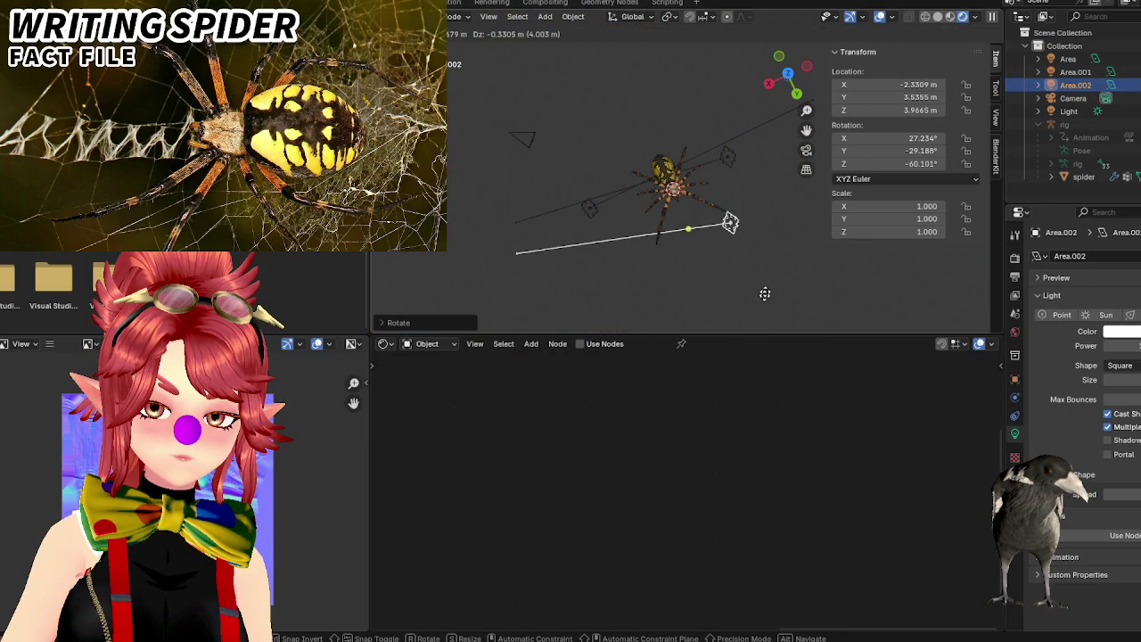
pyautogui.press('r')
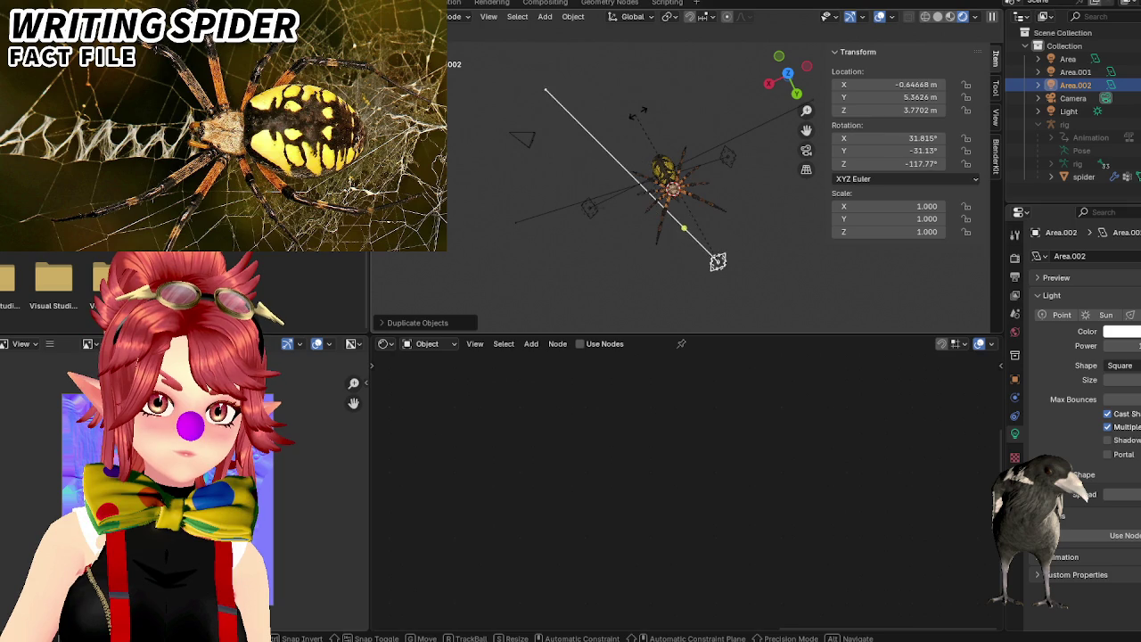
pyautogui.click(704, 241)
pyautogui.moveTo(703, 239)
pyautogui.mouseDown(button='middle')
pyautogui.moveTo(707, 195)
pyautogui.moveTo(731, 179)
pyautogui.mouseUp(button='middle')
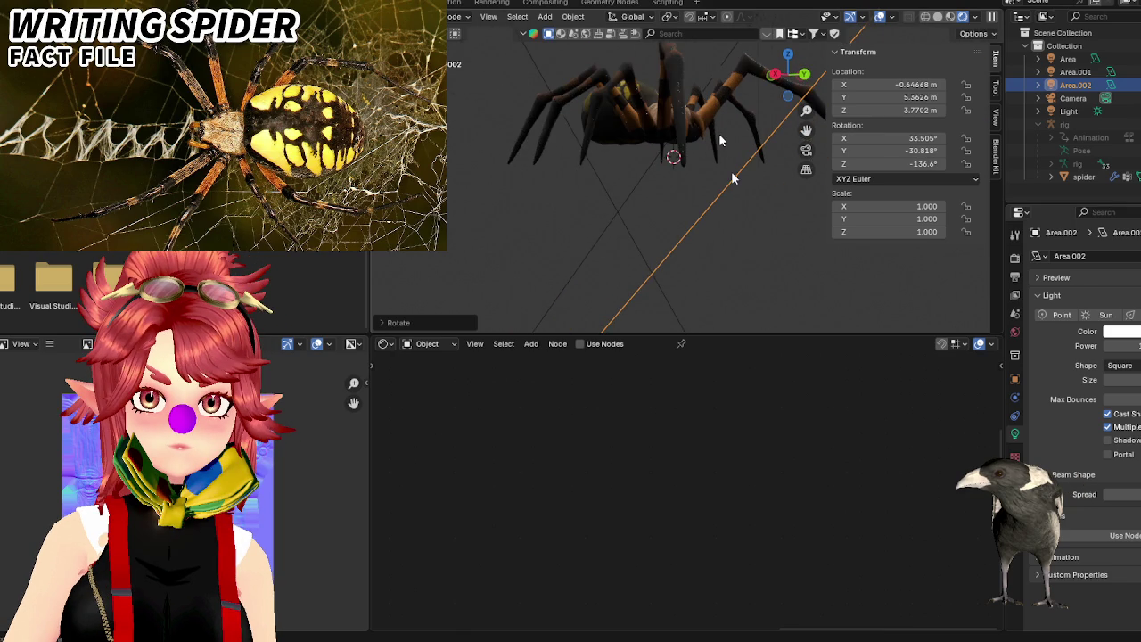
pyautogui.scroll(-5, 731, 178)
pyautogui.press('r')
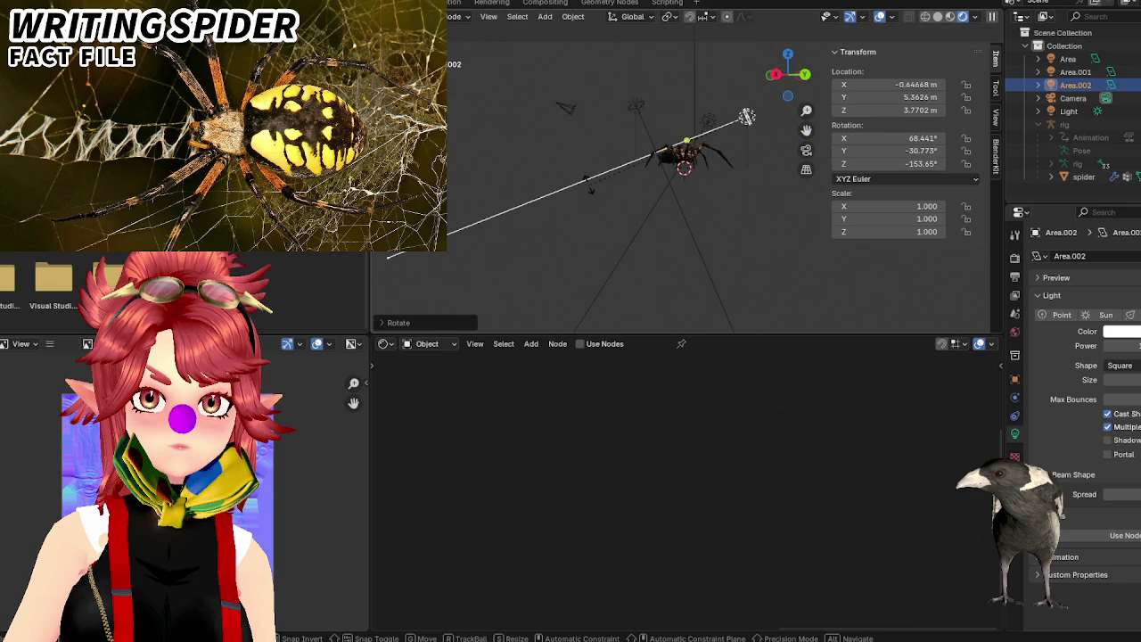
pyautogui.click(785, 210)
pyautogui.moveTo(785, 210)
pyautogui.mouseDown(button='middle')
pyautogui.moveTo(675, 219)
pyautogui.moveTo(657, 262)
pyautogui.moveTo(633, 219)
pyautogui.moveTo(866, 273)
pyautogui.mouseUp(button='middle')
pyautogui.scroll(5, 676, 219)
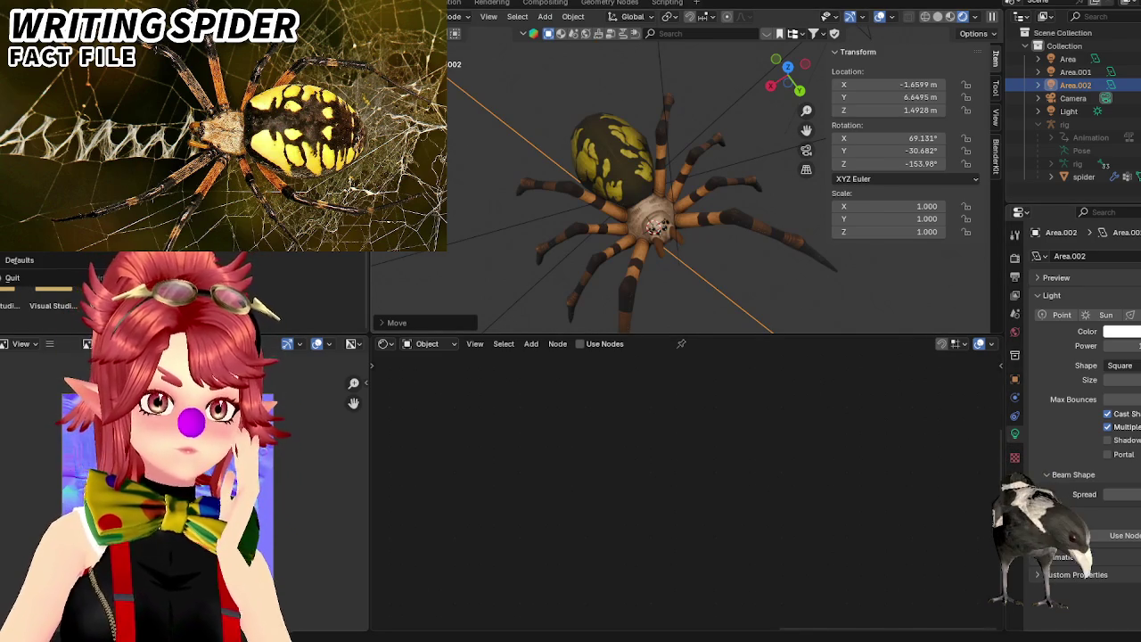
pyautogui.hotkey('ctrl', 's')
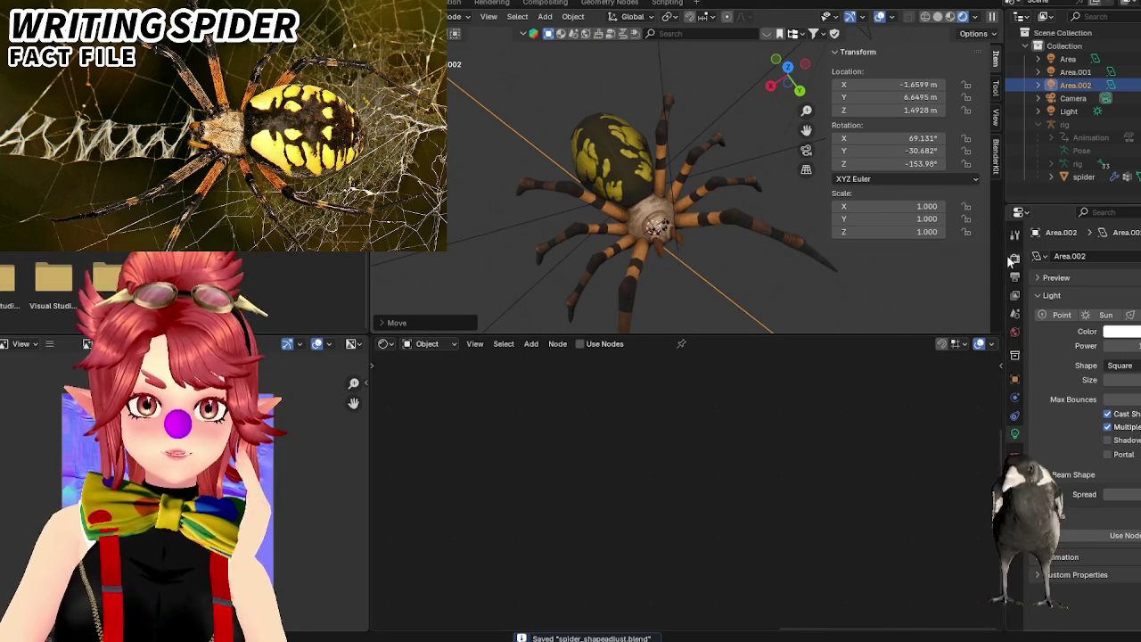
# Collapse the Sampling panels in Render Properties, select the spider mesh and run a Bake.
pyautogui.click(1014, 258)
pyautogui.click(1051, 343)
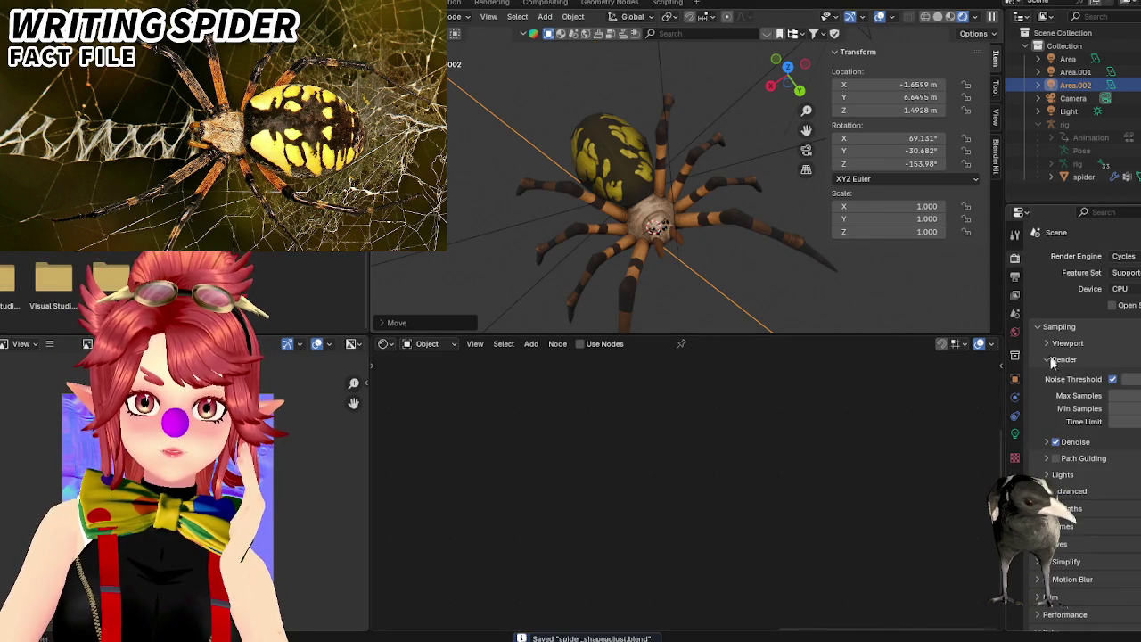
pyautogui.click(1050, 360)
pyautogui.click(1038, 327)
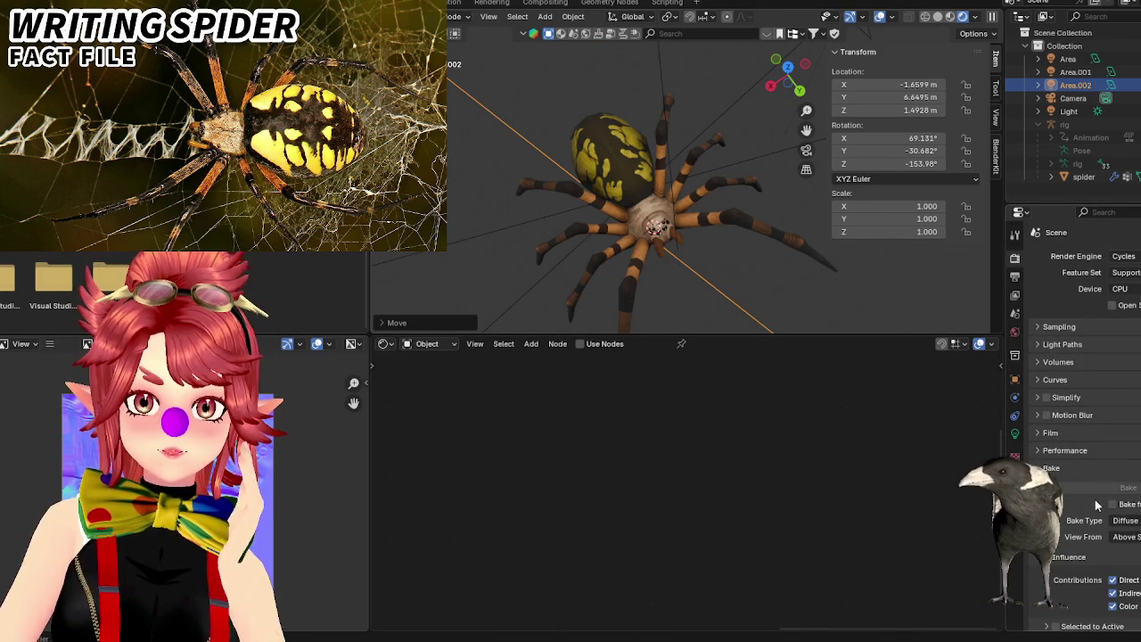
pyautogui.click(1079, 177)
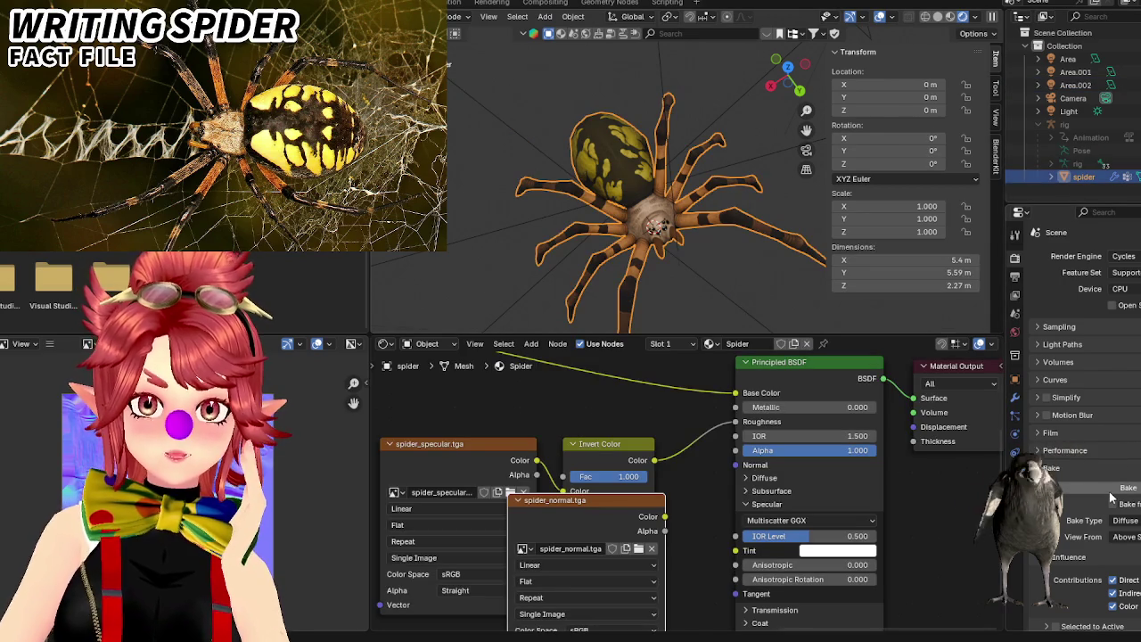
pyautogui.click(1114, 492)
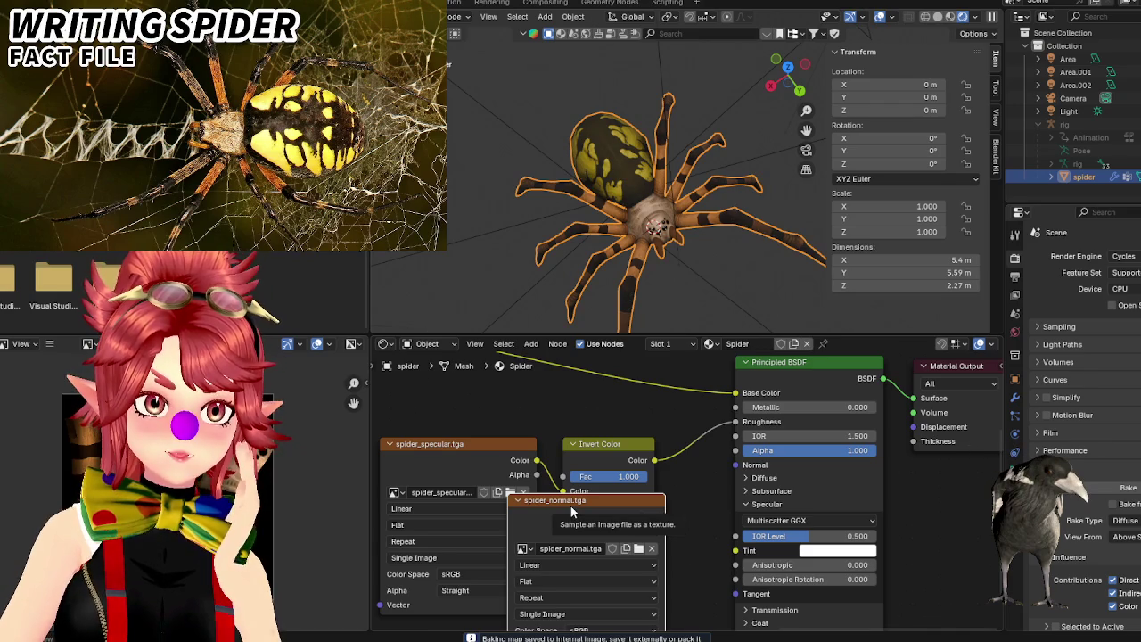
# Move the spider_normal node lower in the Shader Editor node graph.
pyautogui.moveTo(695, 523); pyautogui.dragTo(762, 440, button='middle')
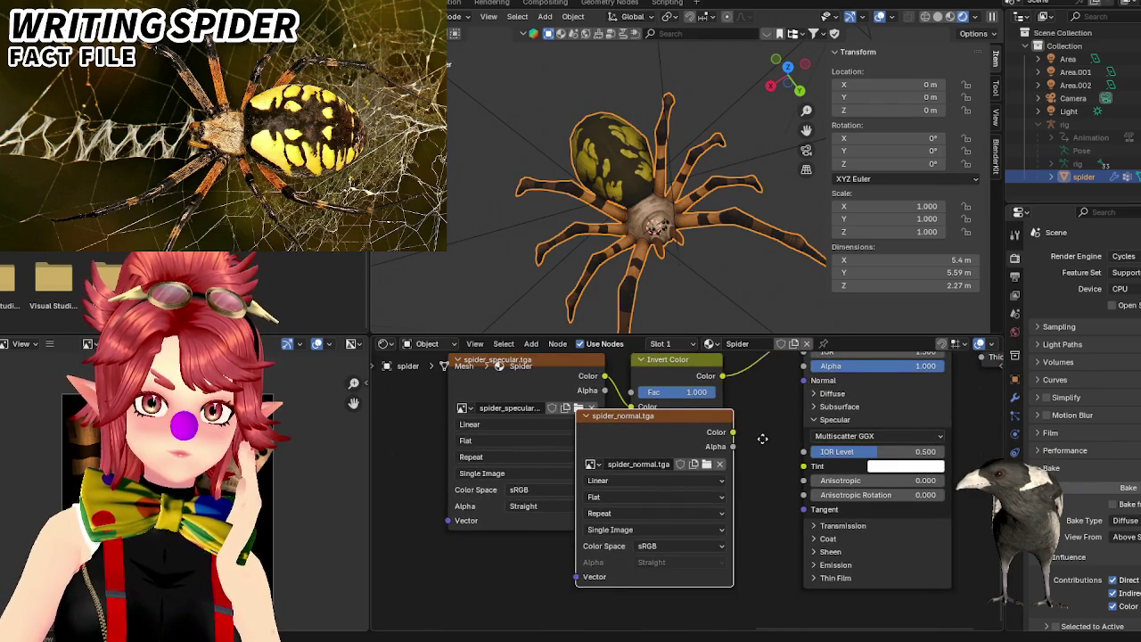
pyautogui.scroll(-3, 690, 459)
pyautogui.moveTo(686, 457); pyautogui.dragTo(683, 522)
pyautogui.moveTo(506, 522); pyautogui.dragTo(805, 556, button='middle')
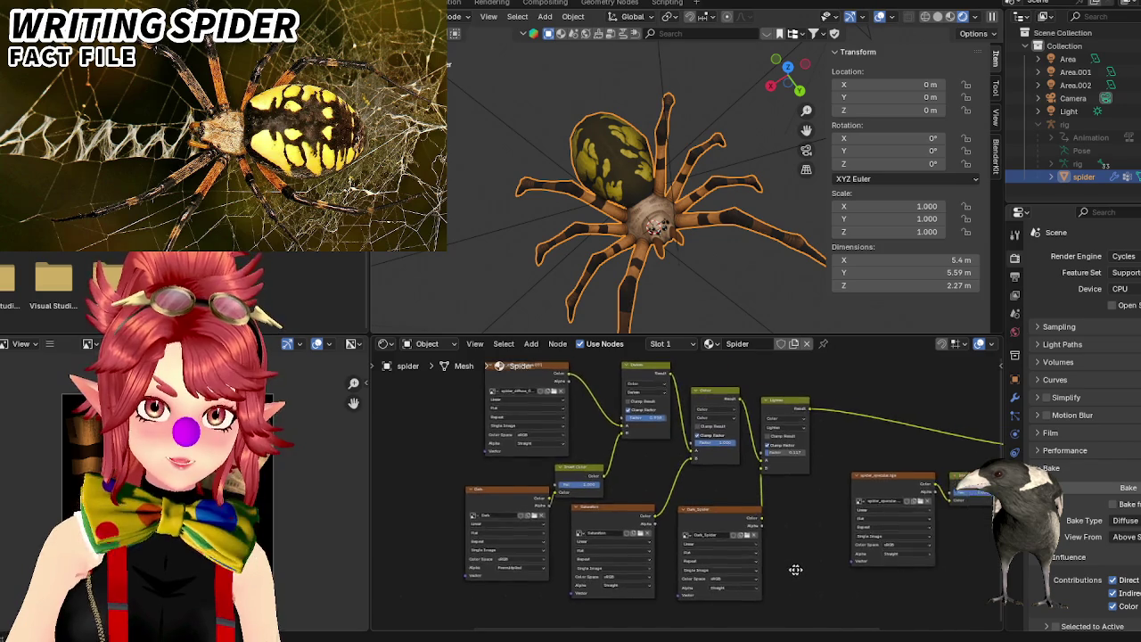
# Pan the Shader Editor to bring the Baked Spider image texture node into view.
pyautogui.moveTo(861, 569); pyautogui.dragTo(902, 570, button='middle')
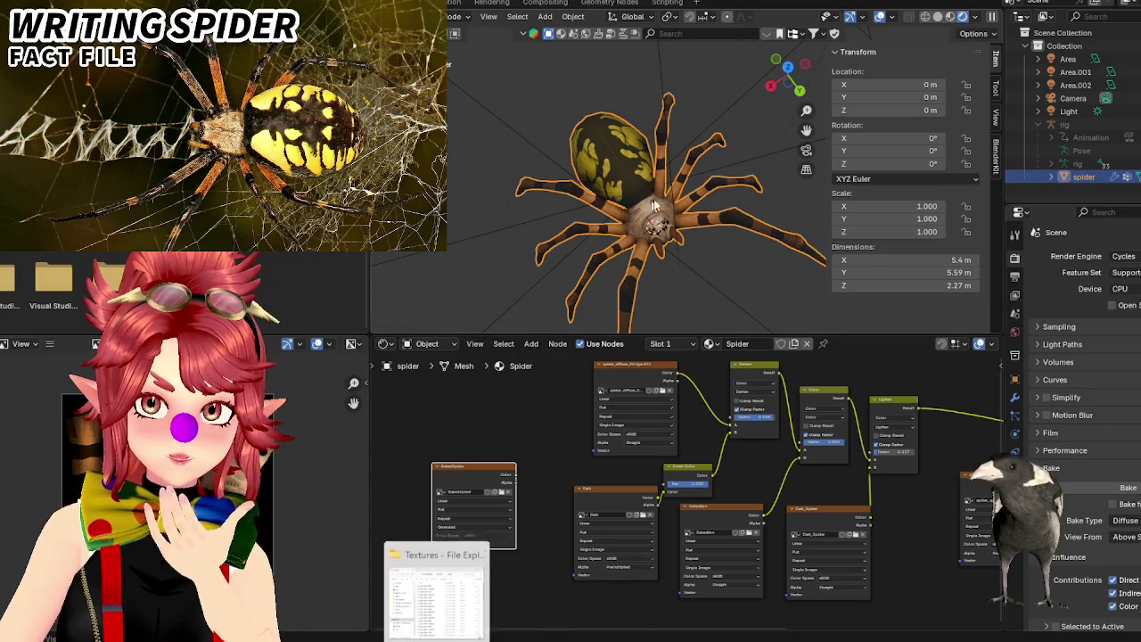
# Move the BakedSpider image node beside the Principled BSDF and link its Color into the shader.
pyautogui.scroll(-2, 598, 484)
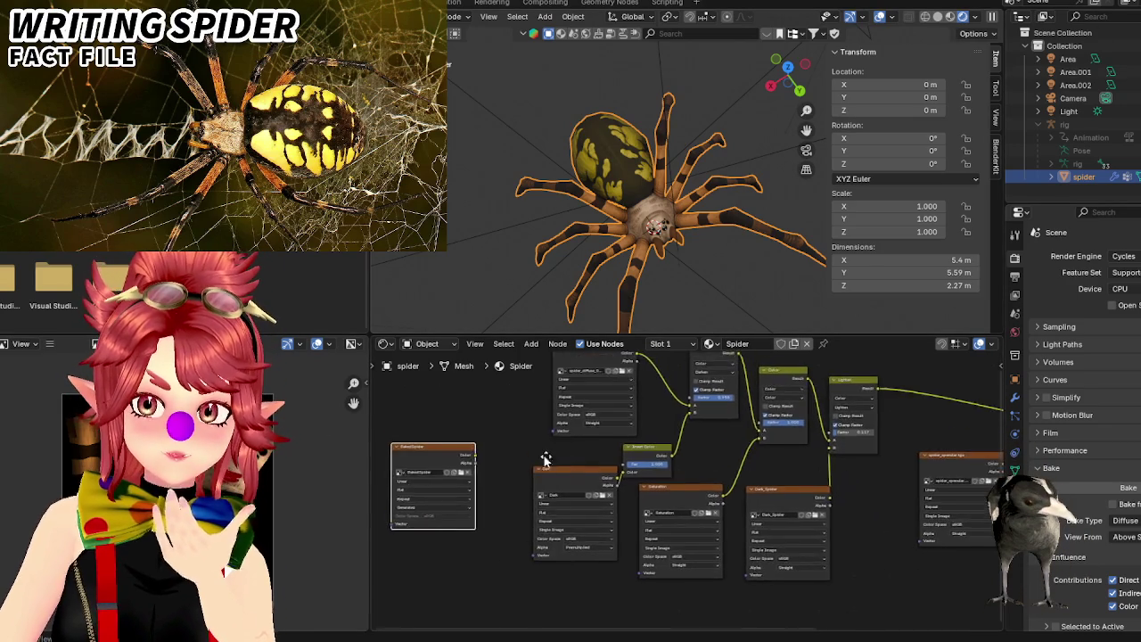
pyautogui.moveTo(488, 486); pyautogui.dragTo(883, 588)
pyautogui.moveTo(923, 421); pyautogui.dragTo(594, 380, button='middle')
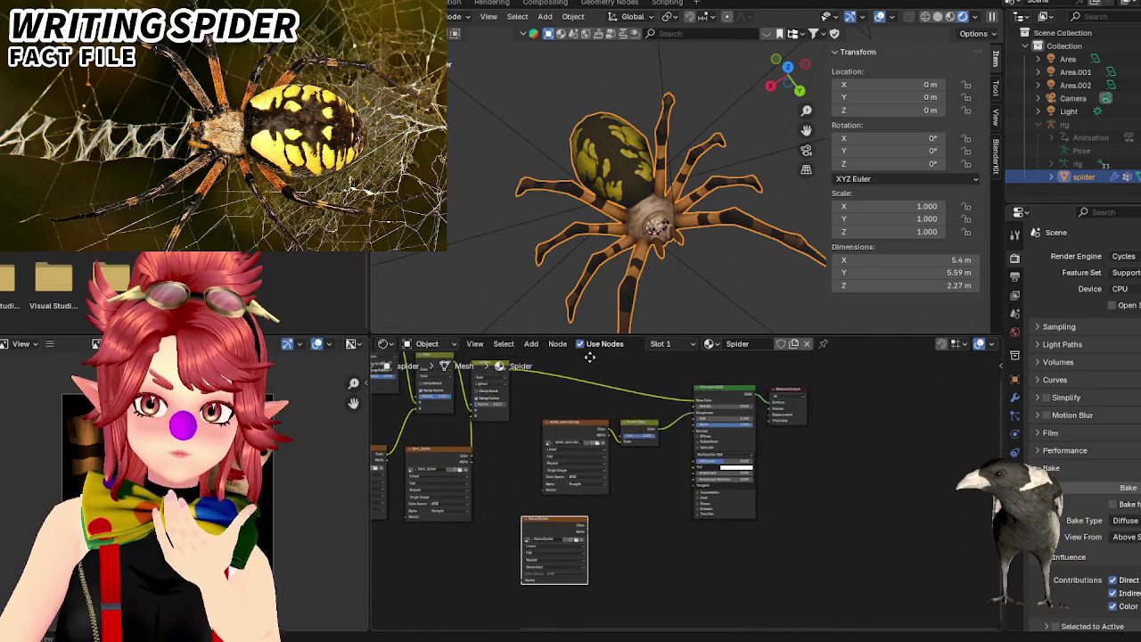
pyautogui.moveTo(555, 527); pyautogui.dragTo(621, 534)
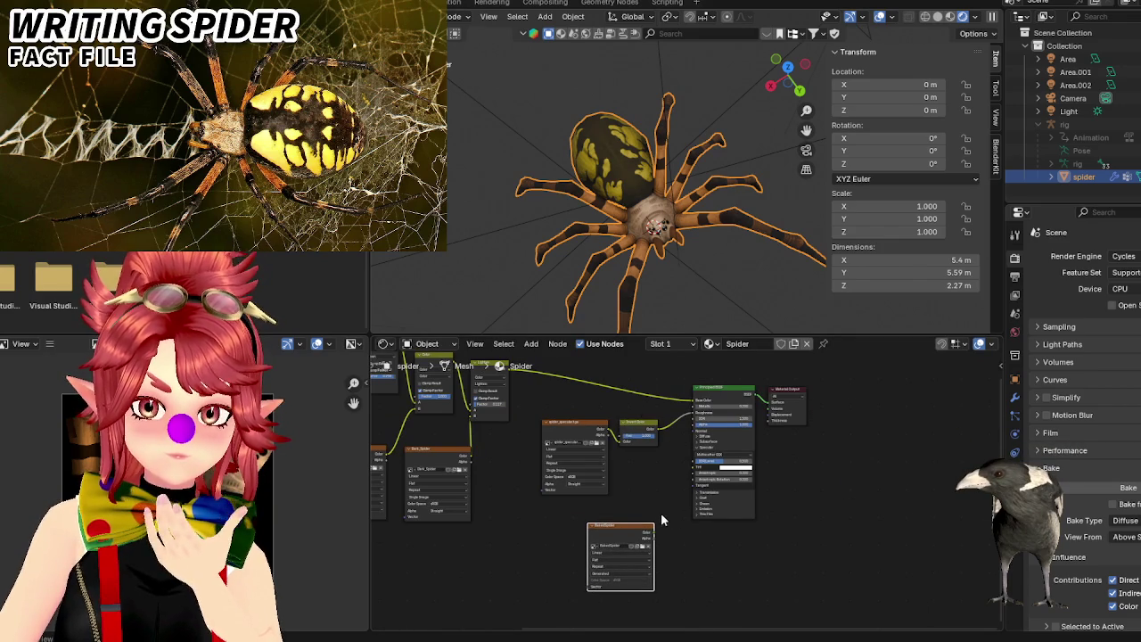
pyautogui.scroll(1, 661, 517)
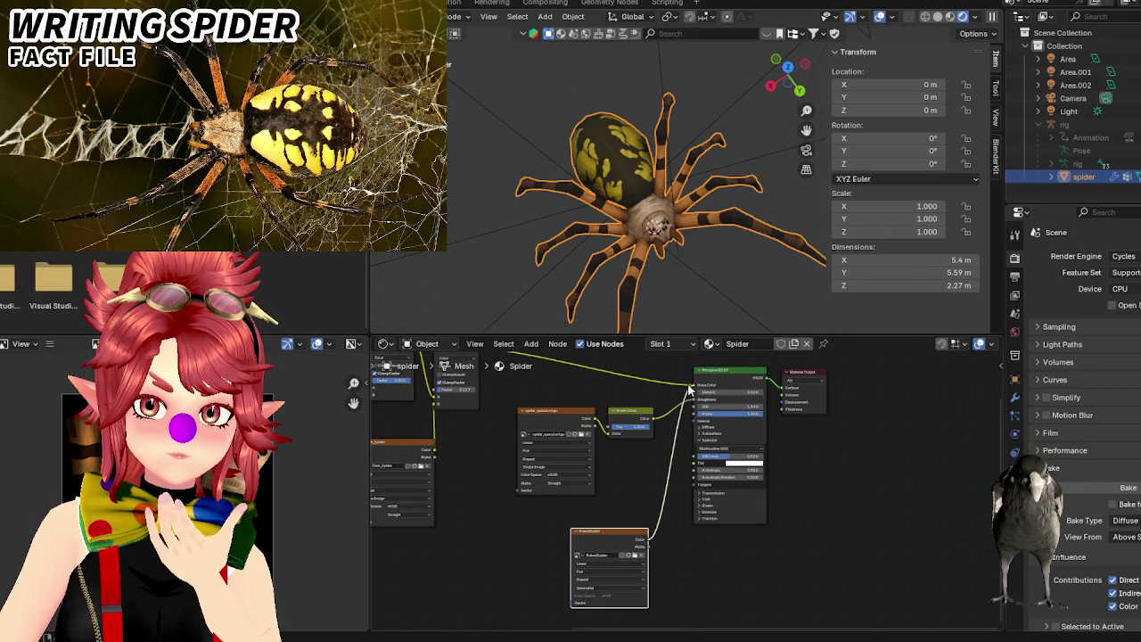
pyautogui.moveTo(693, 399)
pyautogui.mouseDown()
pyautogui.moveTo(658, 386)
pyautogui.moveTo(682, 421)
pyautogui.moveTo(663, 415)
pyautogui.moveTo(693, 419)
pyautogui.mouseUp()
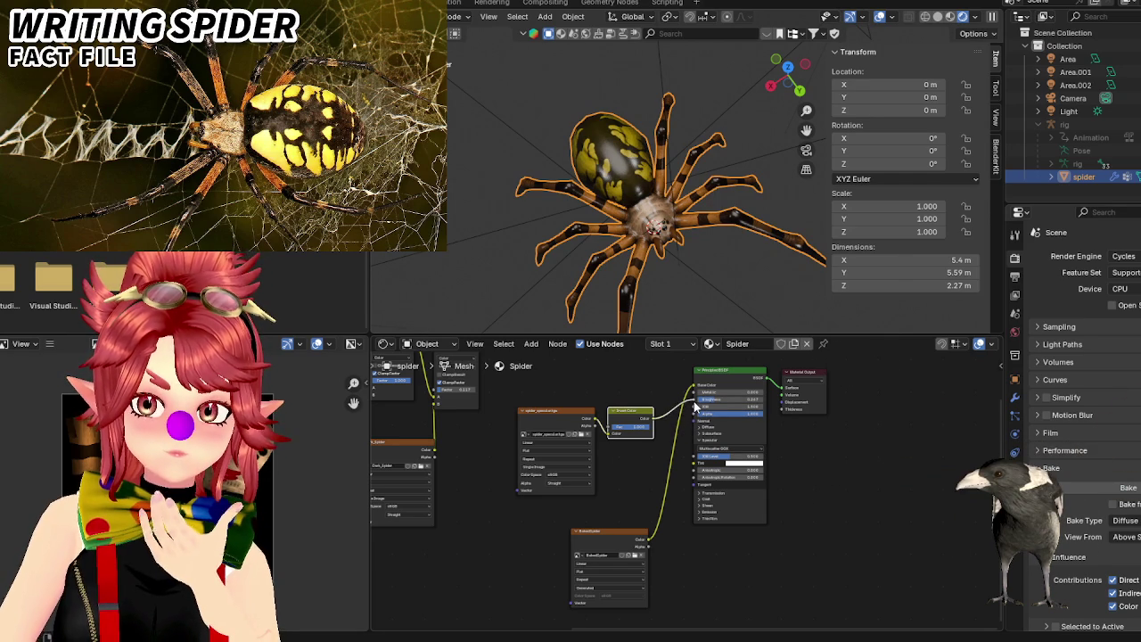
# Orbit the viewport to check the baked colours on the spider's face and fangs.
pyautogui.moveTo(621, 480); pyautogui.dragTo(601, 482, button='middle')
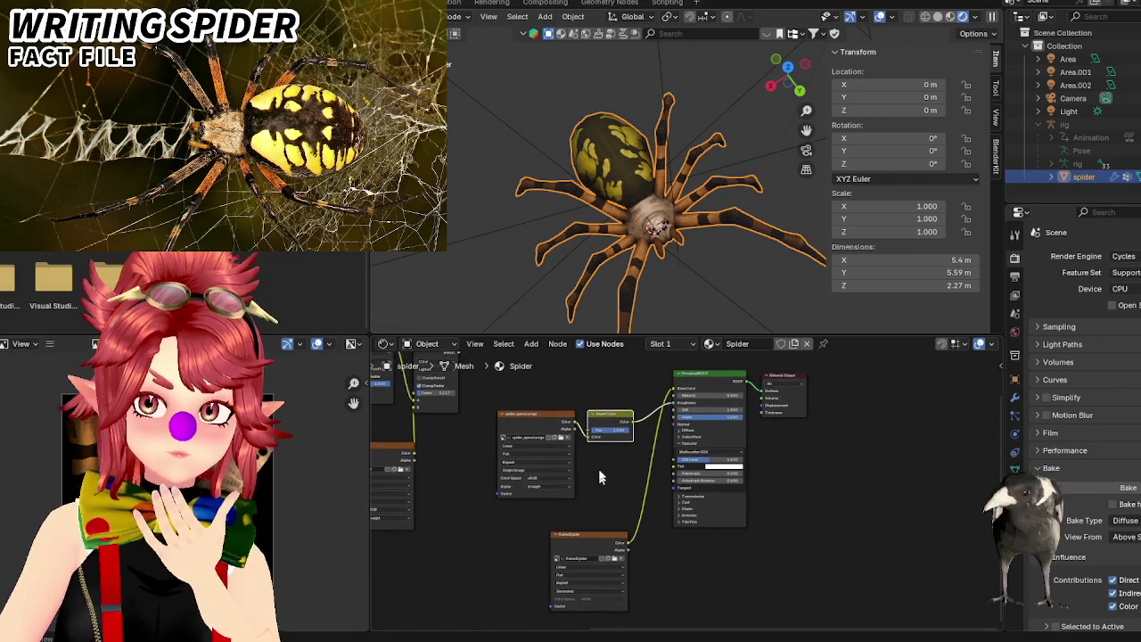
pyautogui.scroll(5, 704, 271)
pyautogui.moveTo(704, 270)
pyautogui.mouseDown(button='middle')
pyautogui.moveTo(662, 256)
pyautogui.moveTo(640, 170)
pyautogui.mouseUp(button='middle')
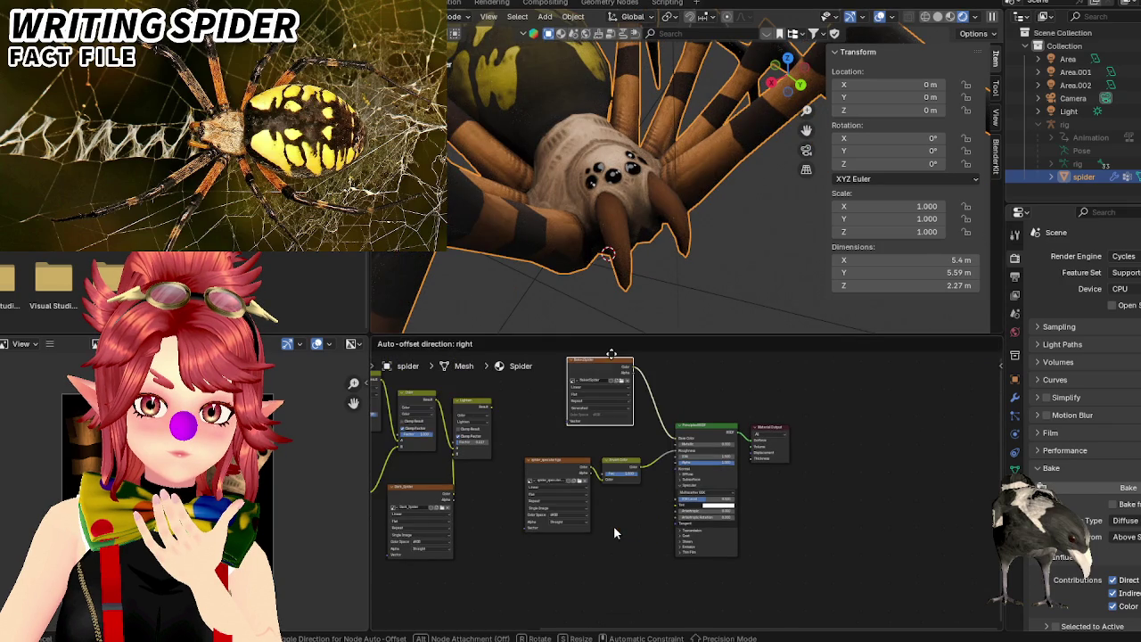
pyautogui.moveTo(644, 151)
pyautogui.mouseDown(button='middle')
pyautogui.moveTo(663, 212)
pyautogui.moveTo(684, 208)
pyautogui.mouseUp(button='middle')
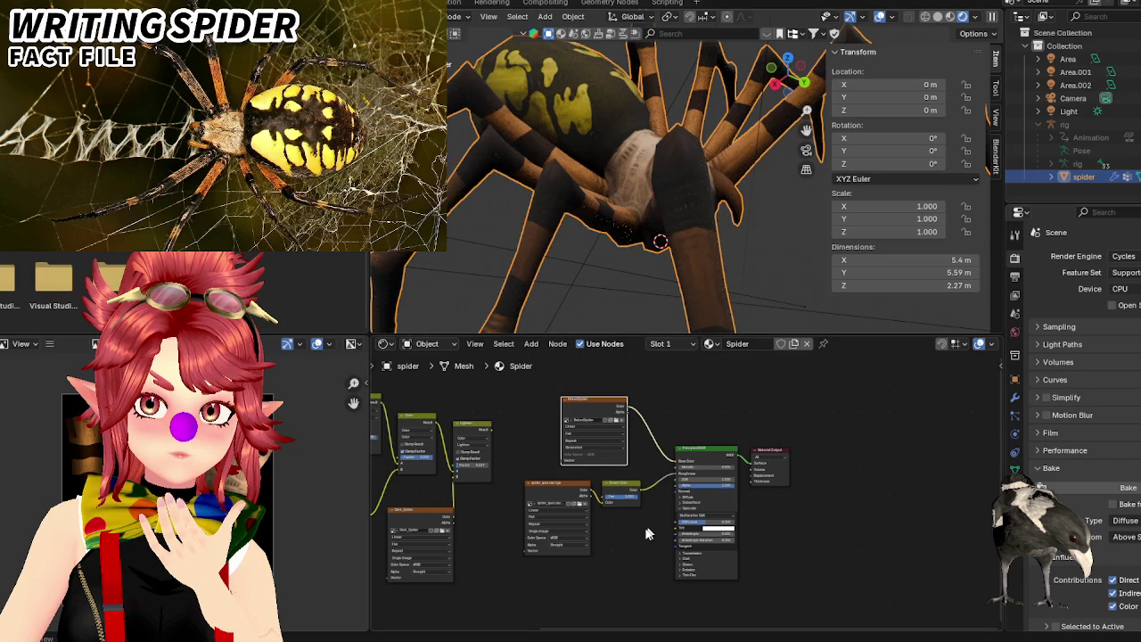
pyautogui.scroll(2, 608, 540)
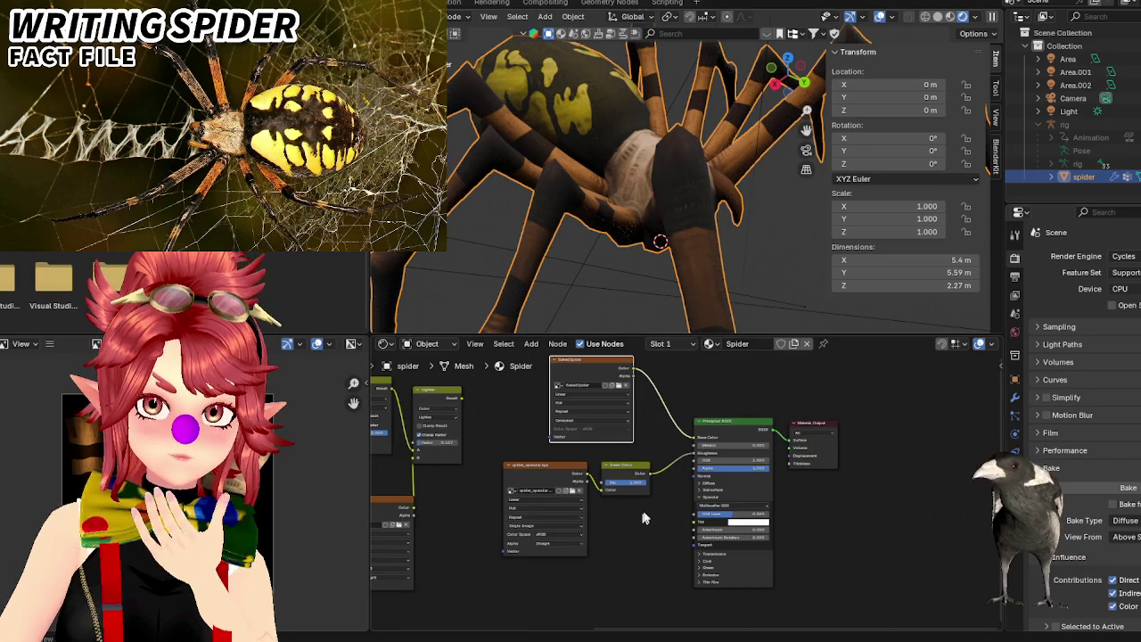
# Select the Invert Color node, then the BakedSpider image node.
pyautogui.moveTo(648, 524); pyautogui.dragTo(639, 535, button='middle')
pyautogui.moveTo(599, 493); pyautogui.dragTo(603, 496)
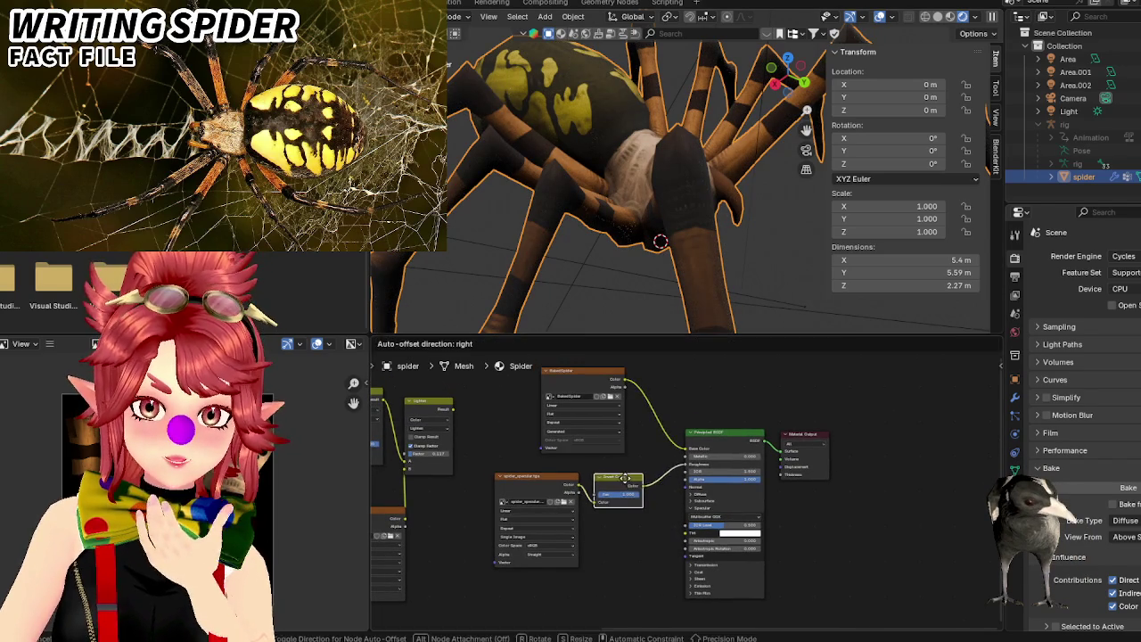
pyautogui.click(580, 380)
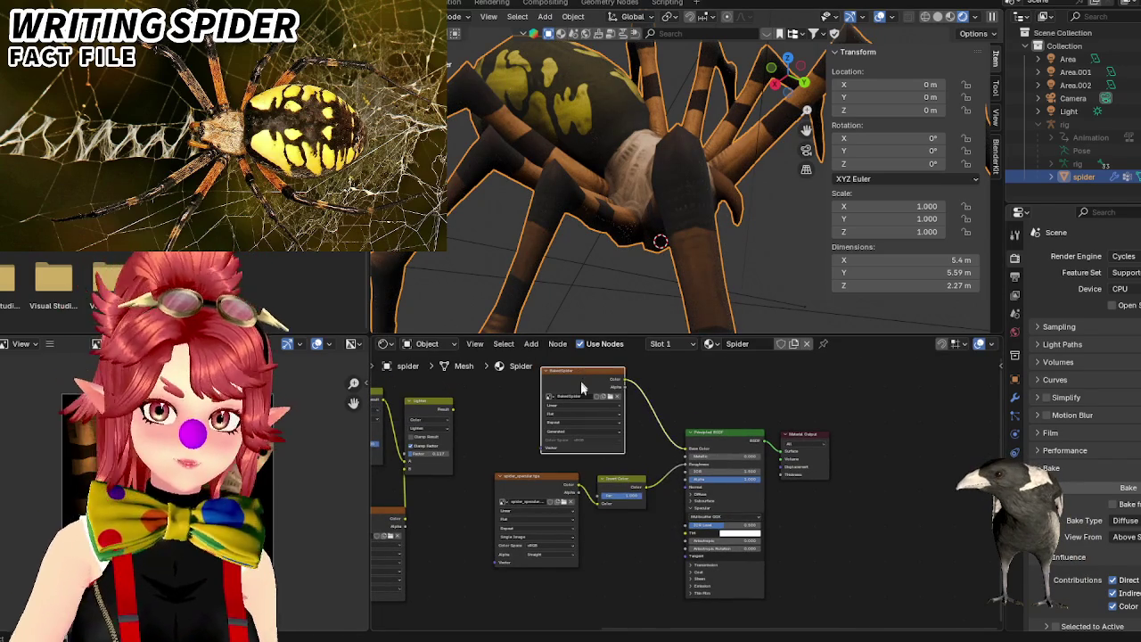
pyautogui.scroll(-2, 758, 429)
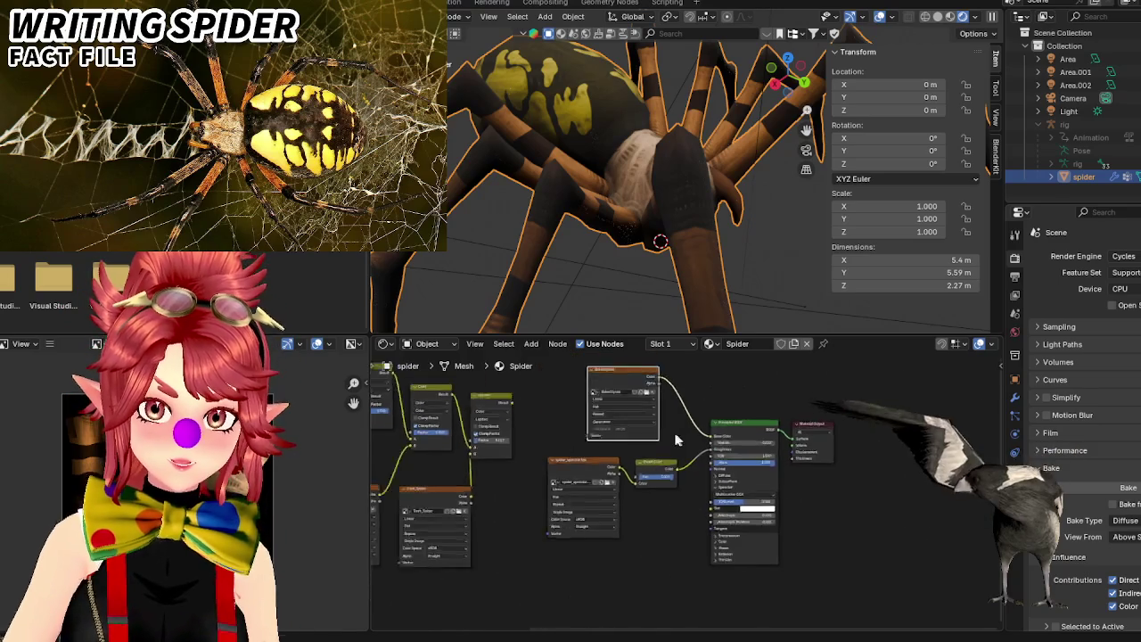
# Insert an Invert Color node before the shader.
pyautogui.rightClick(636, 563)
pyautogui.click(591, 550)
pyautogui.hotkey('shift', 'a')
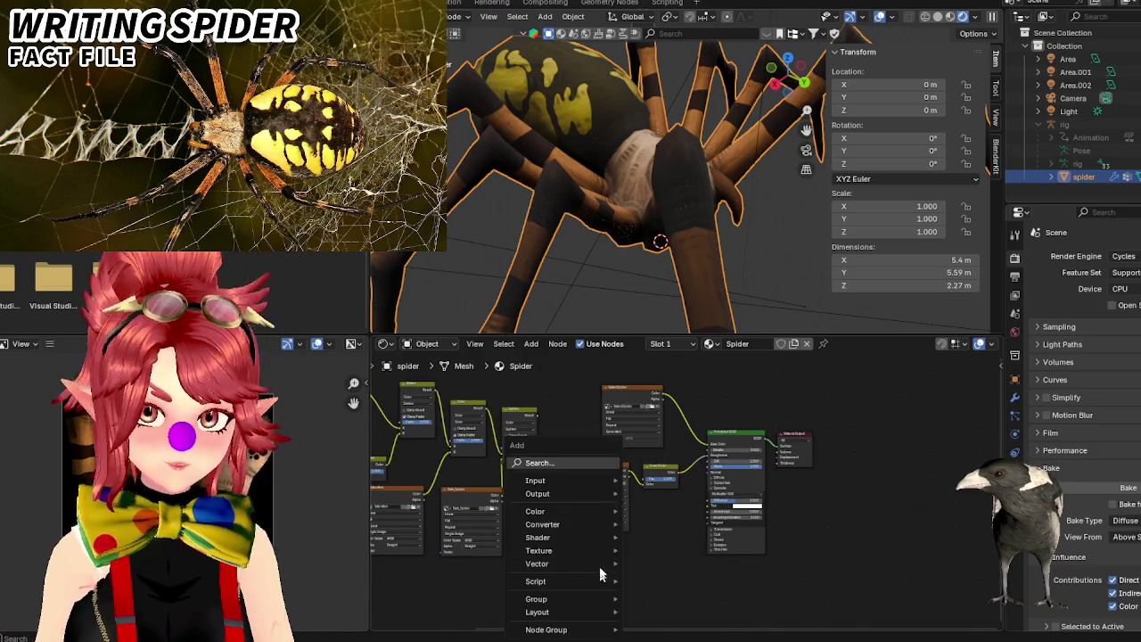
pyautogui.click(566, 464)
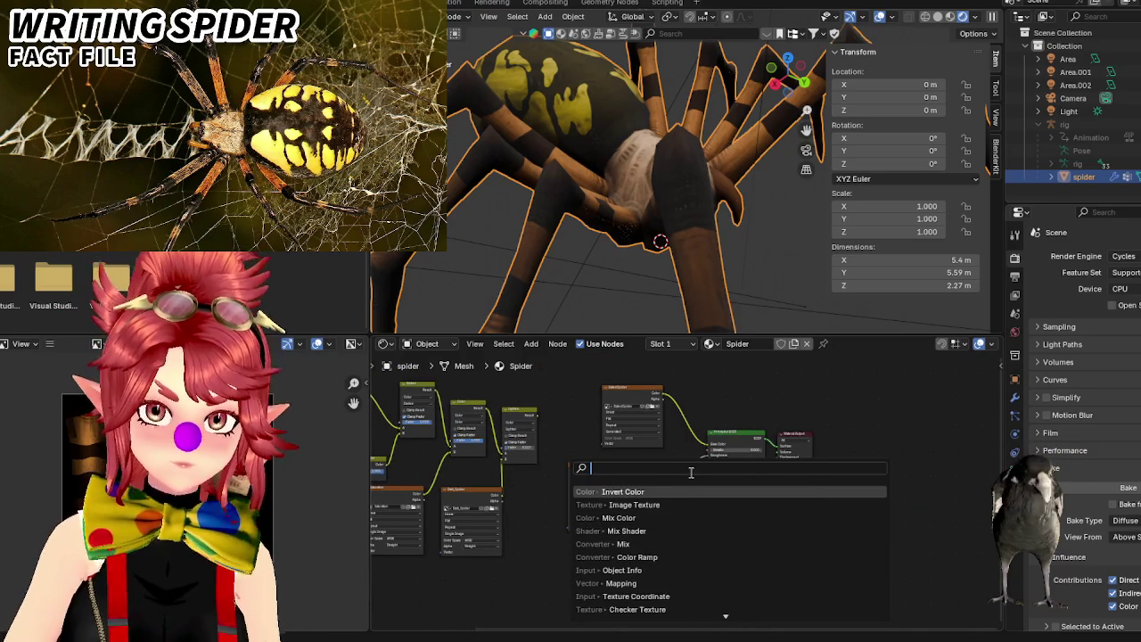
pyautogui.press('Return')
pyautogui.scroll(2, 674, 509)
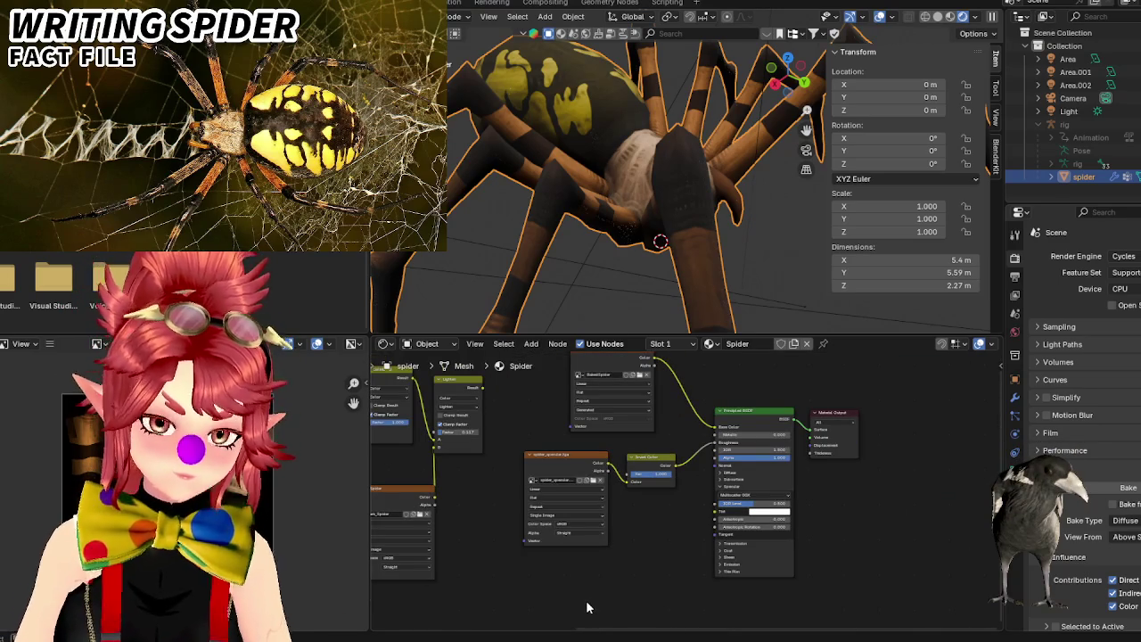
# Add an Image Texture node with a new 1024×1024 image named BakedRoughness and place it below.
pyautogui.hotkey('shift', 'a')
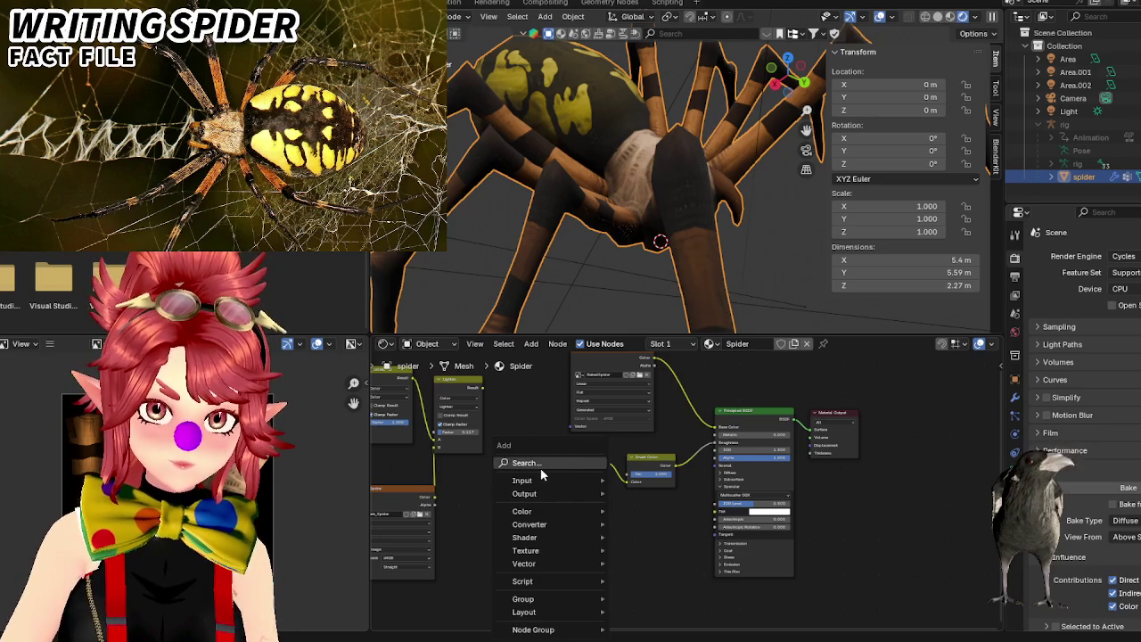
pyautogui.click(541, 463)
pyautogui.write('im')
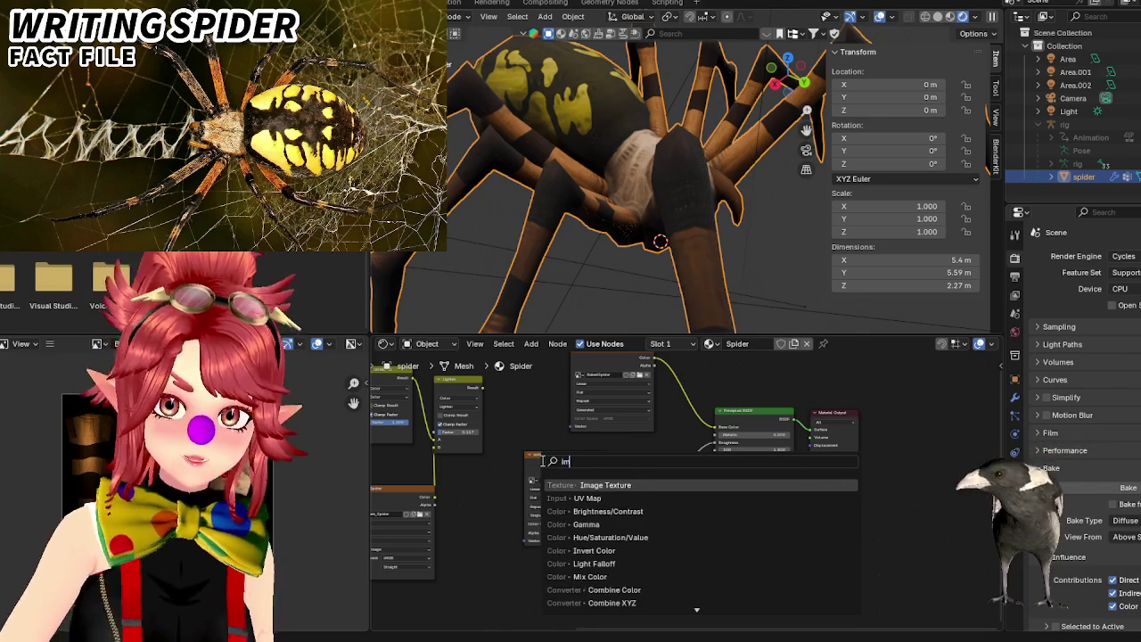
pyautogui.press('Return')
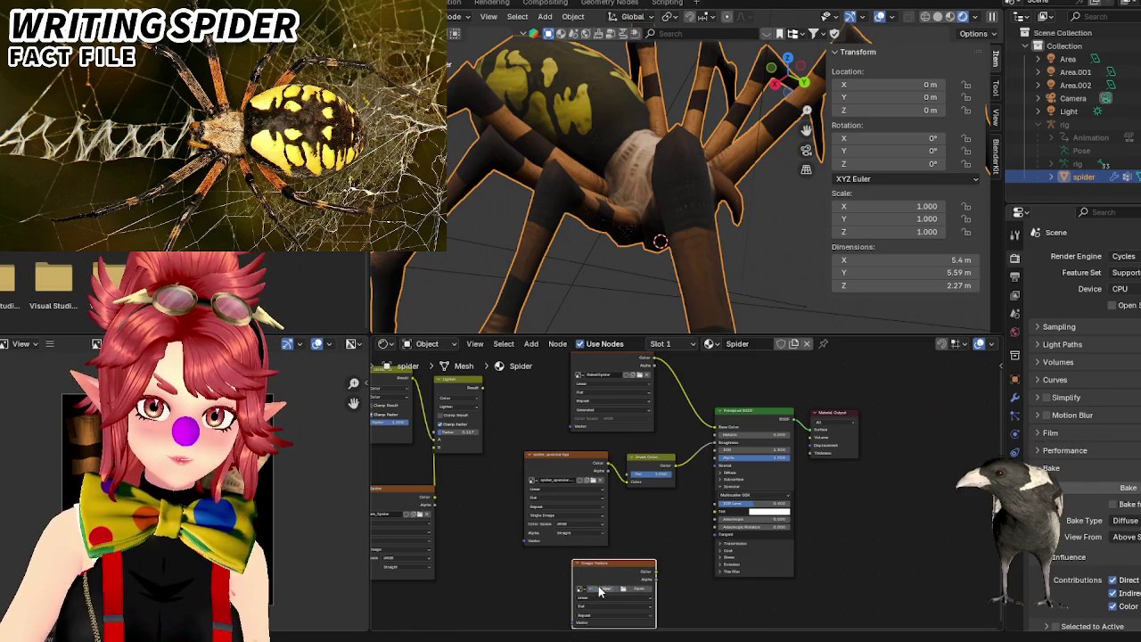
pyautogui.click(600, 589)
pyautogui.write('Roughness')
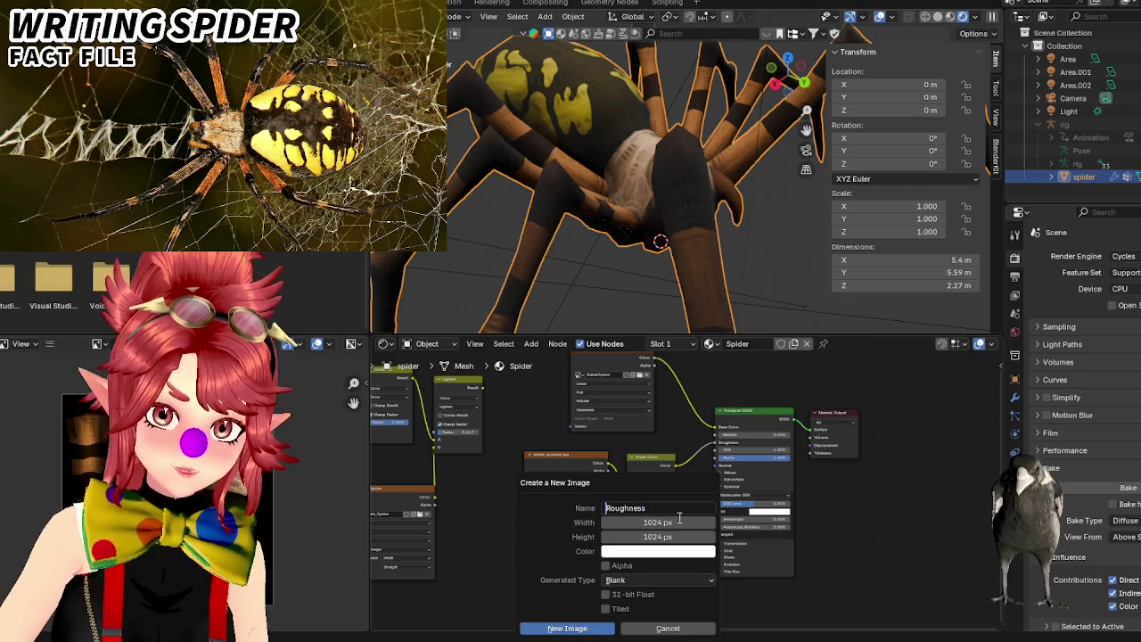
pyautogui.press('Home')
pyautogui.write('Baske')
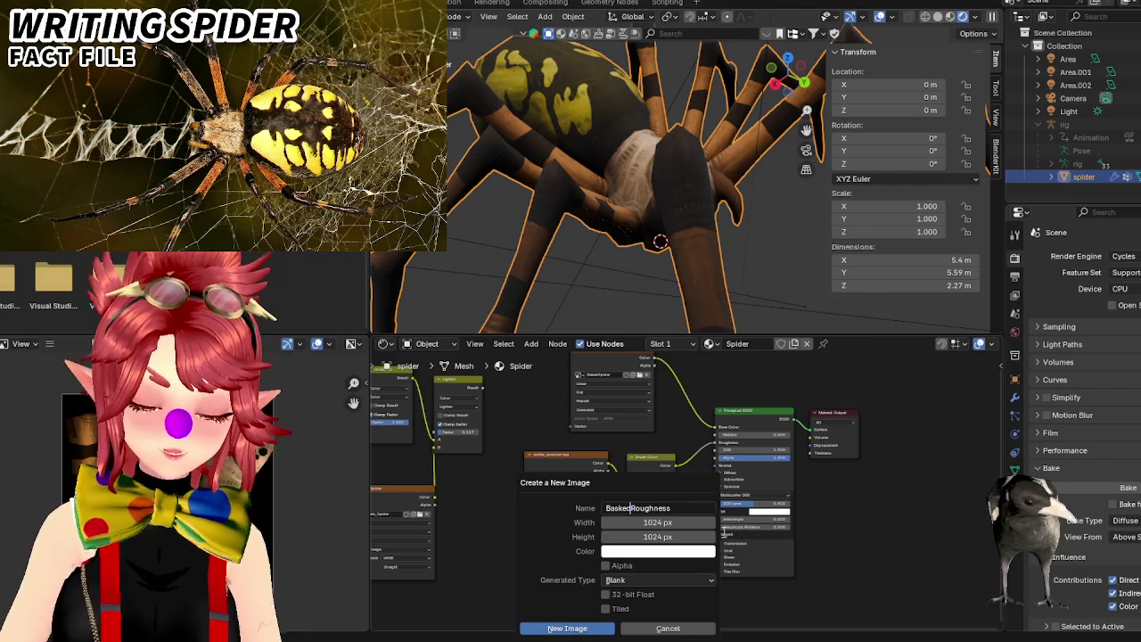
pyautogui.click(563, 627)
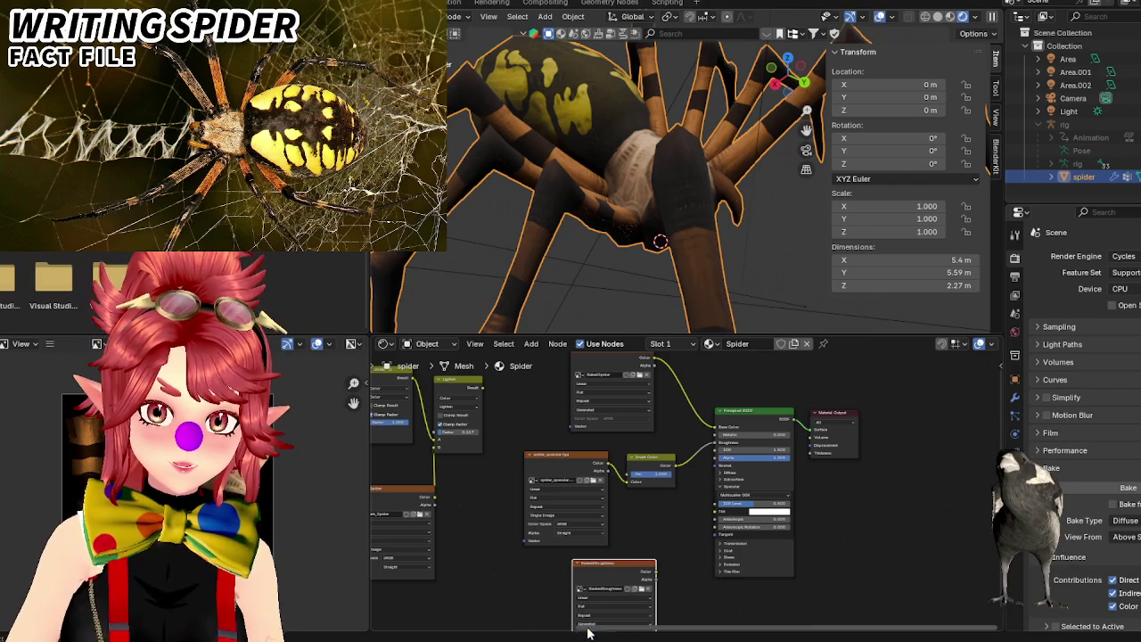
pyautogui.click(670, 545)
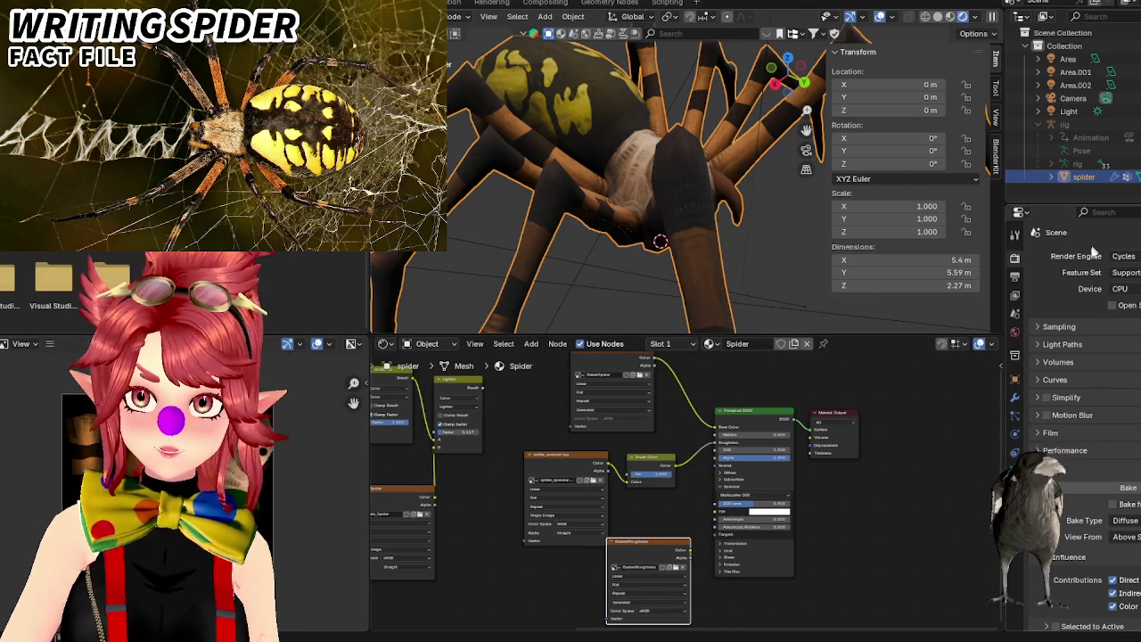
pyautogui.scroll(-1, 1080, 520)
pyautogui.scroll(-2, 1080, 520)
# Set the bake type to Roughness and bake it into the BakedRoughness image.
pyautogui.click(1125, 442)
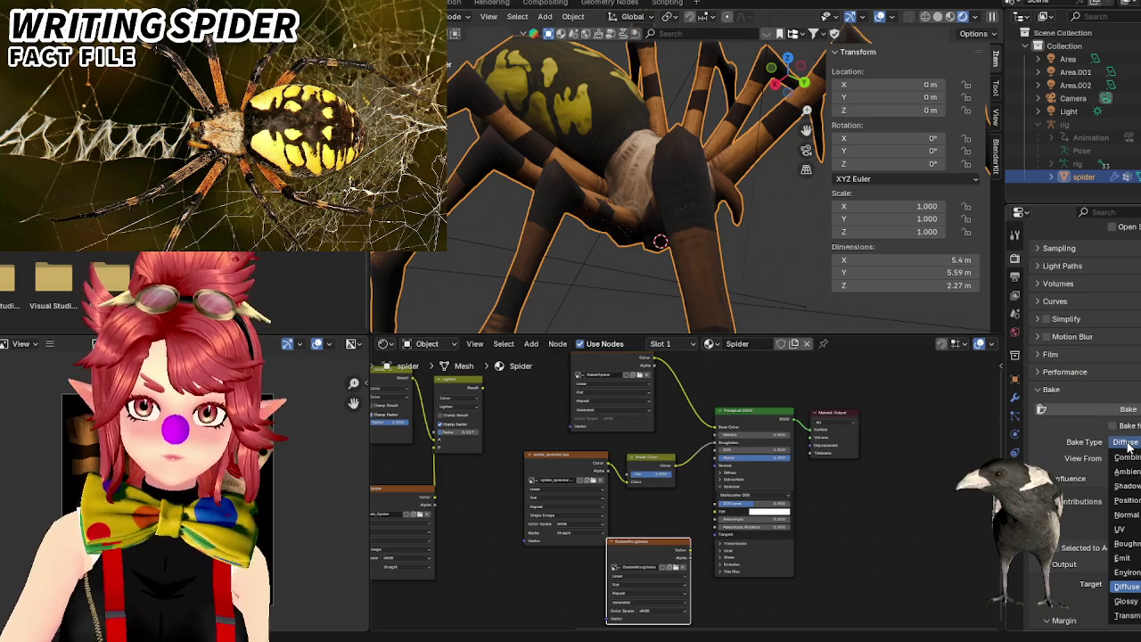
pyautogui.click(1127, 543)
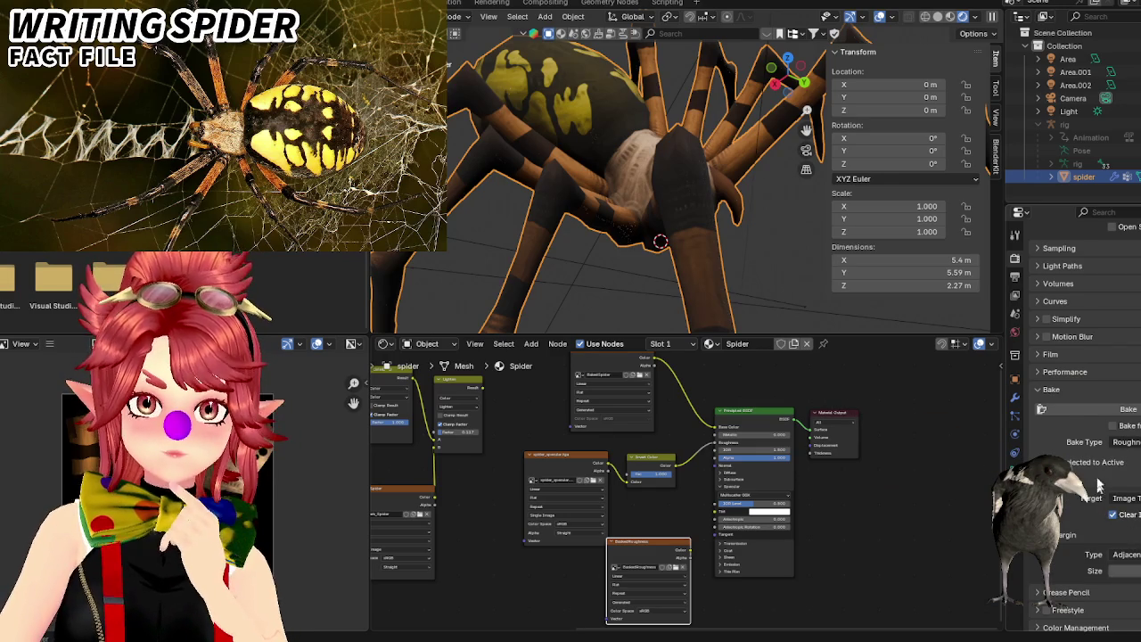
pyautogui.click(1110, 416)
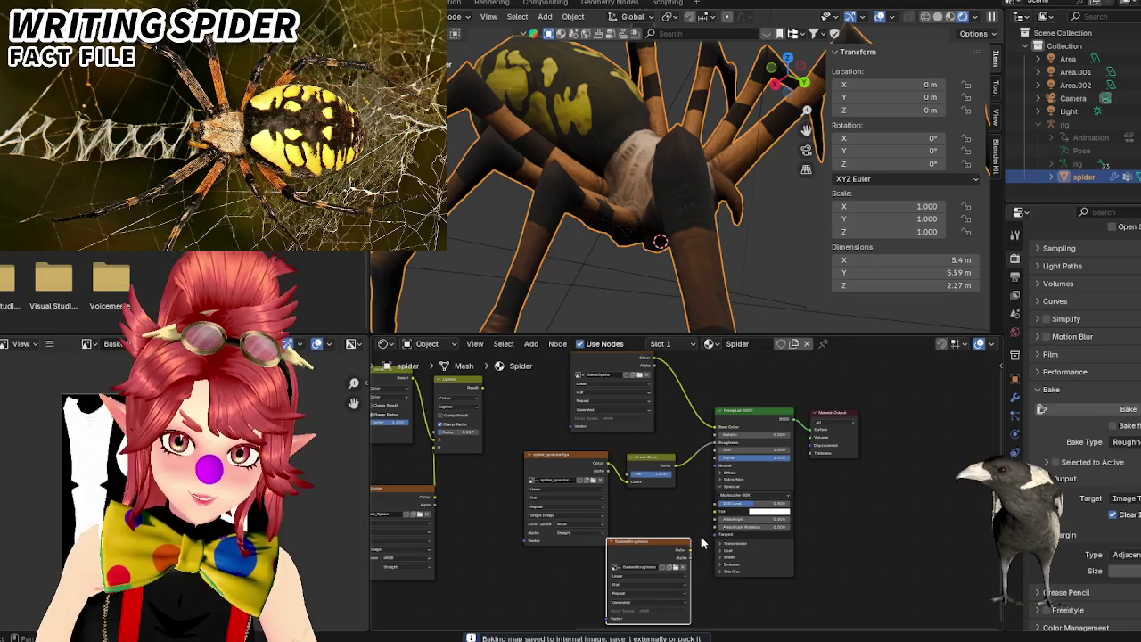
pyautogui.moveTo(624, 116)
pyautogui.mouseDown(button='middle')
pyautogui.moveTo(614, 186)
pyautogui.moveTo(615, 151)
pyautogui.mouseUp(button='middle')
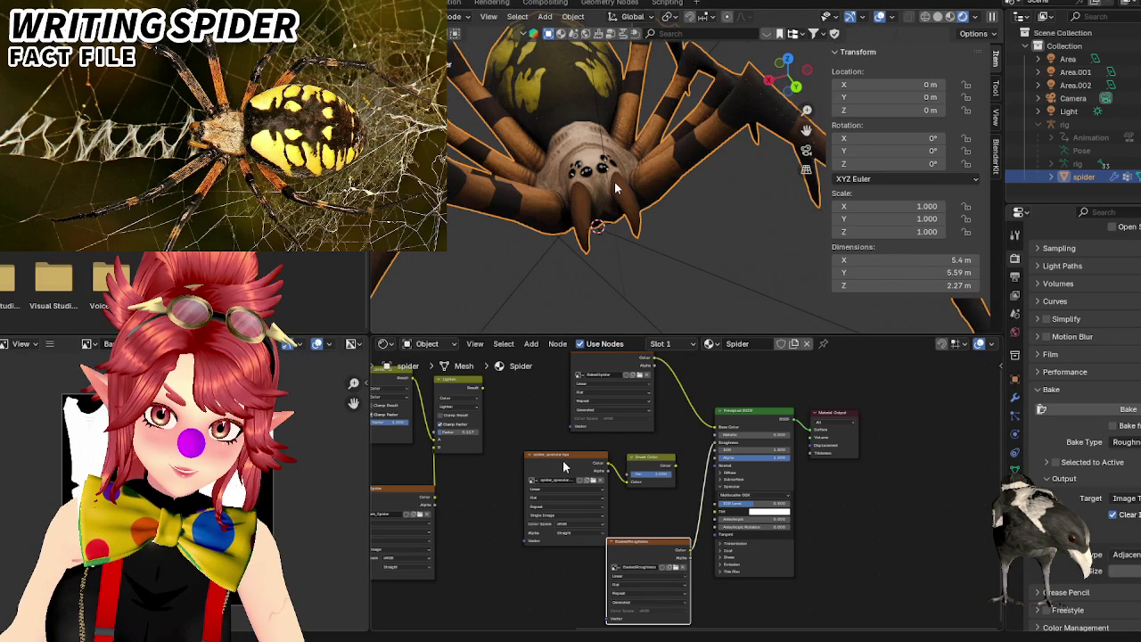
# Inspect the baked colouring on the spider's face up close, then unhide the rig with Alt+H.
pyautogui.moveTo(563, 465); pyautogui.dragTo(530, 465)
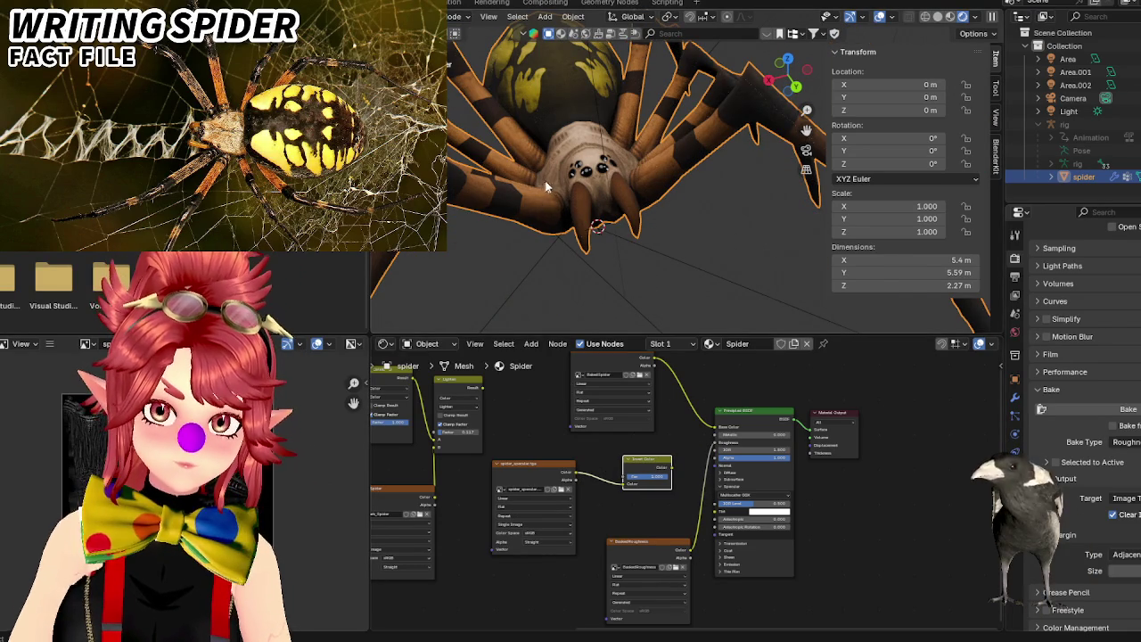
pyautogui.scroll(4, 548, 185)
pyautogui.moveTo(558, 185); pyautogui.dragTo(588, 207, button='middle')
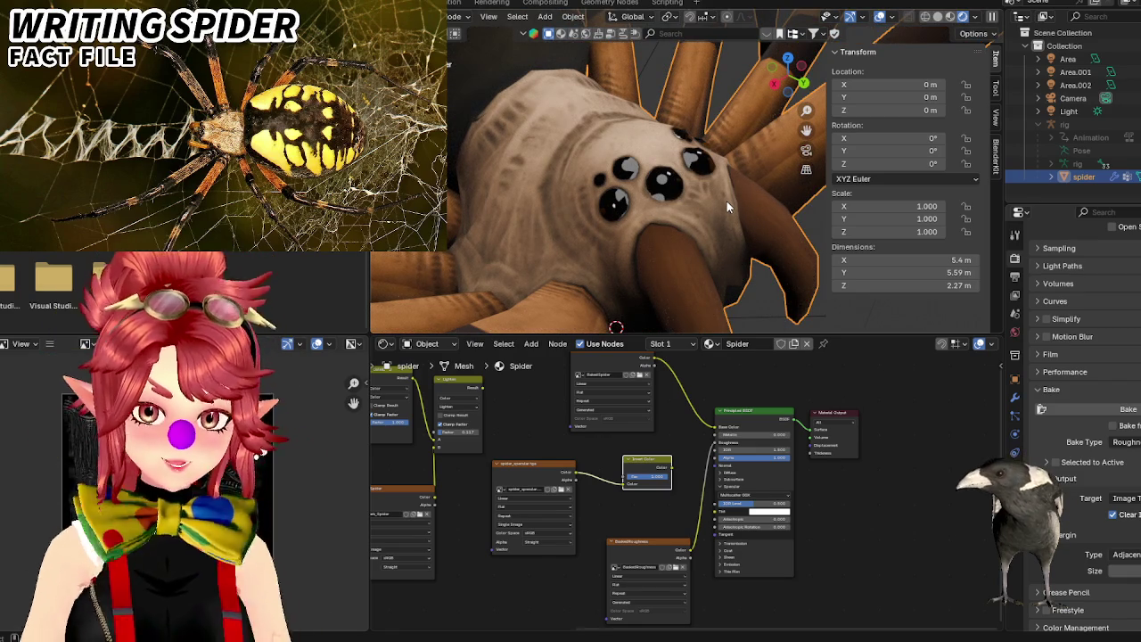
pyautogui.click(633, 287)
pyautogui.scroll(-5, 646, 258)
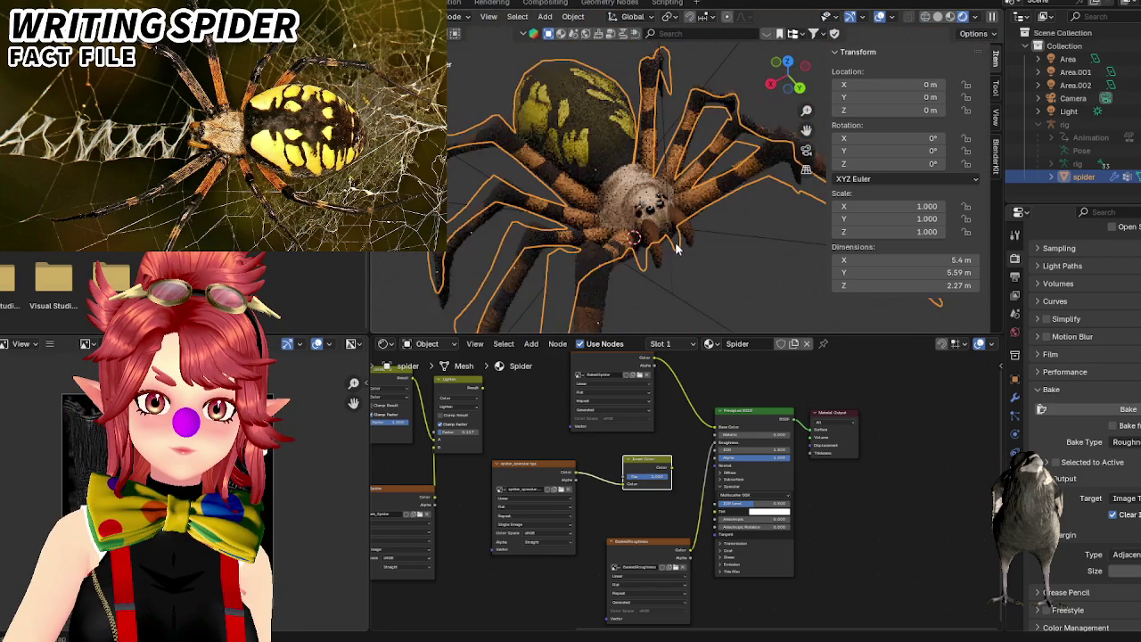
pyautogui.hotkey('alt', 'h')
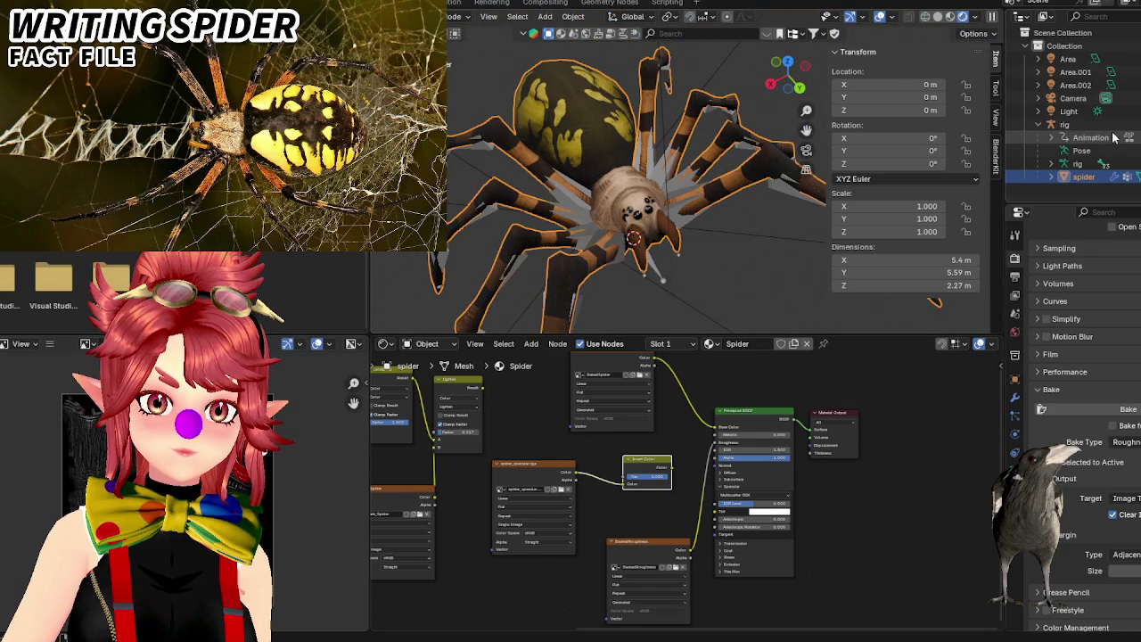
# Select the rig and then the spider mesh, and save the project.
pyautogui.click(1066, 125)
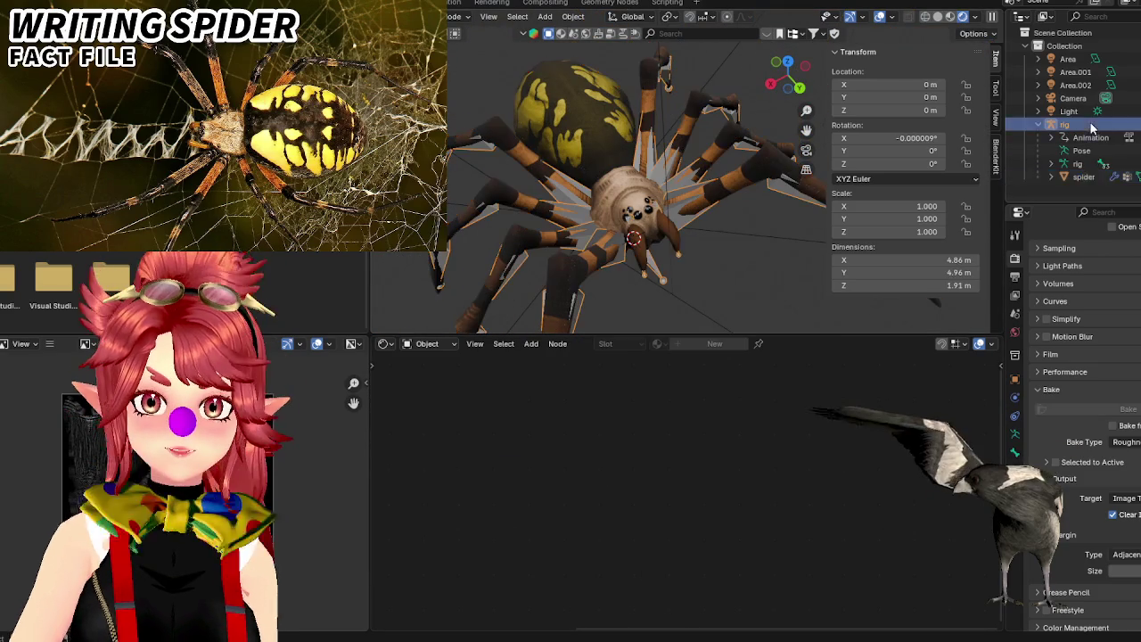
pyautogui.click(1083, 177)
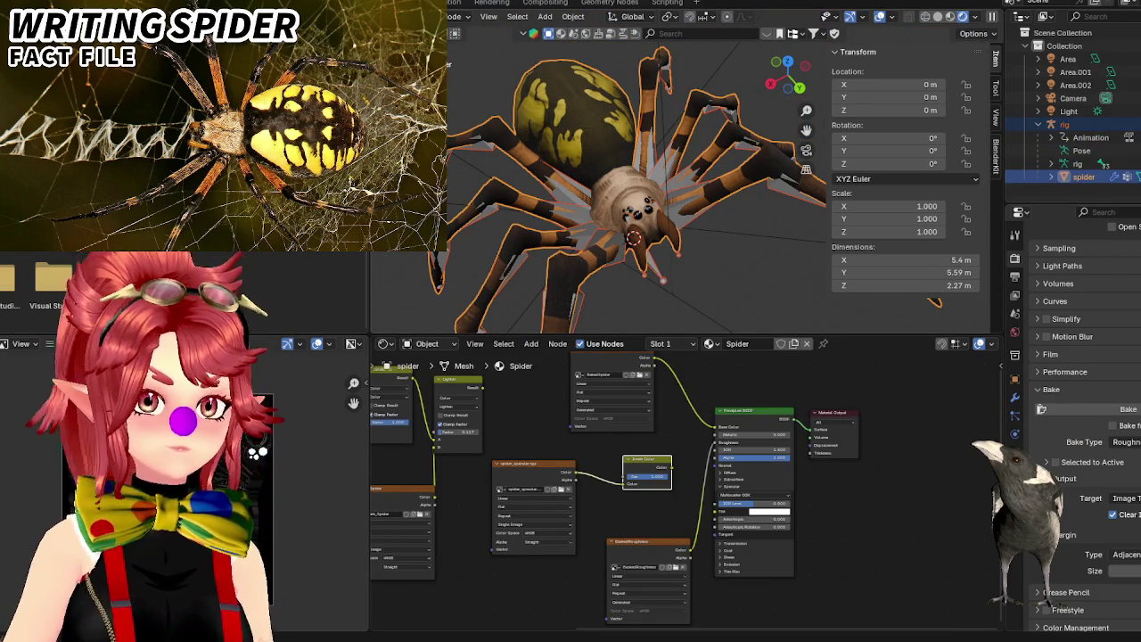
pyautogui.hotkey('ctrl', 's')
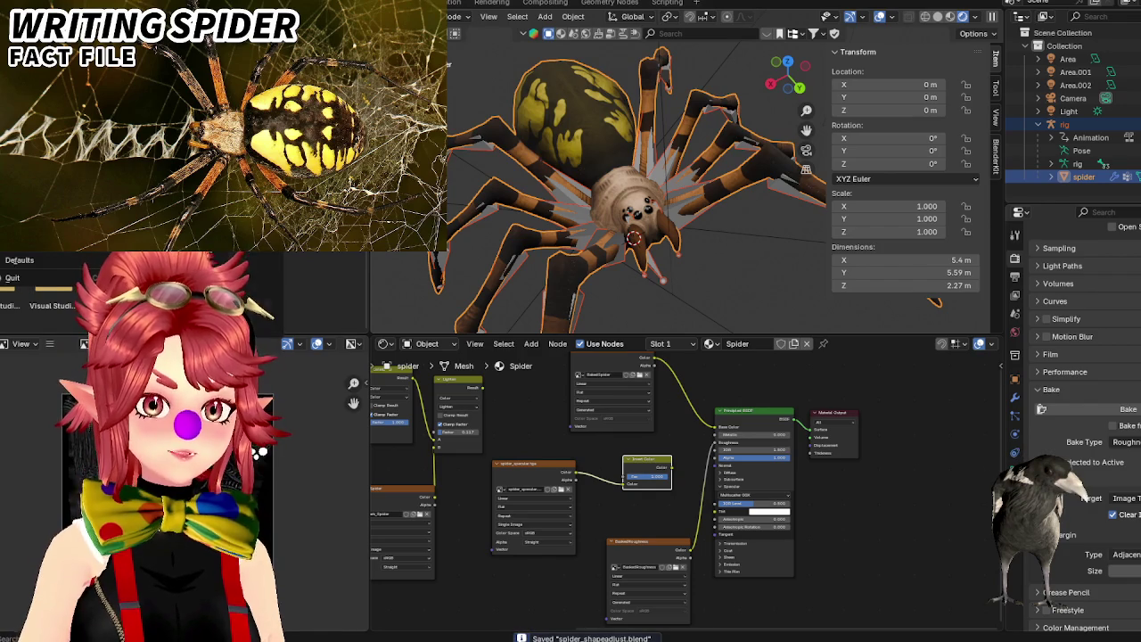
# Set glTF export to overwrite the existing GLB with NLA Tracks animation, then cancel.
pyautogui.click(399, 334)
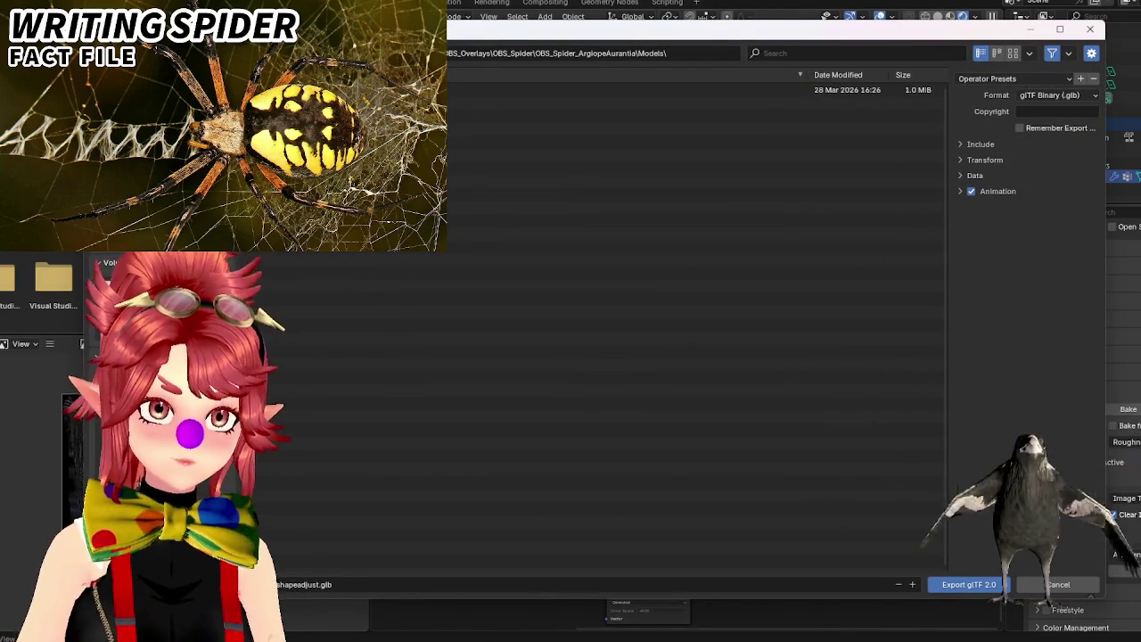
pyautogui.click(874, 90)
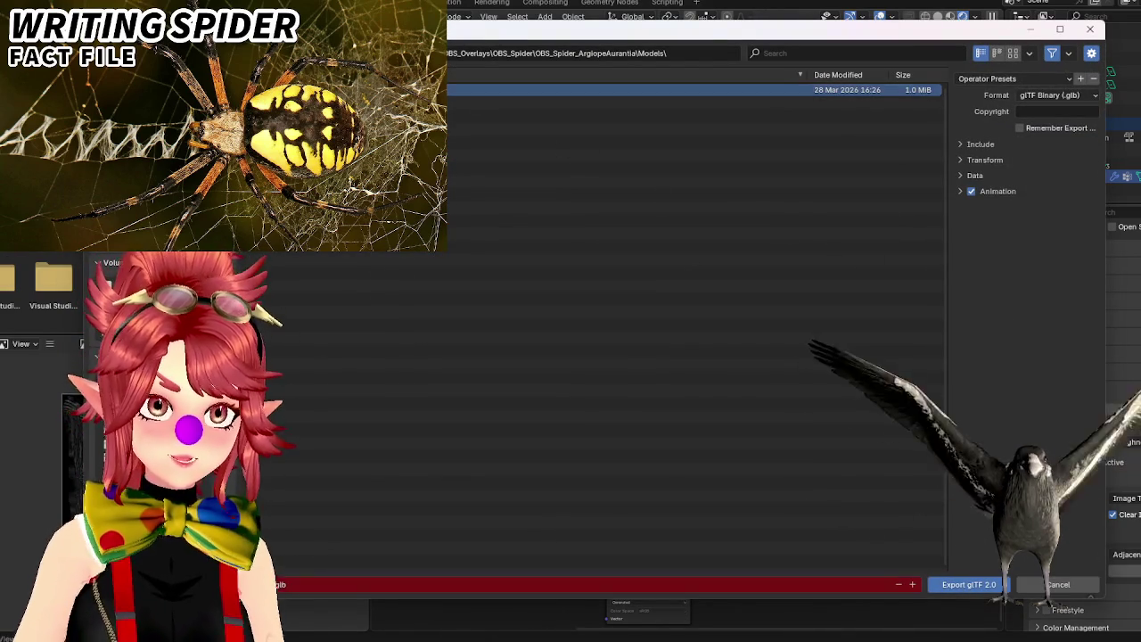
pyautogui.click(960, 191)
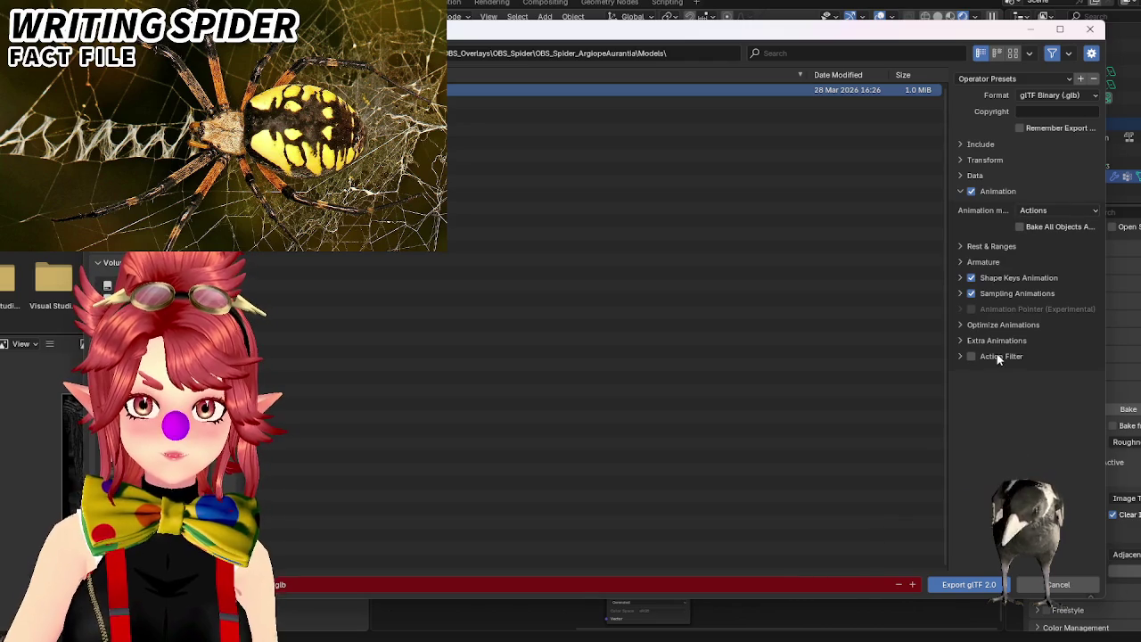
pyautogui.click(1034, 210)
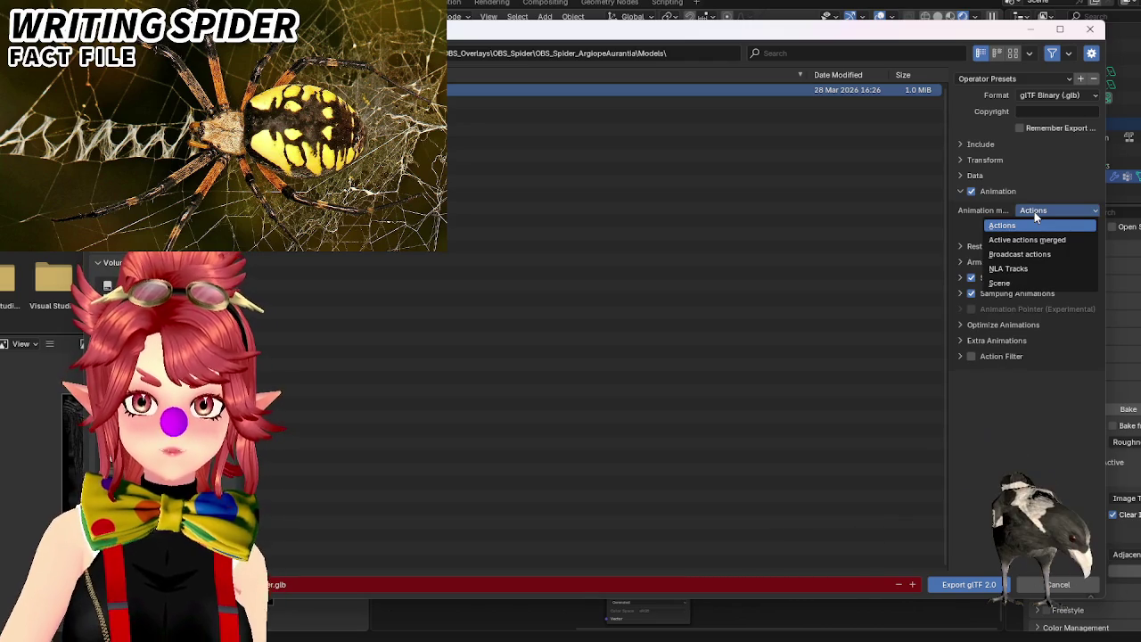
pyautogui.click(1005, 269)
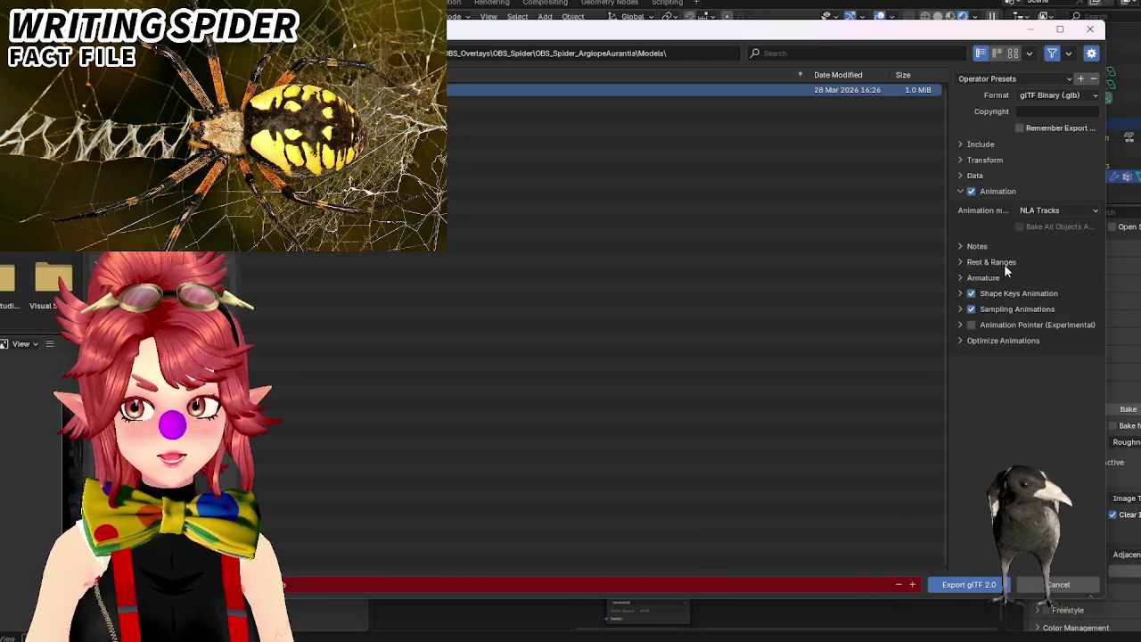
pyautogui.click(1089, 29)
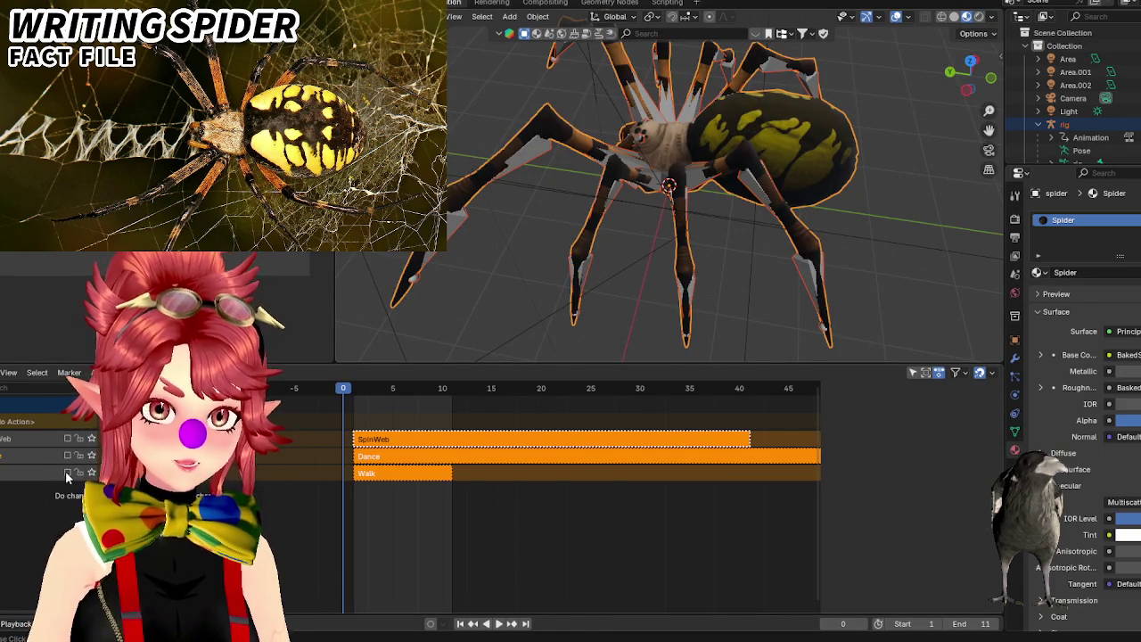
# Enable the Walk, Dance and SpinWeb NLA tracks.
pyautogui.click(67, 472)
pyautogui.click(67, 455)
pyautogui.click(67, 438)
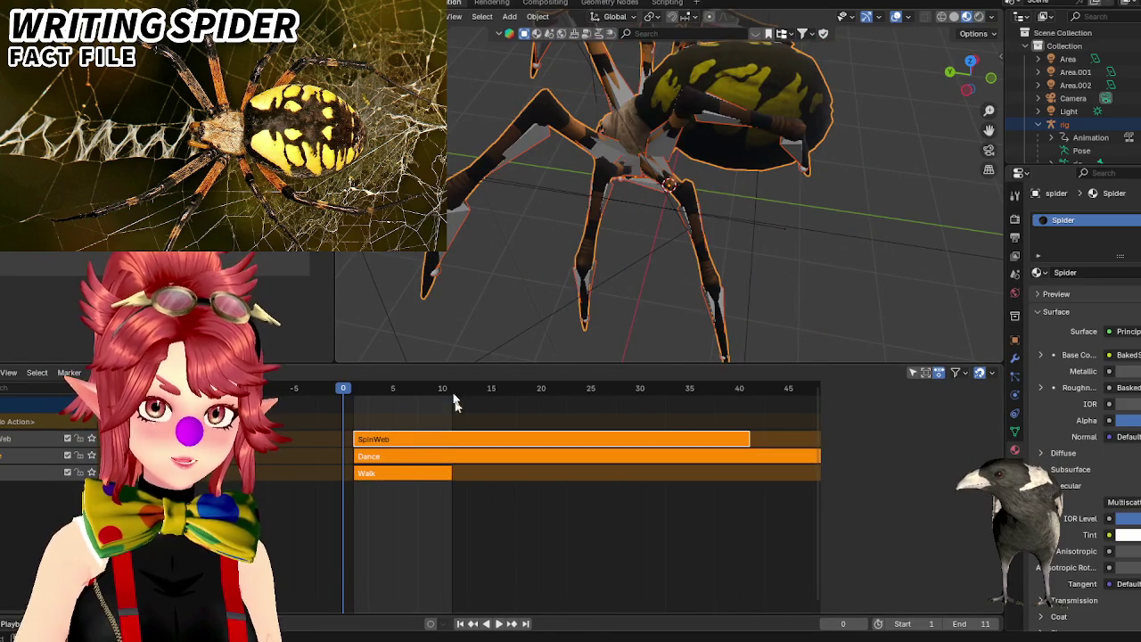
# Export selected objects as glTF over the existing GLB with NLA Tracks, then switch to File Explorer.
pyautogui.click(27, 9)
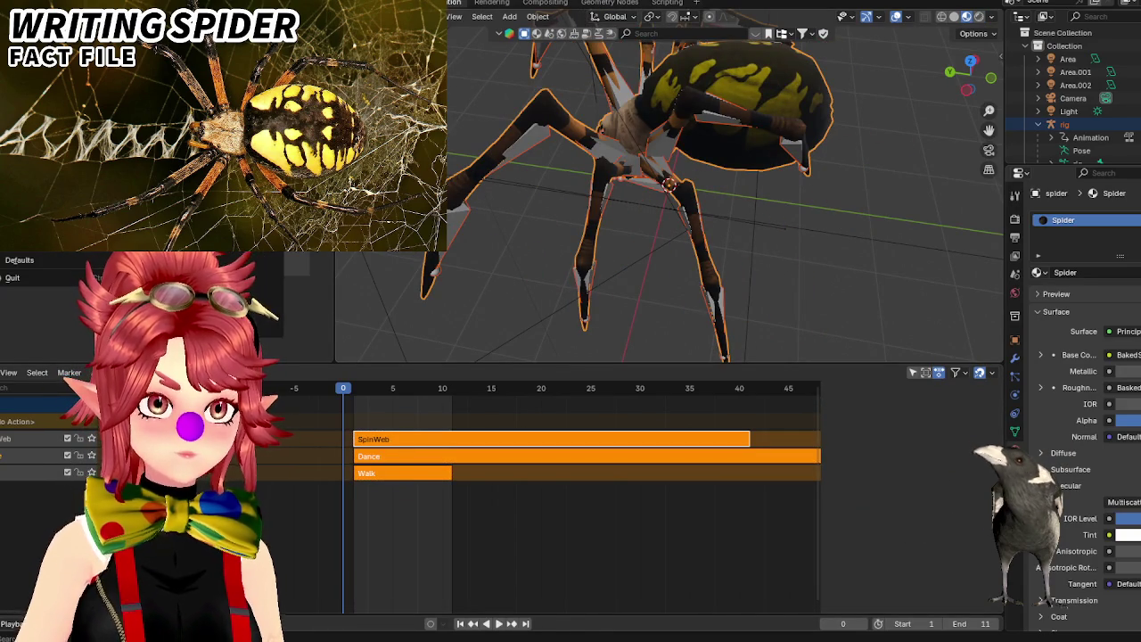
pyautogui.click(231, 214)
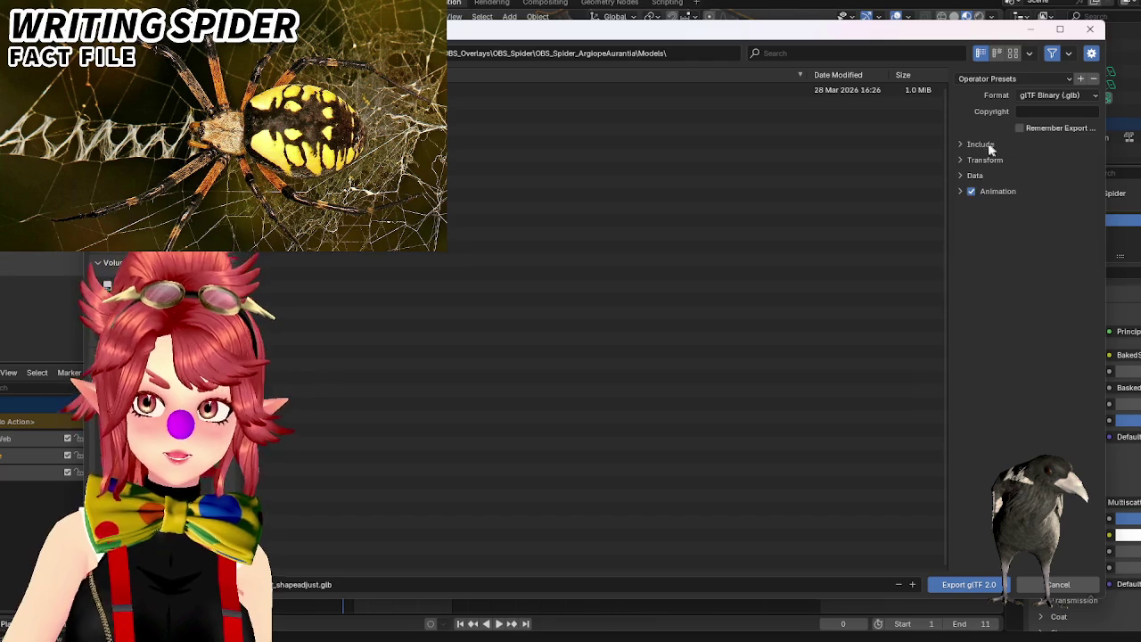
pyautogui.click(980, 144)
pyautogui.click(1025, 165)
pyautogui.click(999, 306)
pyautogui.click(1053, 325)
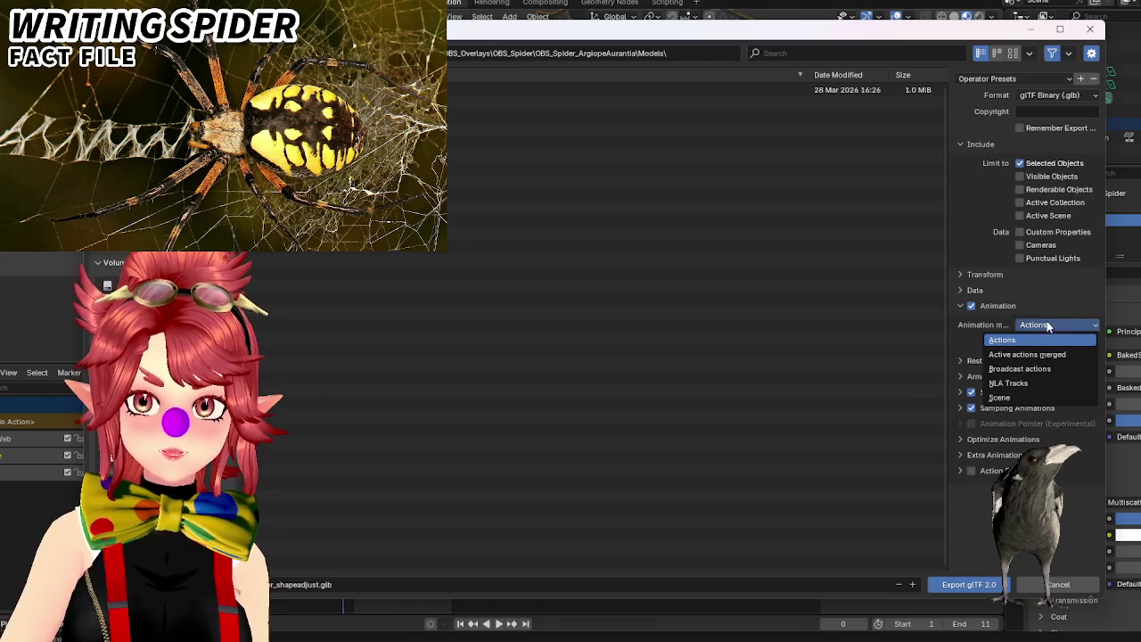
pyautogui.click(1027, 384)
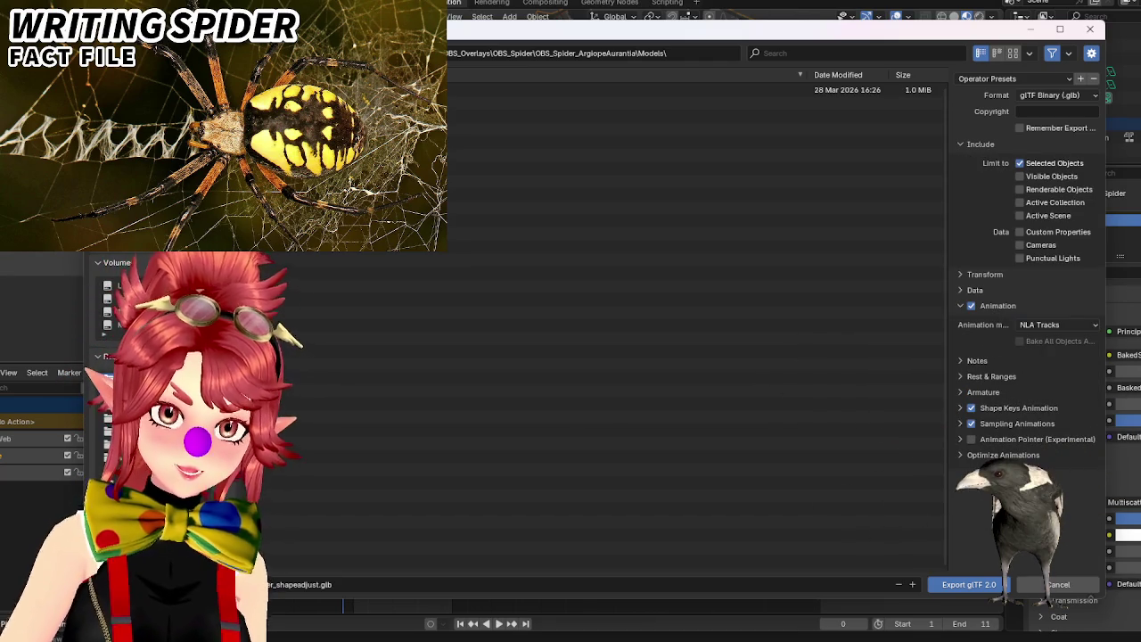
pyautogui.click(966, 589)
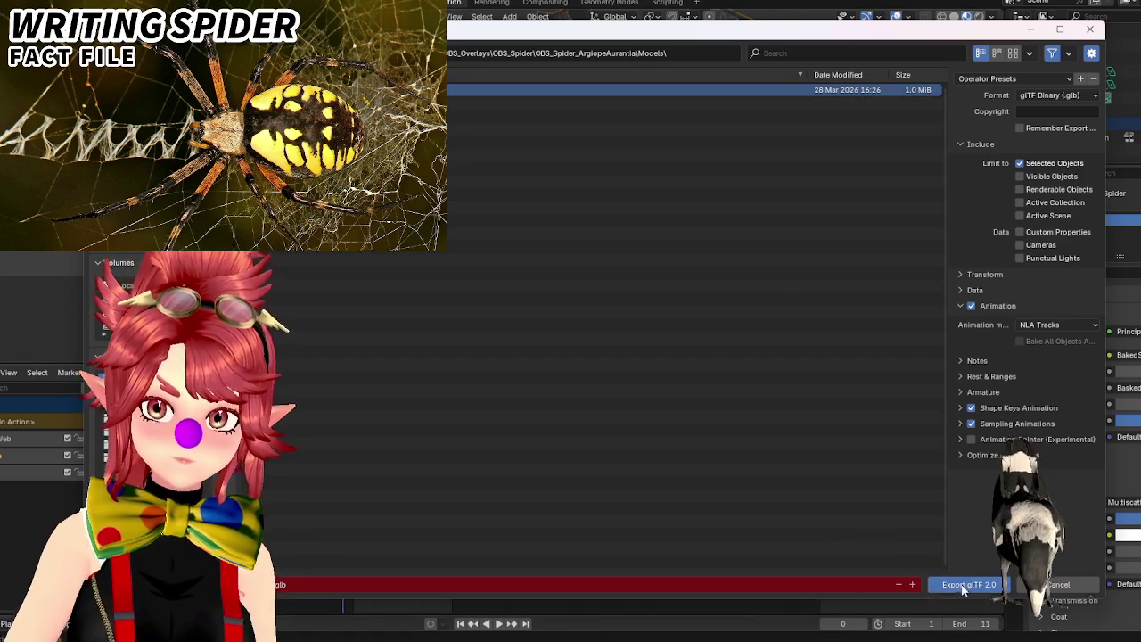
pyautogui.hotkey('alt', 'Tab')
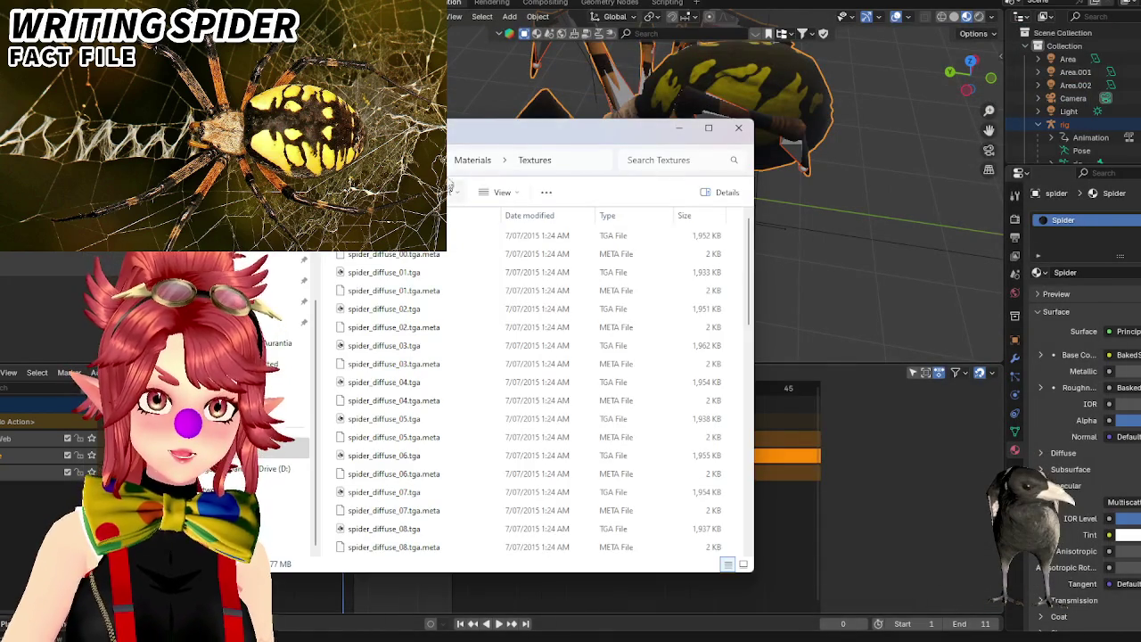
# Open spider.glb from the OBS_Spider_ArgiopeAurantia Models folder in 3D Viewer.
pyautogui.click(277, 343)
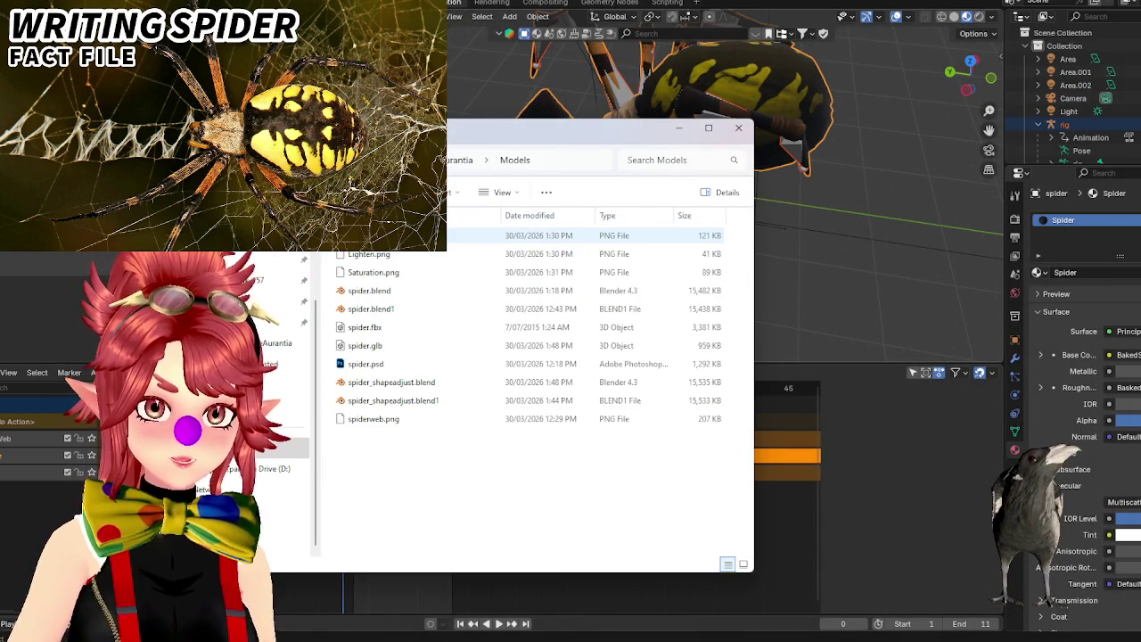
pyautogui.click(407, 347)
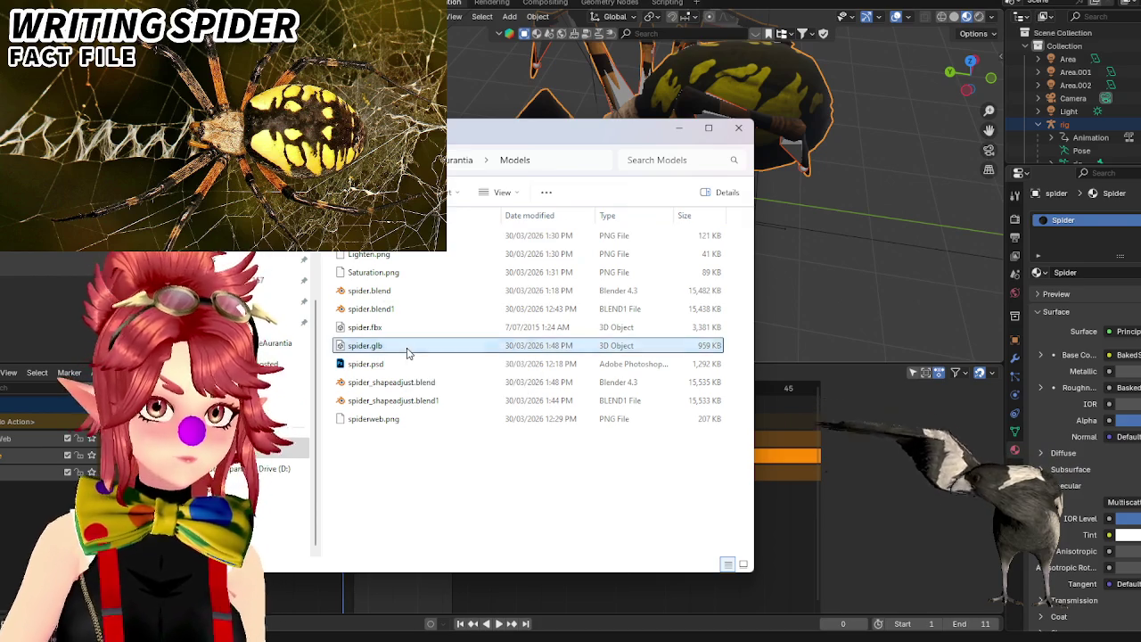
pyautogui.doubleClick(406, 348)
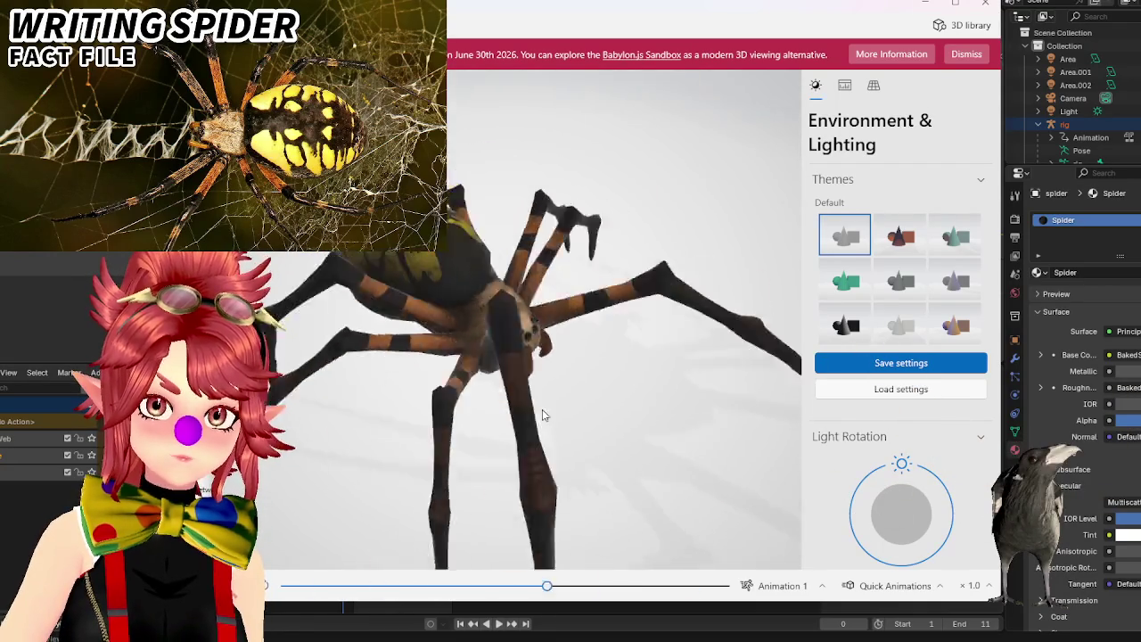
# Inspect spider.glb from close front and low side angles, then close 3D Viewer and File Explorer.
pyautogui.moveTo(448, 179)
pyautogui.mouseDown()
pyautogui.moveTo(337, 262)
pyautogui.moveTo(383, 223)
pyautogui.moveTo(470, 426)
pyautogui.moveTo(556, 428)
pyautogui.moveTo(481, 223)
pyautogui.mouseUp()
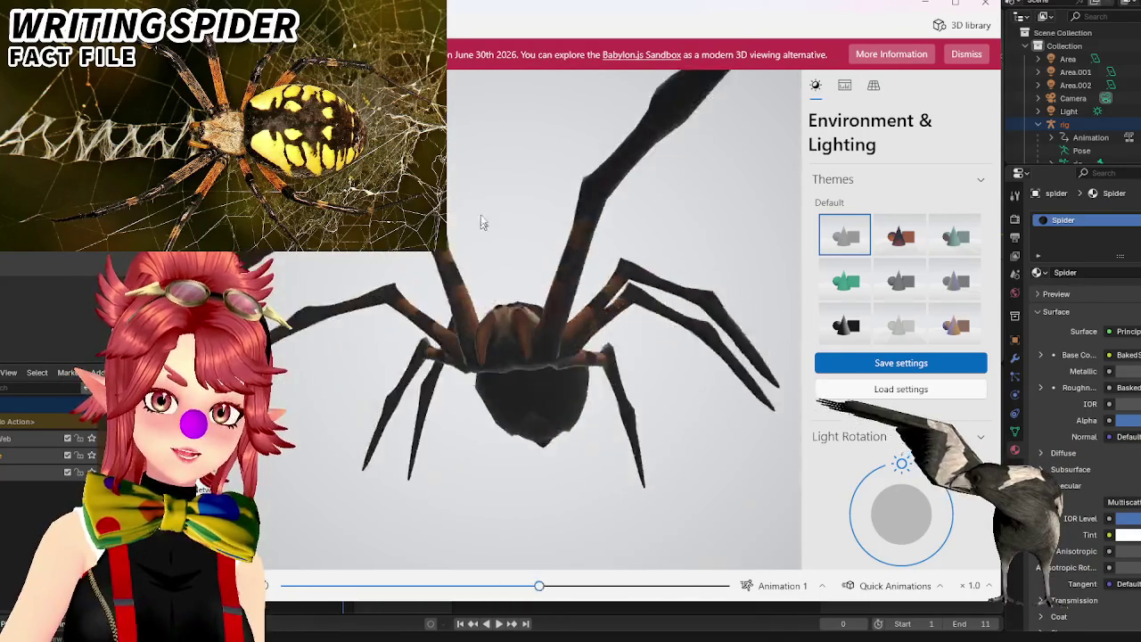
pyautogui.moveTo(481, 223); pyautogui.dragTo(874, 84)
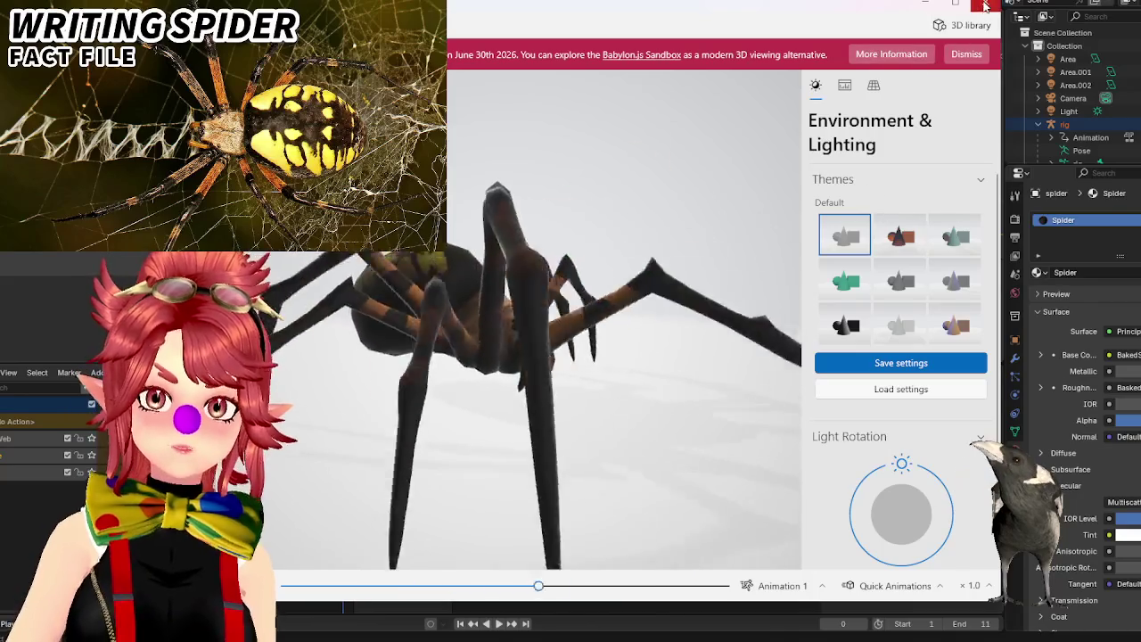
pyautogui.click(985, 6)
pyautogui.click(739, 130)
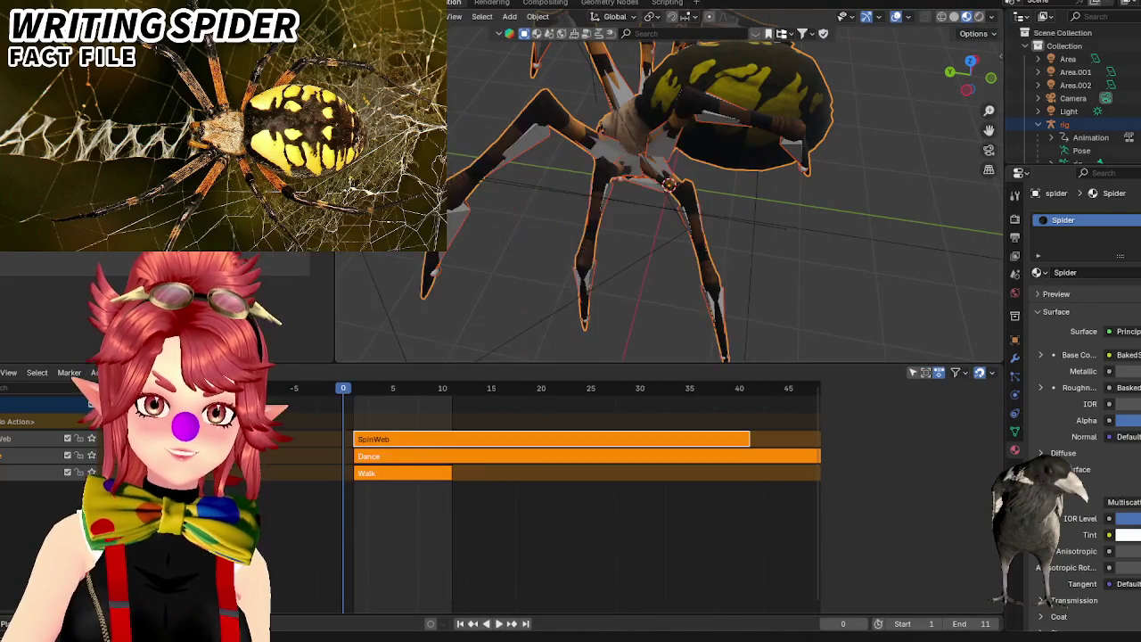
# Duplicate the Area.002 light, place it below the spider and rotate it to point straight up.
pyautogui.click(1039, 126)
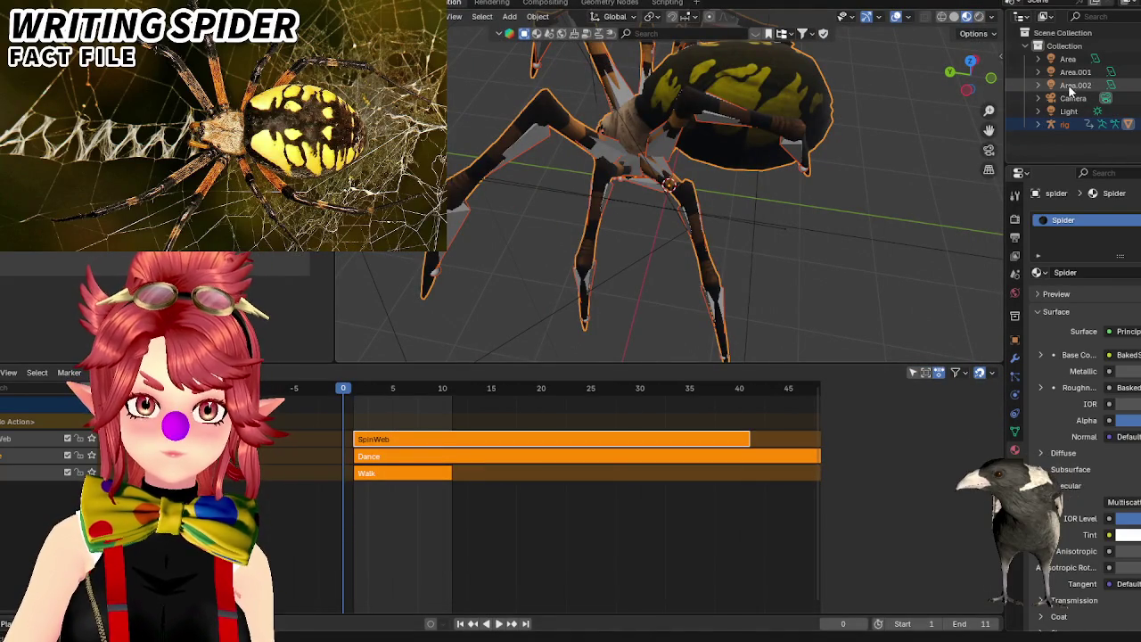
pyautogui.click(1072, 87)
pyautogui.scroll(-5, 764, 273)
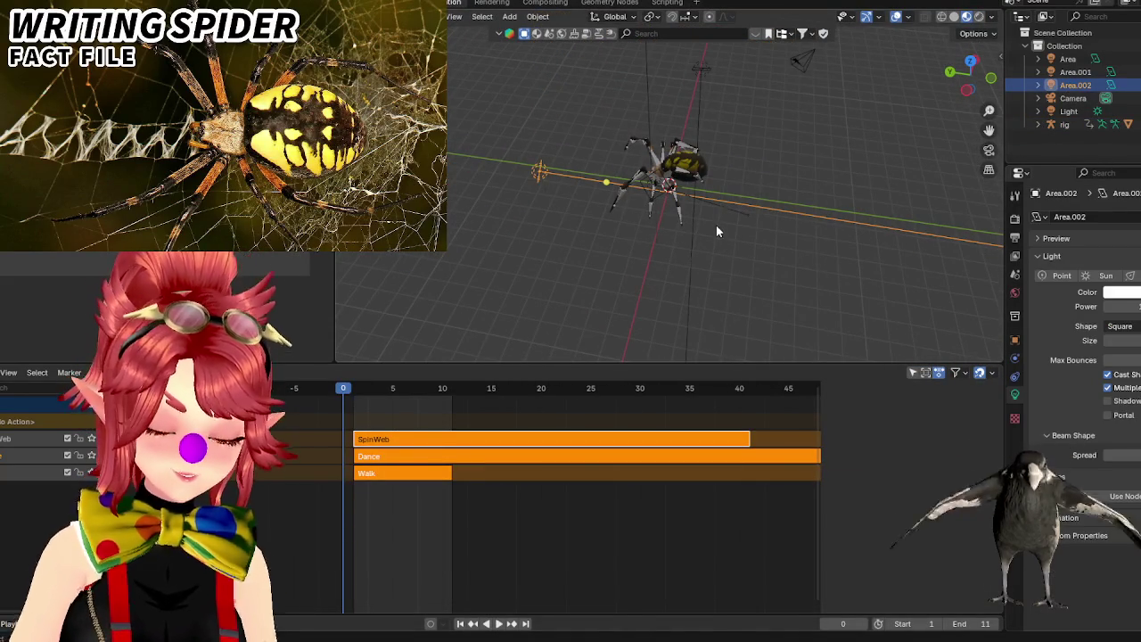
pyautogui.moveTo(716, 224); pyautogui.dragTo(736, 166, button='middle')
pyautogui.hotkey('shift', 'd')
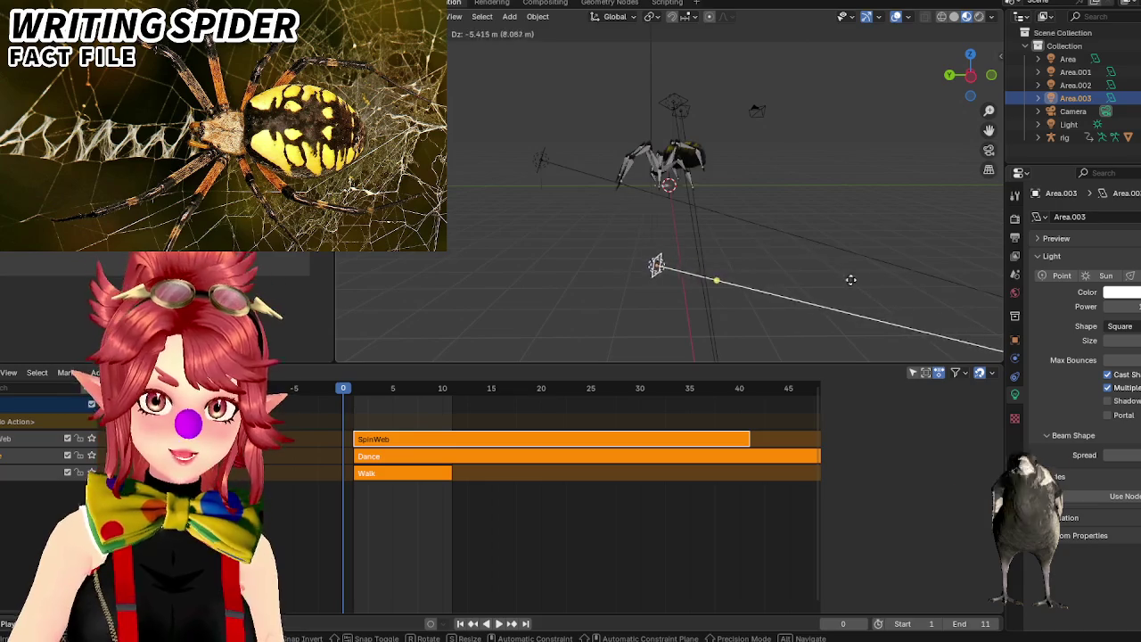
pyautogui.click(869, 292)
pyautogui.press('r')
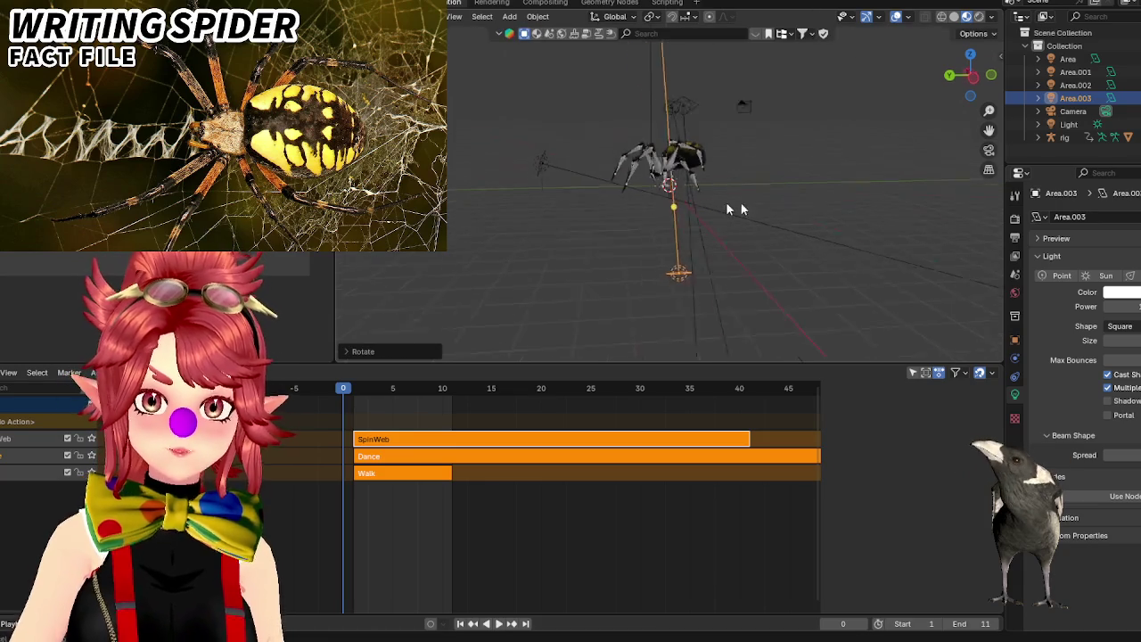
pyautogui.click(647, 125)
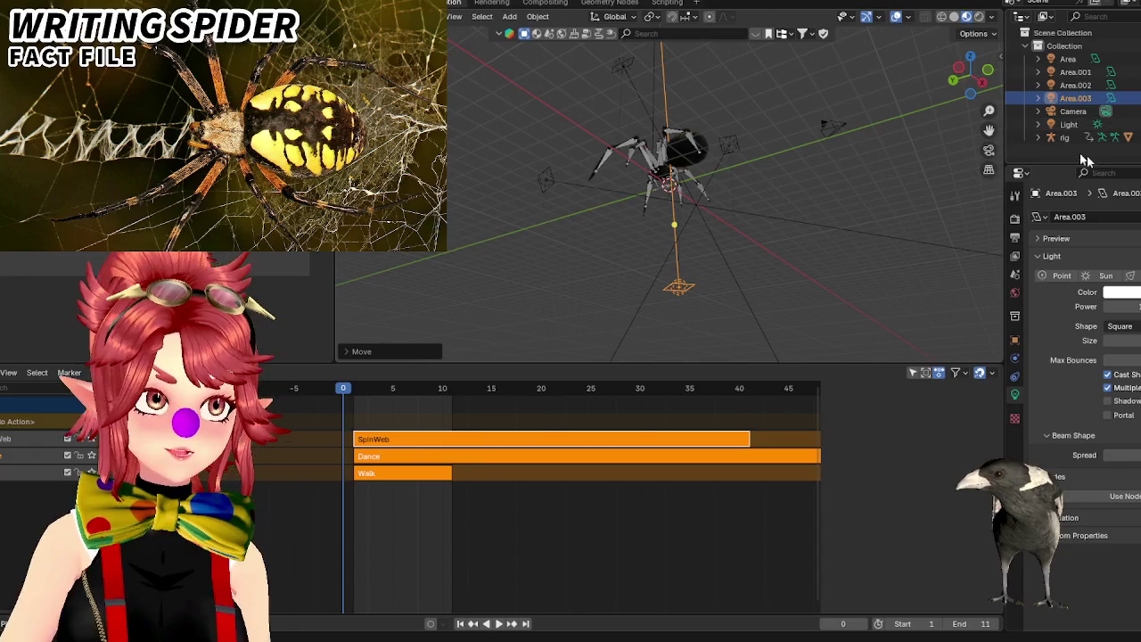
# Raise the new light's power to 300000 and preview the scene in Rendered shading.
pyautogui.write('300')
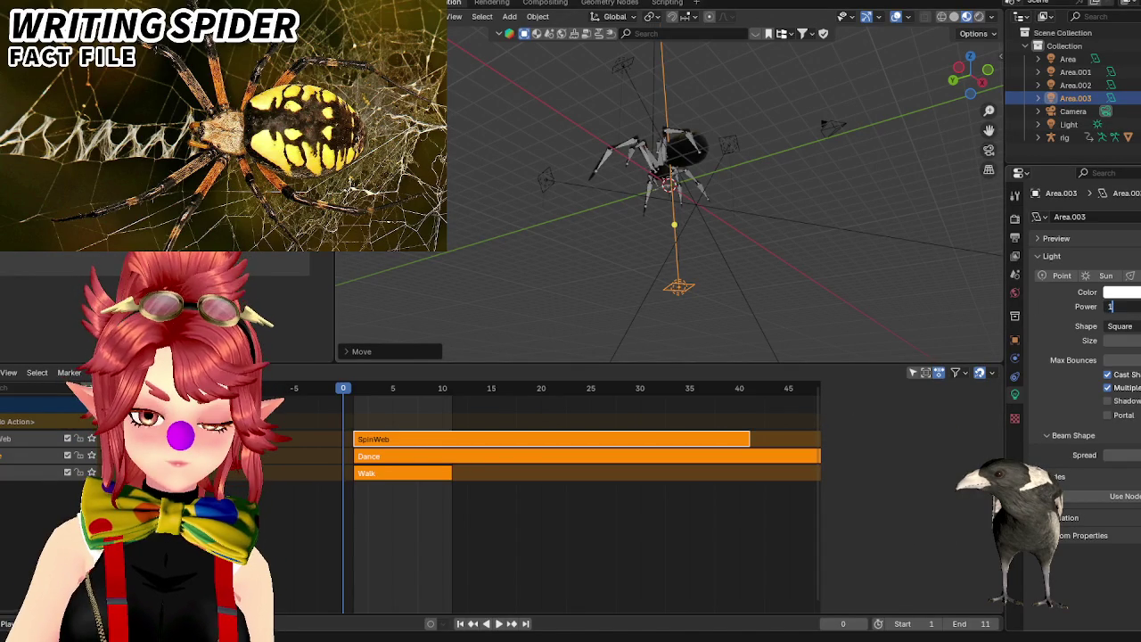
pyautogui.write('000')
pyautogui.scroll(5, 653, 223)
pyautogui.moveTo(653, 222); pyautogui.dragTo(978, 37, button='middle')
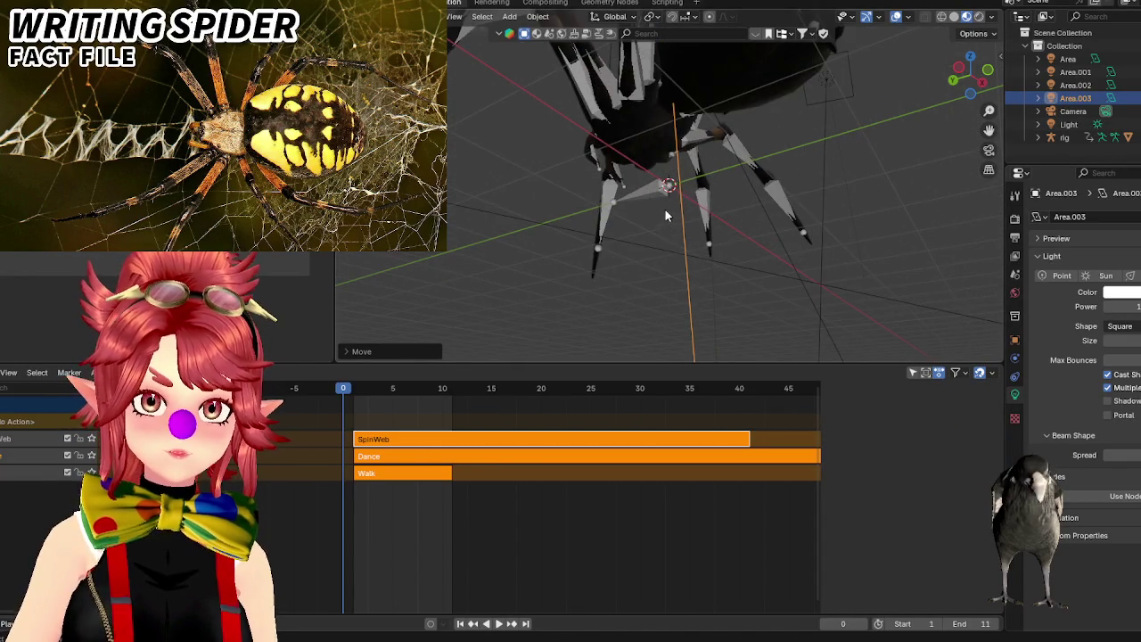
pyautogui.click(979, 17)
pyautogui.write('2')
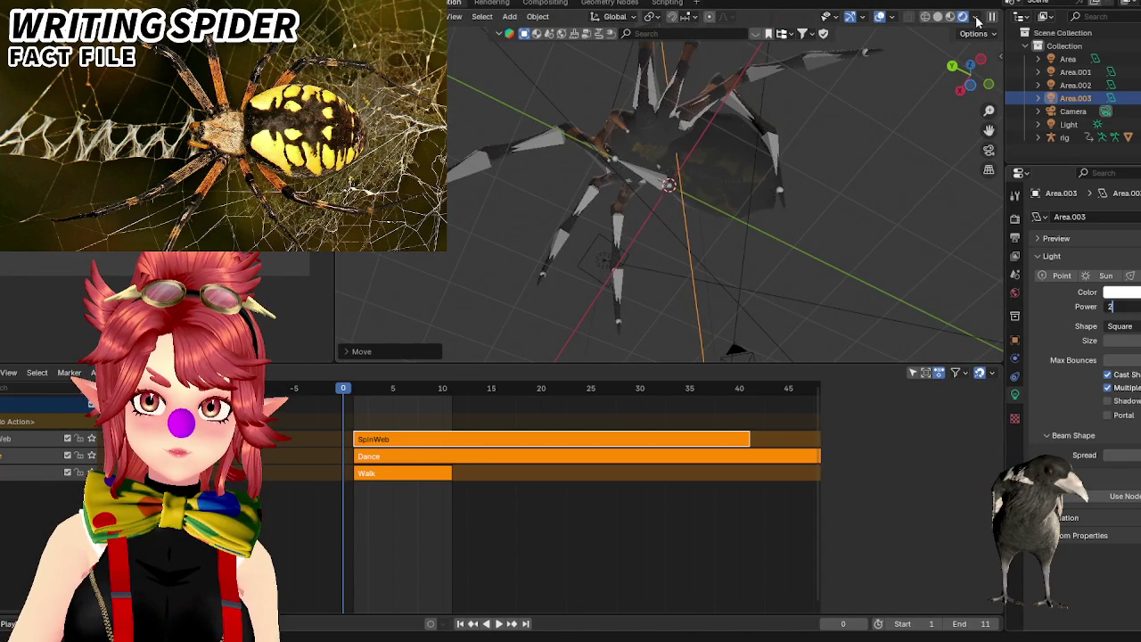
pyautogui.press('Return')
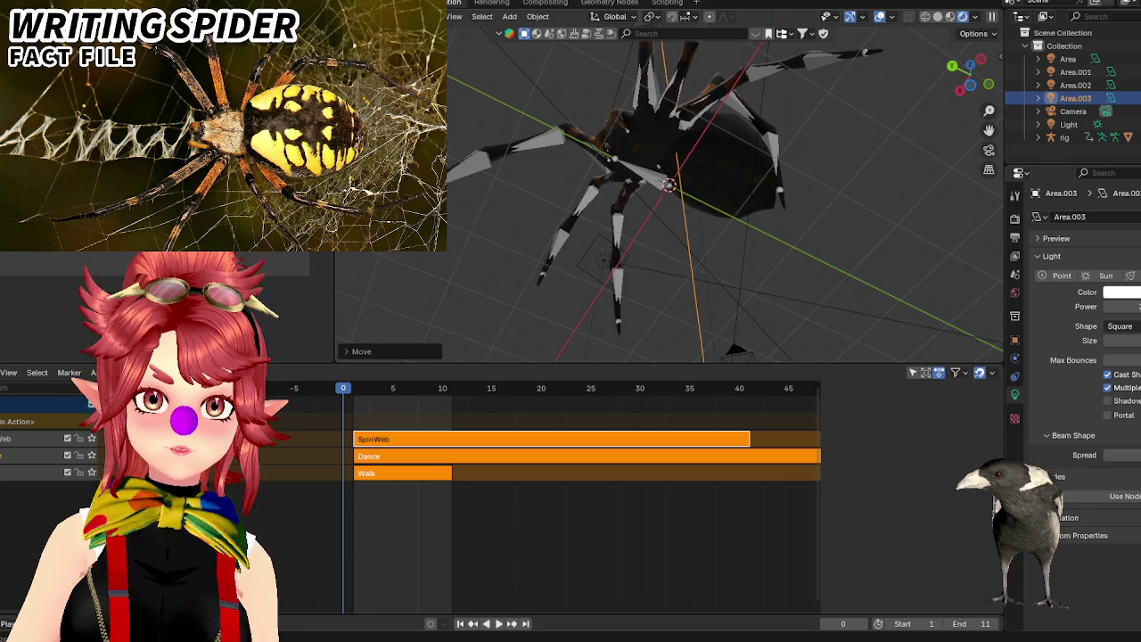
# Give the light a cream colour and view the whole spider from above.
pyautogui.scroll(-4, 776, 214)
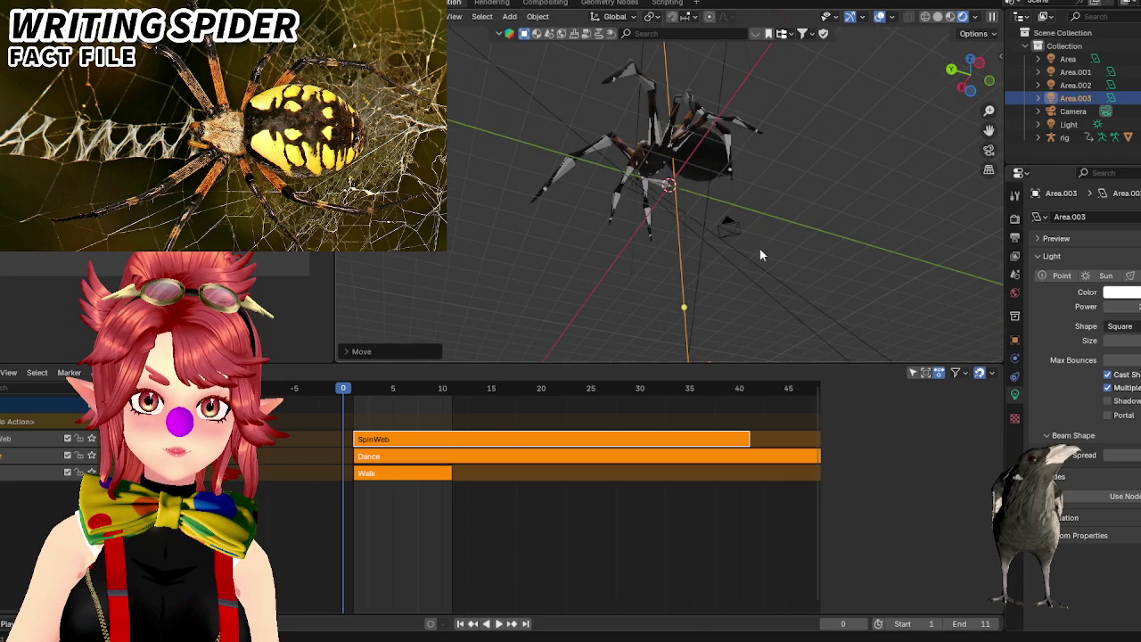
pyautogui.moveTo(760, 247)
pyautogui.mouseDown(button='middle')
pyautogui.moveTo(781, 216)
pyautogui.moveTo(794, 241)
pyautogui.mouseUp(button='middle')
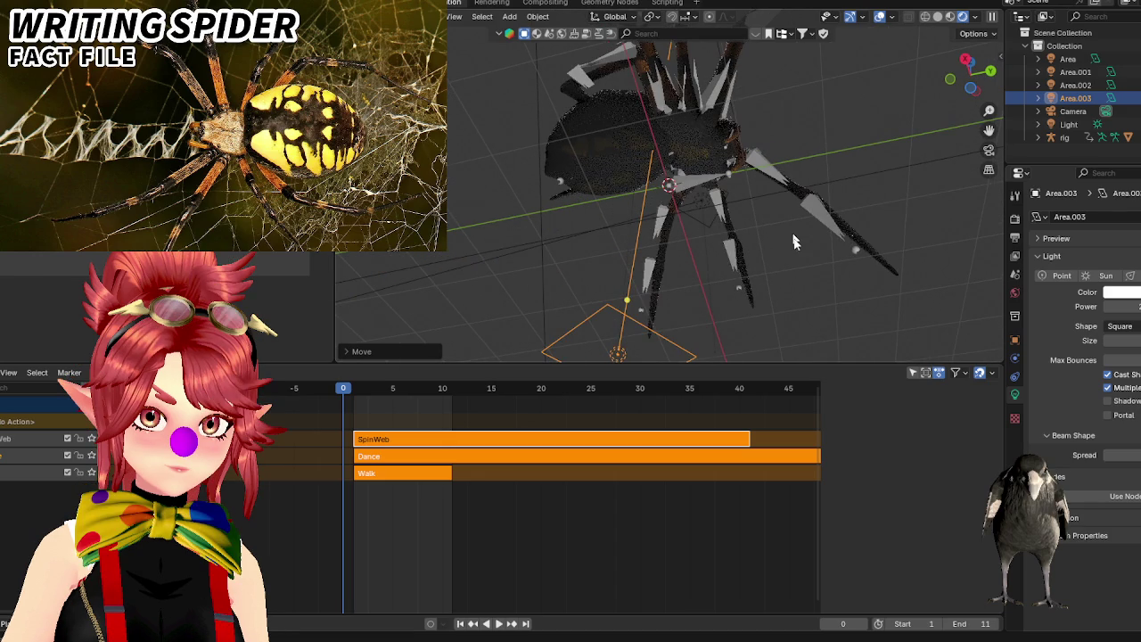
pyautogui.moveTo(794, 240); pyautogui.dragTo(843, 181, button='middle')
pyautogui.click(1121, 292)
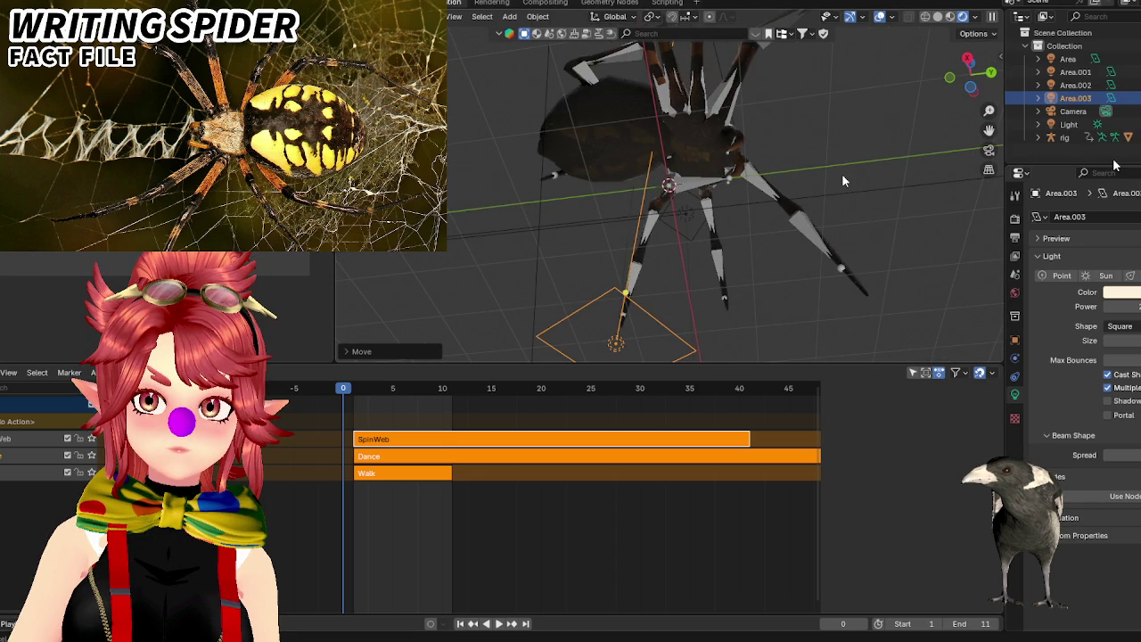
pyautogui.moveTo(843, 179); pyautogui.dragTo(954, 241, button='middle')
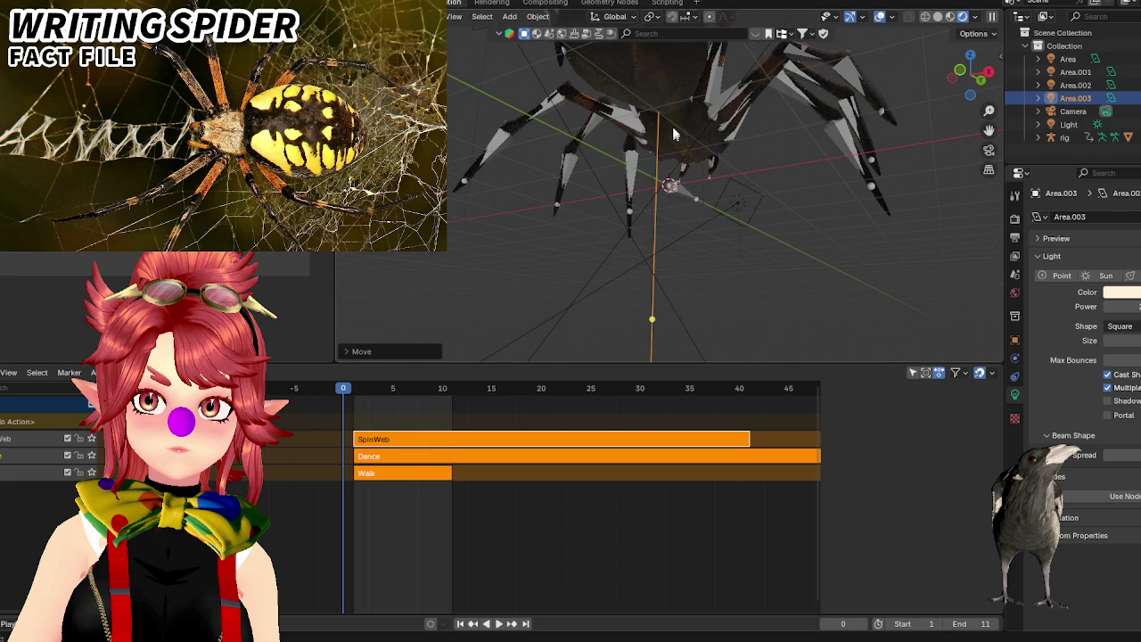
pyautogui.moveTo(672, 127); pyautogui.dragTo(678, 196, button='middle')
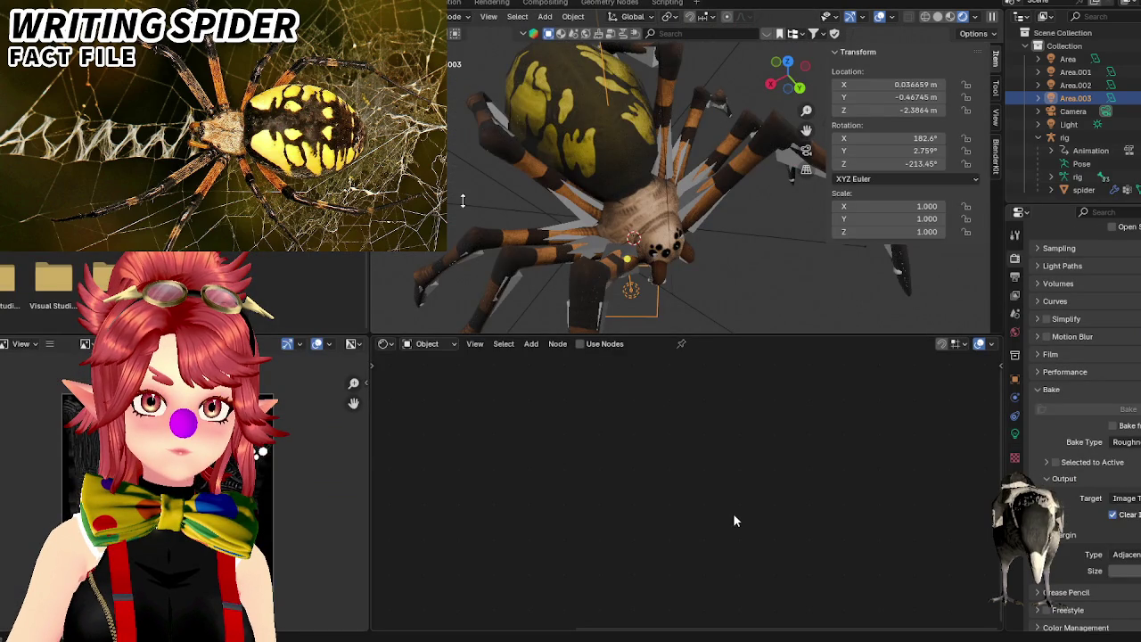
# Connect the Lighten node's Result to the Principled BSDF Base Color and check the spider from low angles.
pyautogui.click(624, 223)
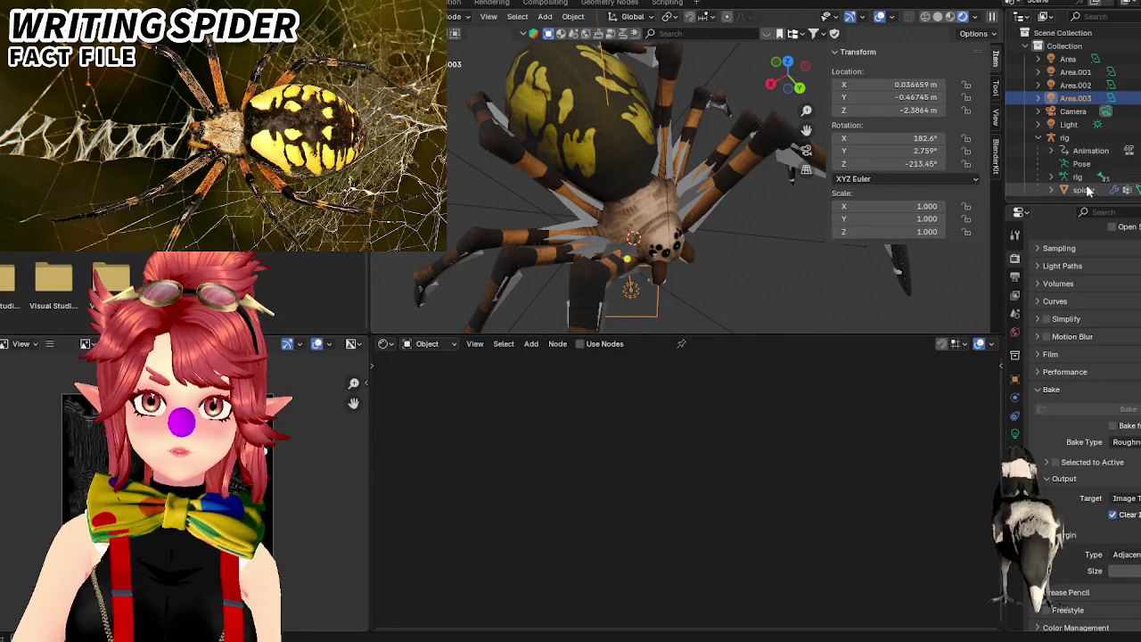
pyautogui.scroll(2, 677, 491)
pyautogui.scroll(2, 678, 491)
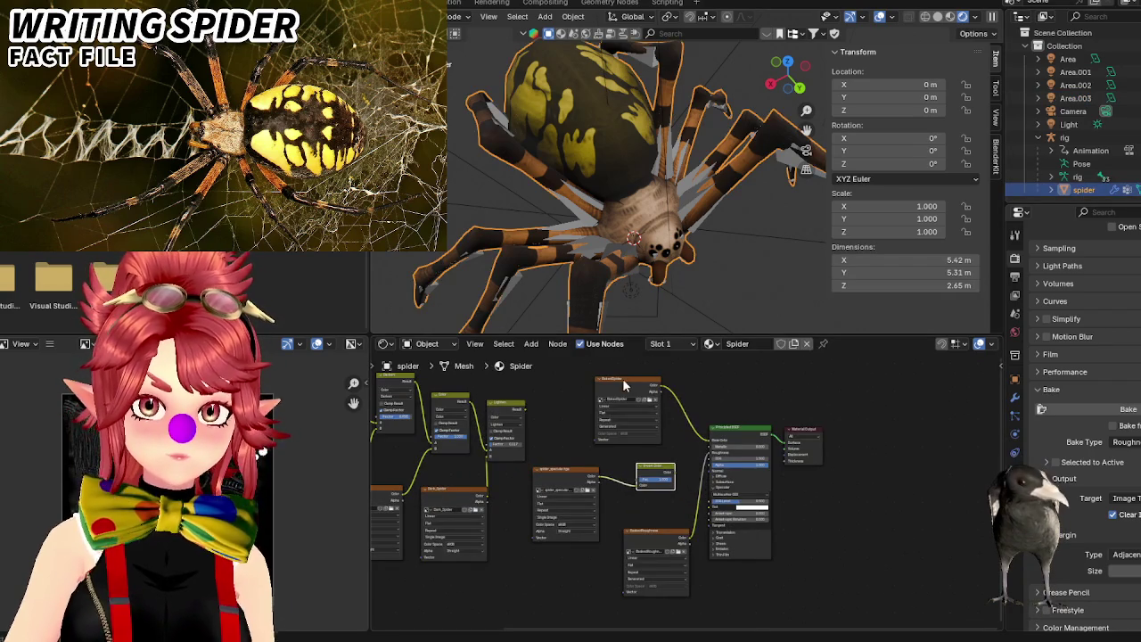
pyautogui.moveTo(524, 419); pyautogui.dragTo(711, 453)
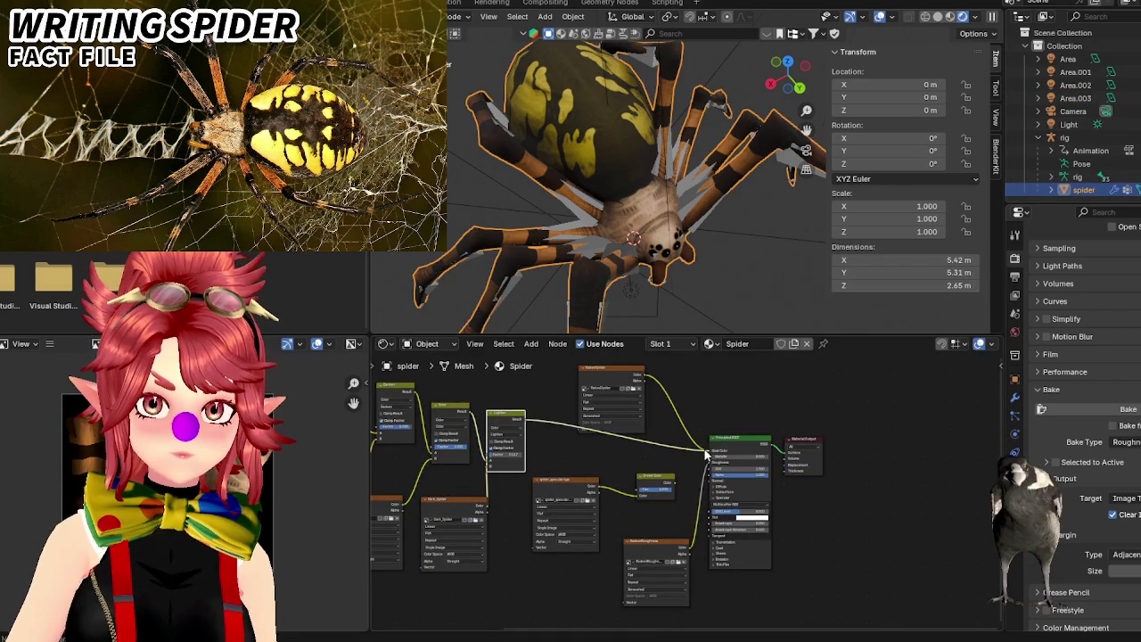
pyautogui.moveTo(665, 267); pyautogui.dragTo(666, 235, button='middle')
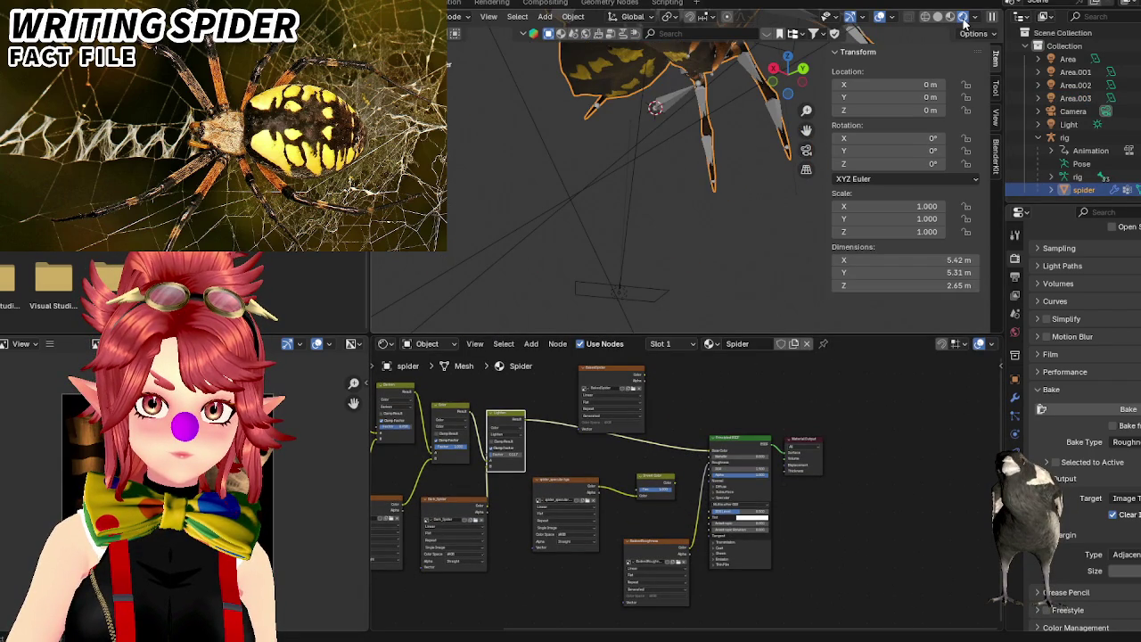
pyautogui.moveTo(722, 167); pyautogui.dragTo(670, 274, button='middle')
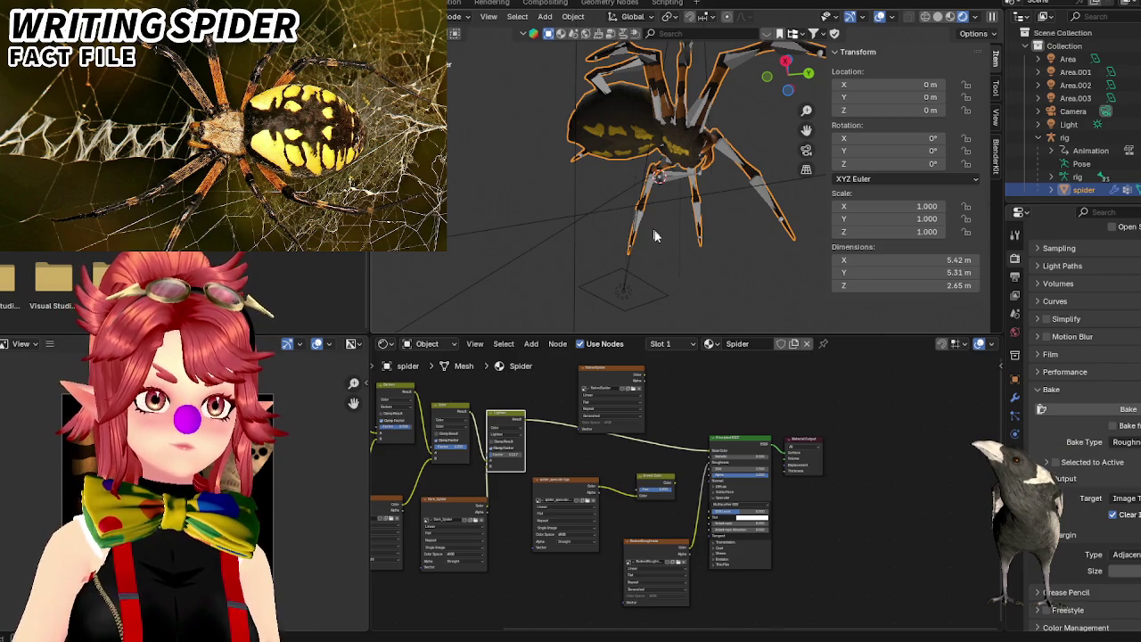
pyautogui.moveTo(657, 222)
pyautogui.mouseDown(button='middle')
pyautogui.moveTo(737, 302)
pyautogui.moveTo(755, 278)
pyautogui.moveTo(752, 288)
pyautogui.moveTo(700, 218)
pyautogui.moveTo(719, 228)
pyautogui.moveTo(721, 82)
pyautogui.moveTo(671, 38)
pyautogui.moveTo(661, 301)
pyautogui.moveTo(711, 259)
pyautogui.mouseUp(button='middle')
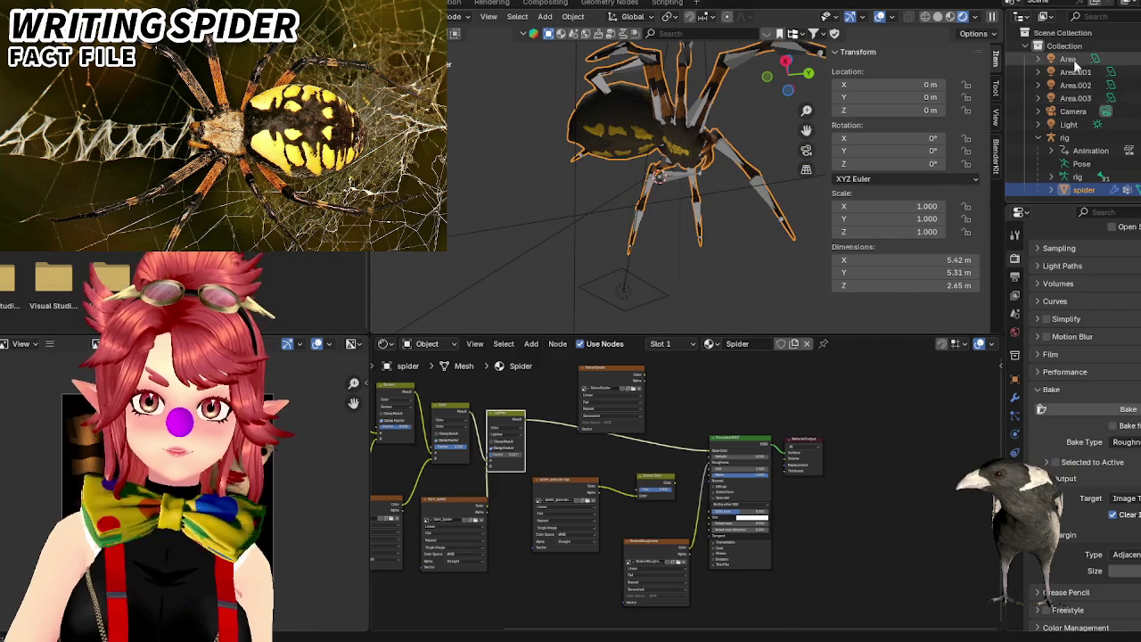
# Set Area.003's light power to 10, then reselect the spider mesh.
pyautogui.click(1076, 97)
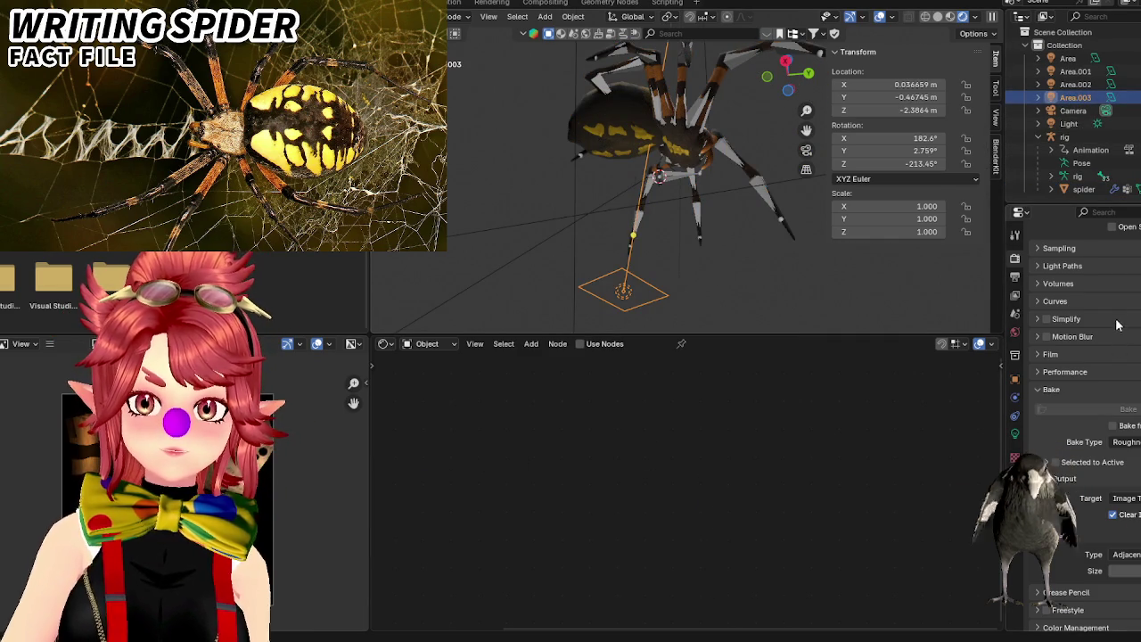
pyautogui.click(1015, 433)
pyautogui.doubleClick(1132, 346)
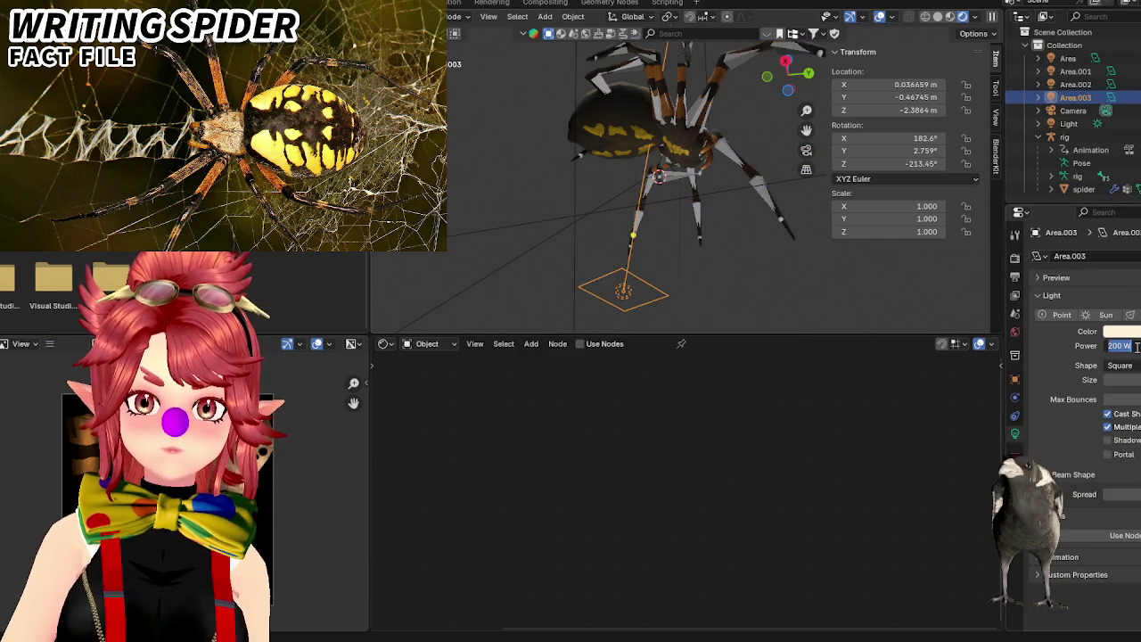
pyautogui.write('10')
pyautogui.press('Return')
pyautogui.moveTo(567, 214)
pyautogui.mouseDown(button='middle')
pyautogui.moveTo(737, 265)
pyautogui.moveTo(781, 226)
pyautogui.moveTo(625, 217)
pyautogui.mouseUp(button='middle')
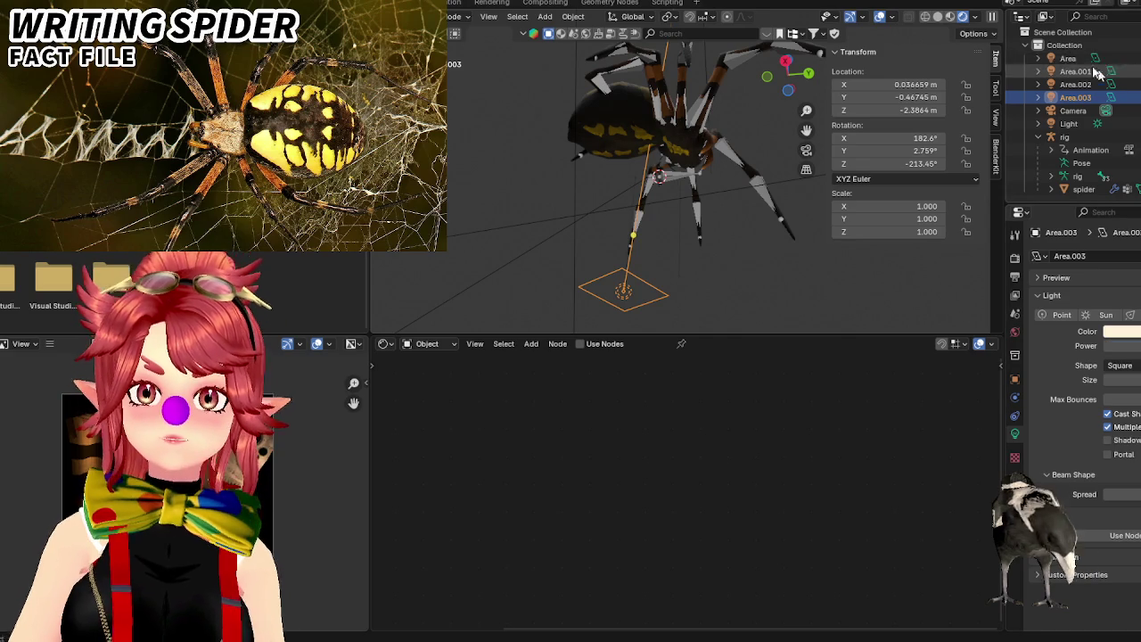
pyautogui.click(1084, 189)
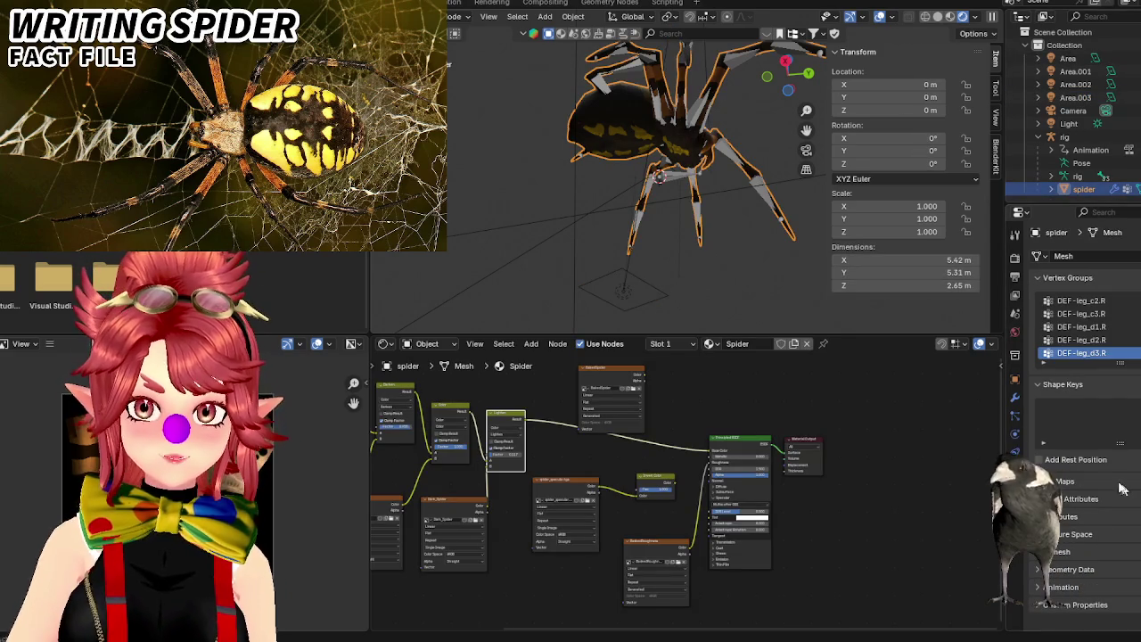
# Select the top image texture node and bake a Diffuse pass into it.
pyautogui.click(611, 372)
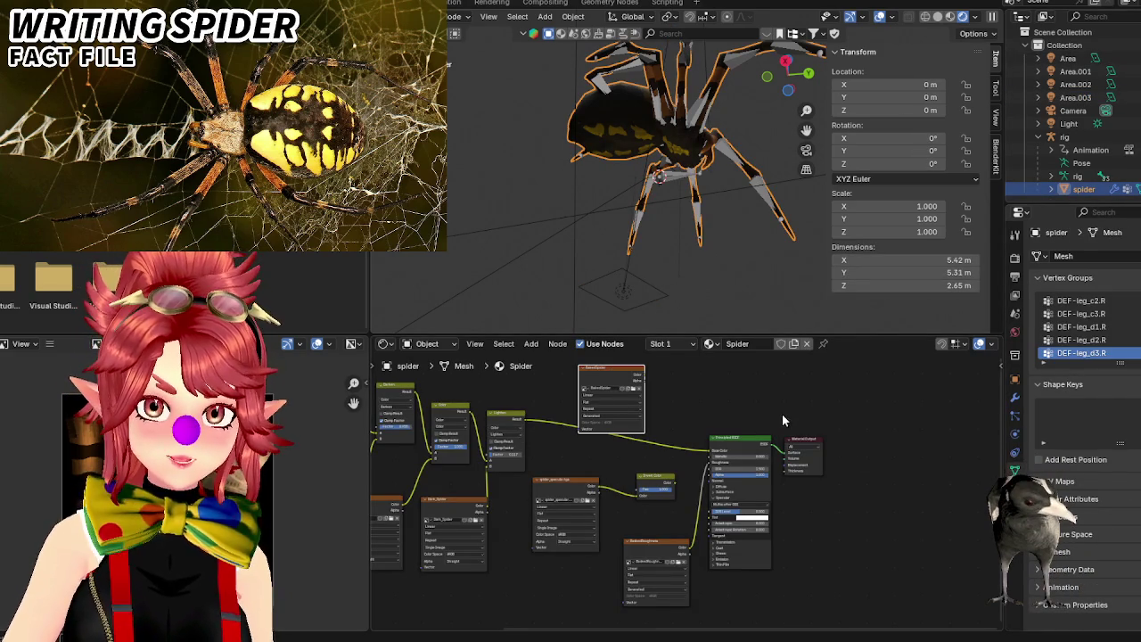
pyautogui.scroll(1, 684, 405)
pyautogui.scroll(1, 684, 405)
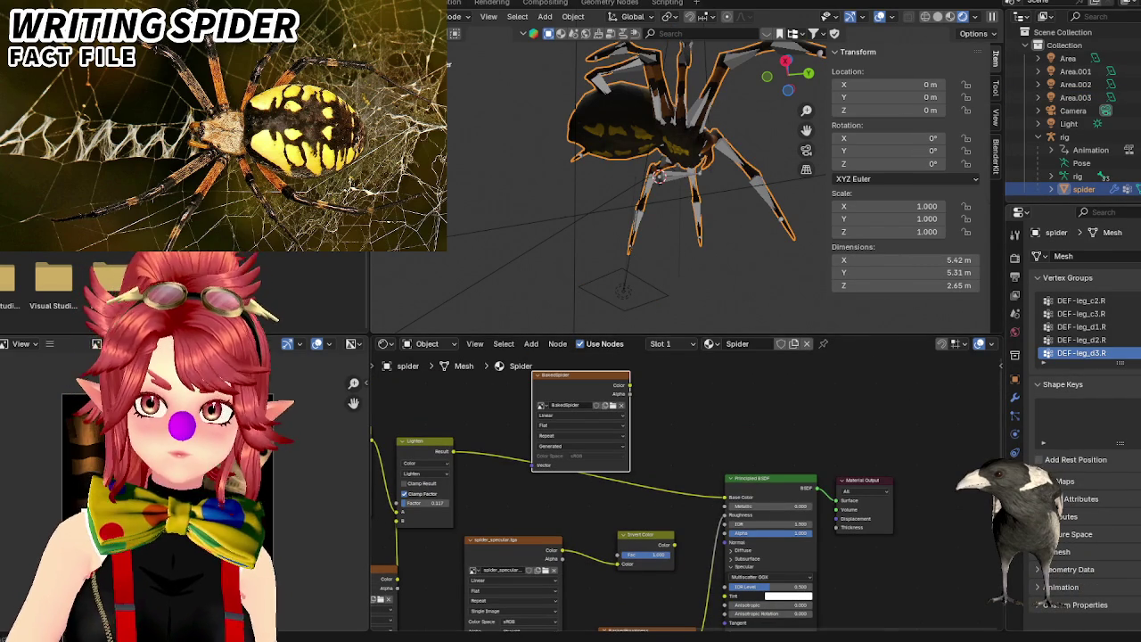
pyautogui.click(1014, 257)
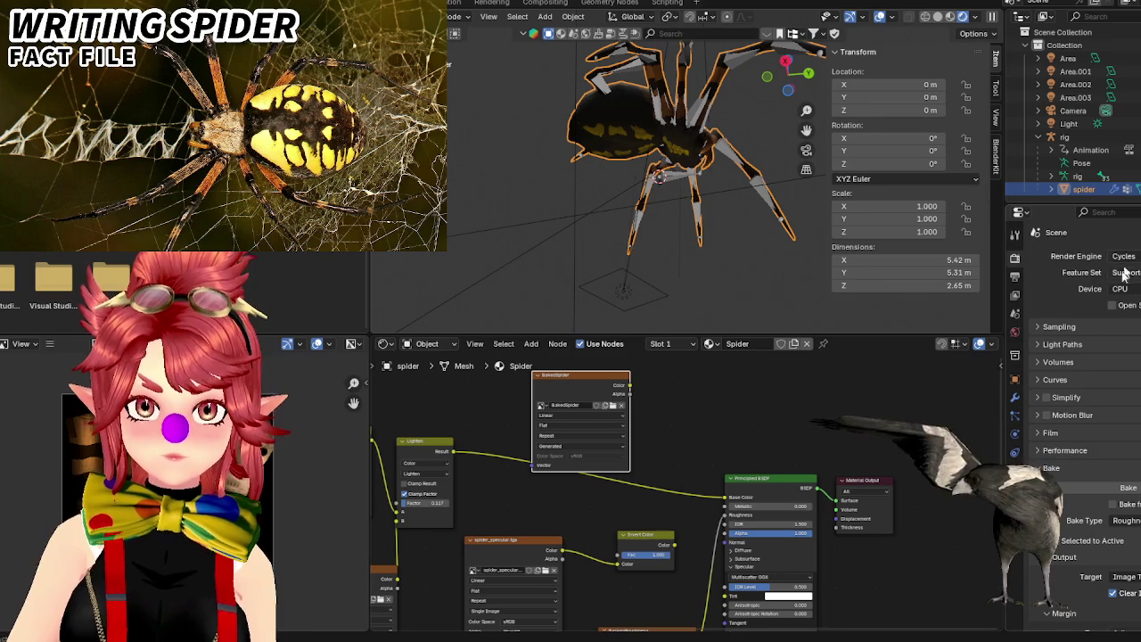
pyautogui.click(1125, 519)
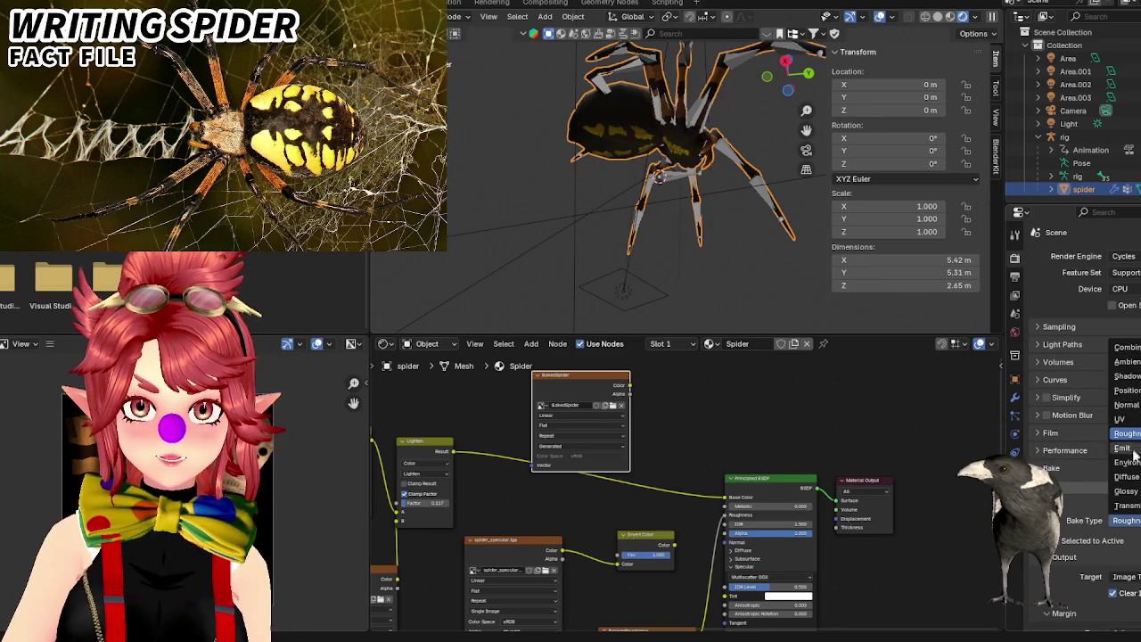
pyautogui.click(1127, 476)
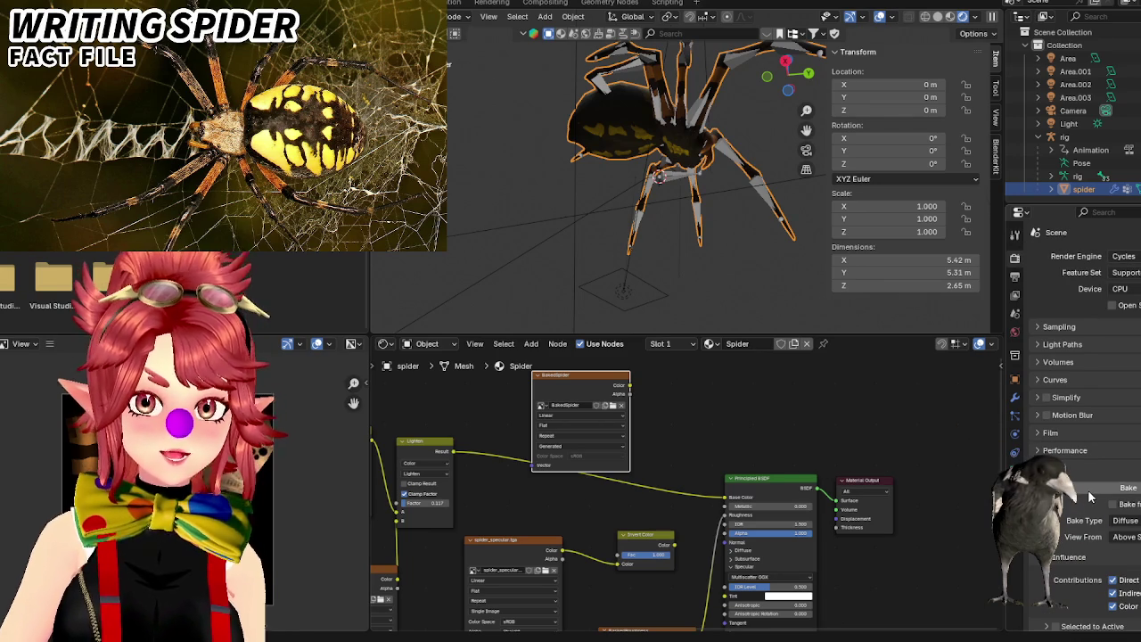
pyautogui.click(1092, 490)
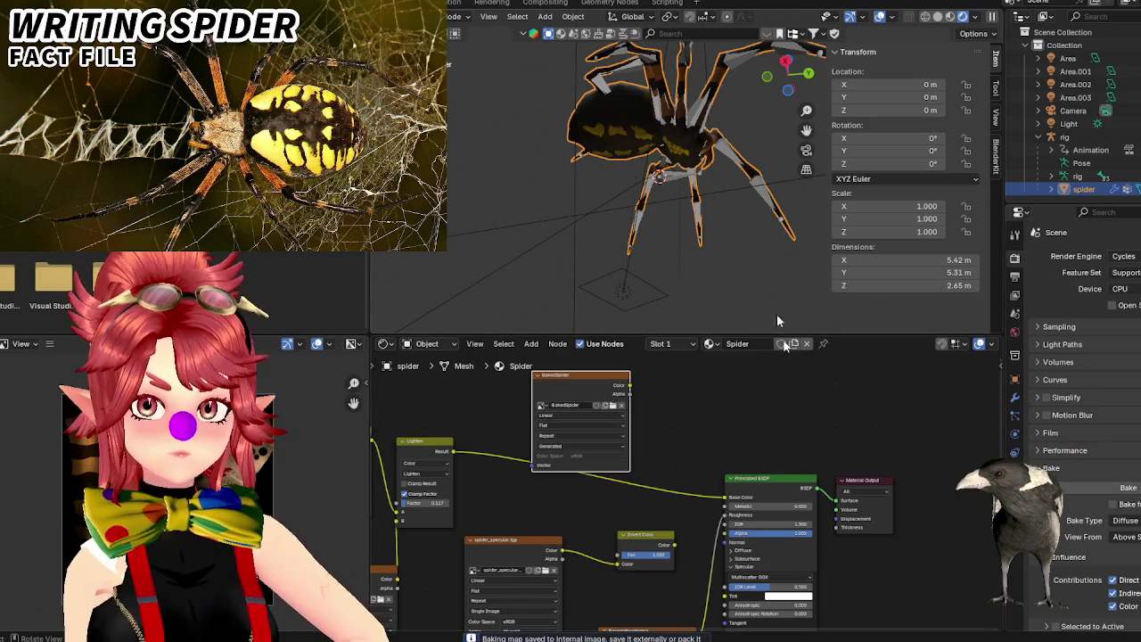
# Link the baked image's Color output to Base Color and save spider_shapeadjust.blend.
pyautogui.moveTo(630, 385); pyautogui.dragTo(723, 499)
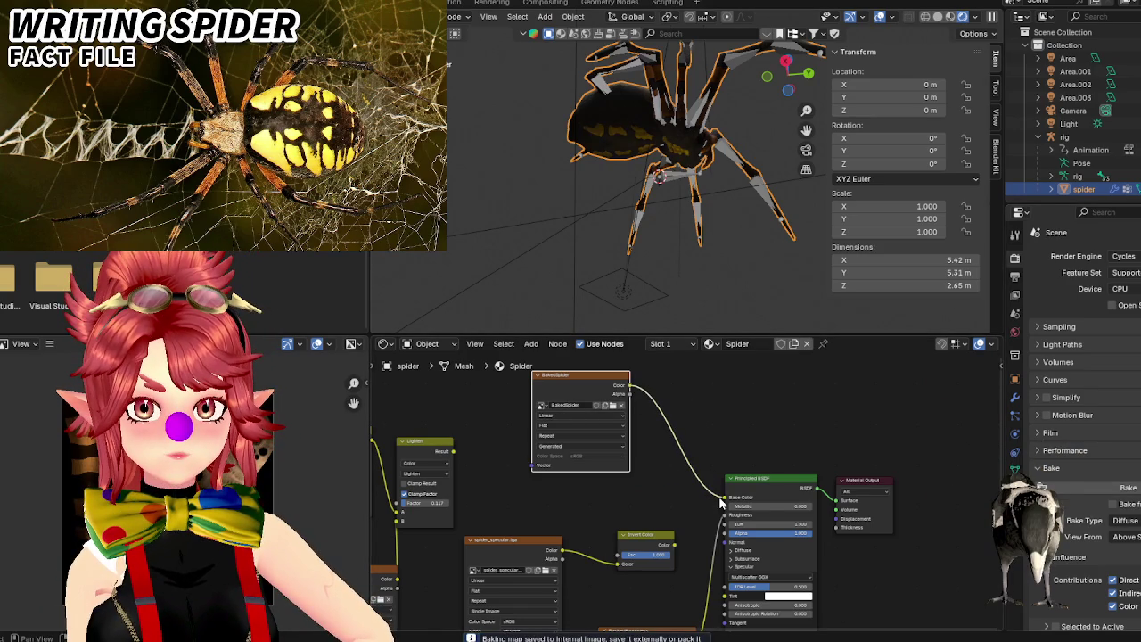
pyautogui.moveTo(698, 530)
pyautogui.mouseDown(button='middle')
pyautogui.moveTo(682, 450)
pyautogui.moveTo(703, 467)
pyautogui.mouseUp(button='middle')
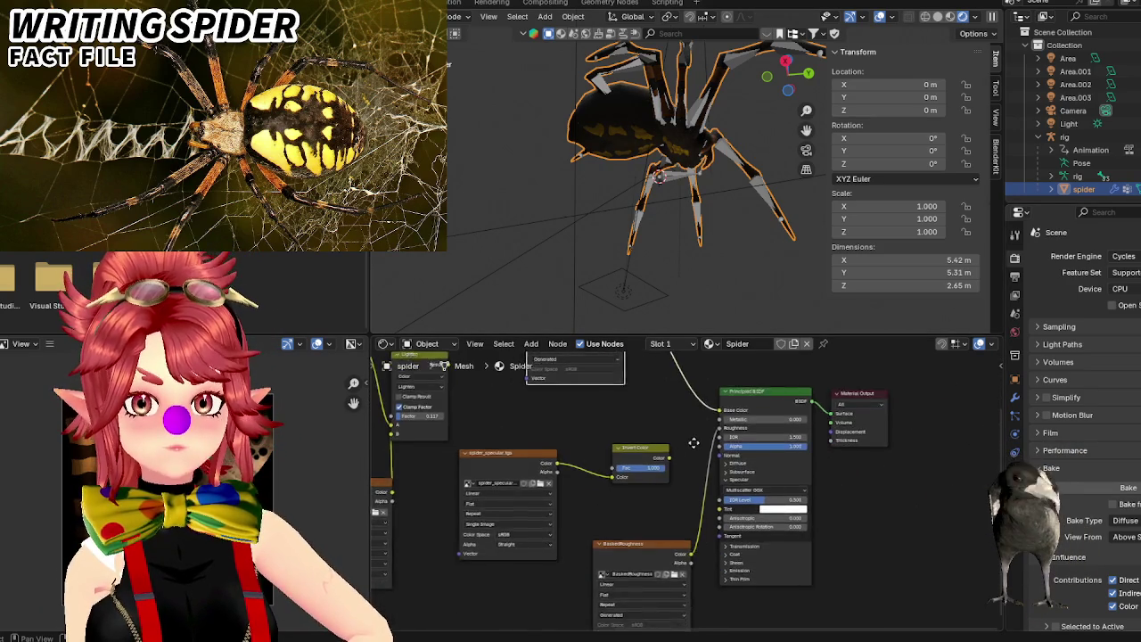
pyautogui.moveTo(612, 131)
pyautogui.mouseDown(button='middle')
pyautogui.moveTo(624, 153)
pyautogui.moveTo(416, 307)
pyautogui.moveTo(432, 297)
pyautogui.moveTo(419, 223)
pyautogui.mouseUp(button='middle')
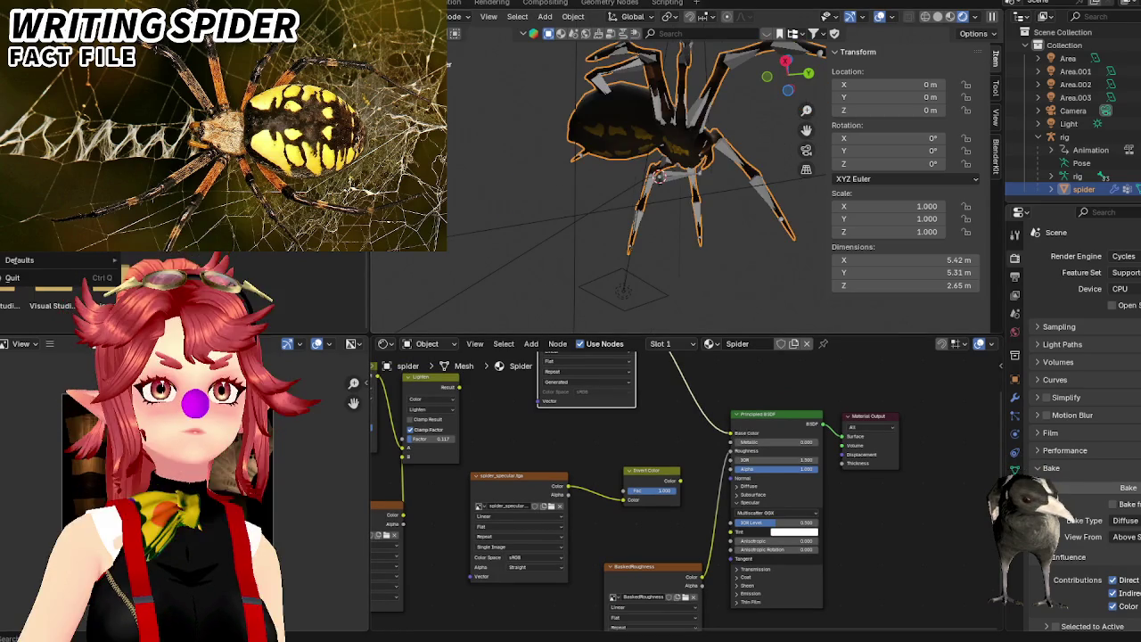
pyautogui.hotkey('ctrl', 's')
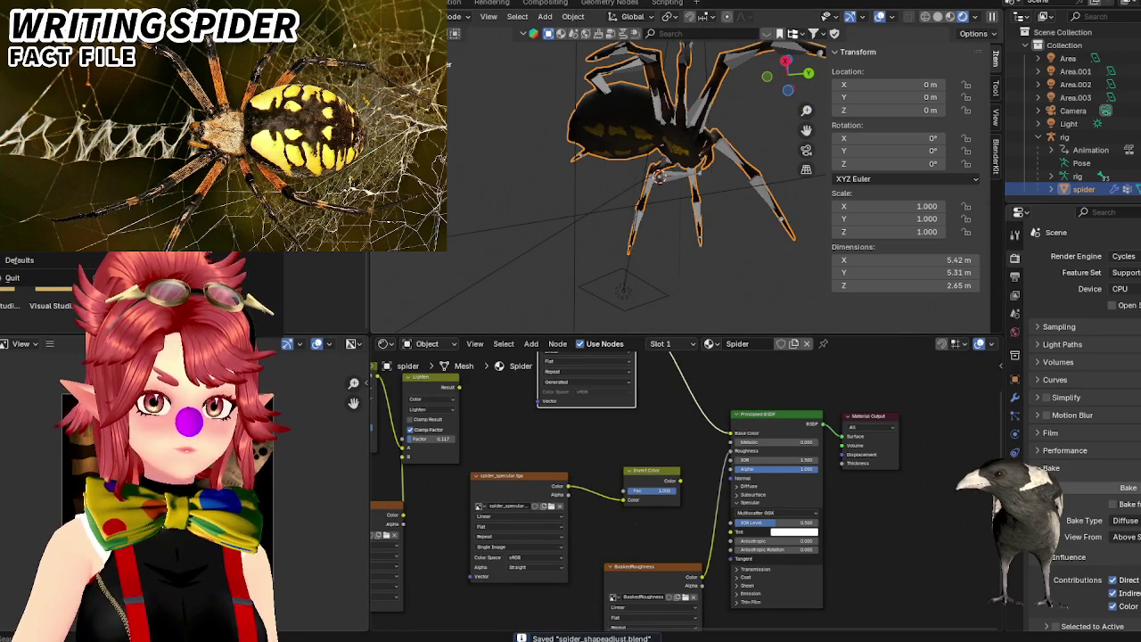
# Export the spider as a glTF Binary .glb file, then bring up Task Manager to check memory.
pyautogui.click(232, 205)
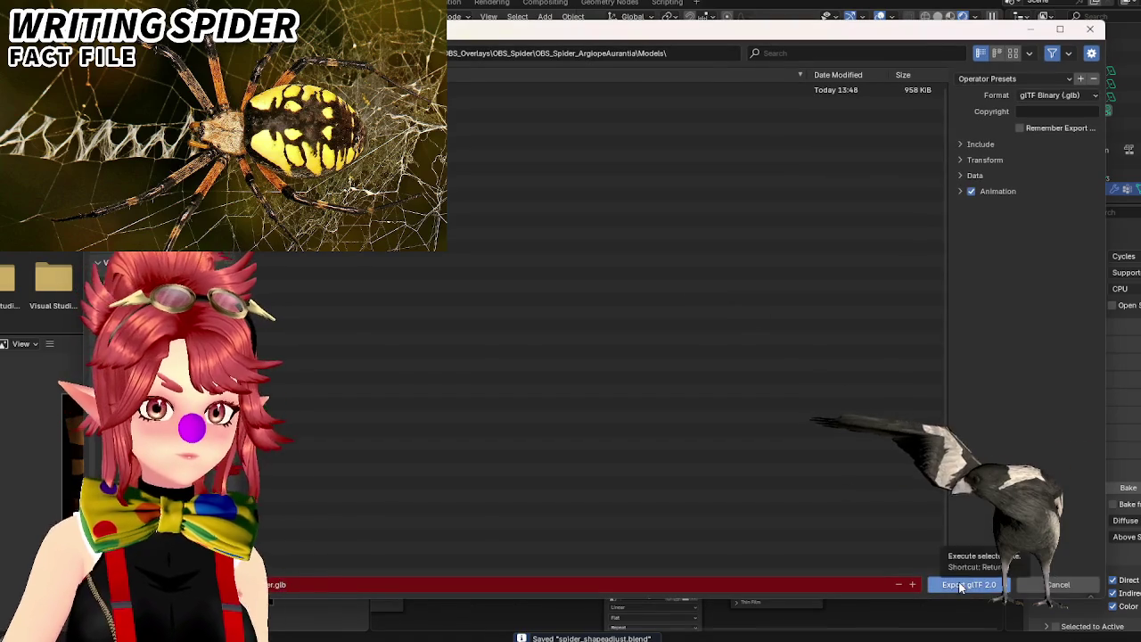
pyautogui.click(960, 586)
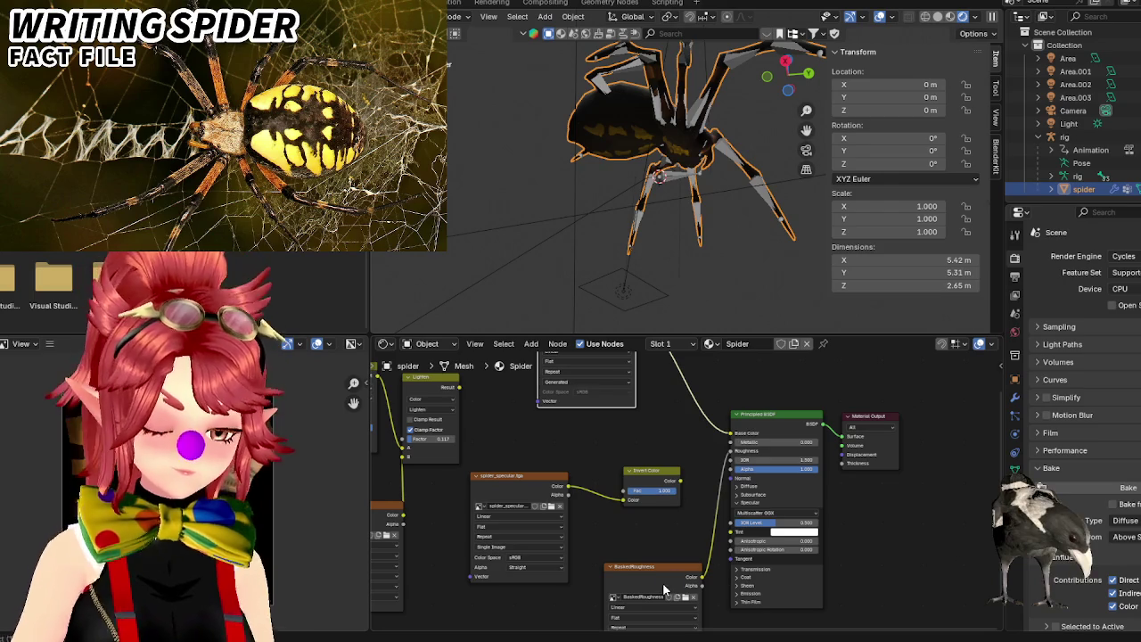
pyautogui.hotkey('ctrl', 'shift', 'Escape')
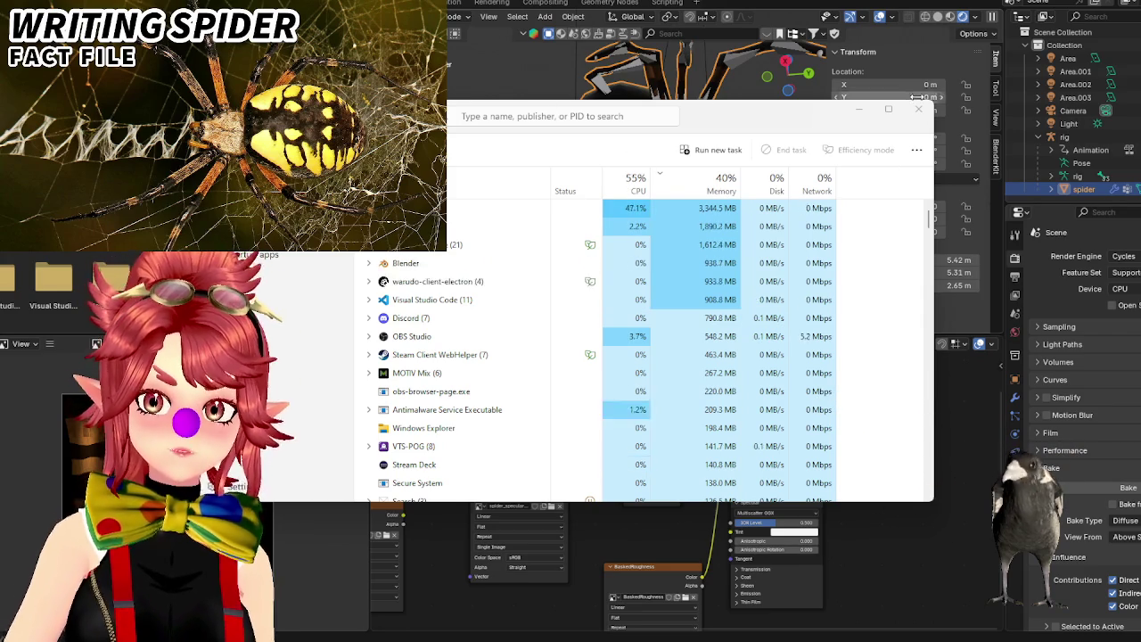
pyautogui.click(916, 96)
pyautogui.press('Return')
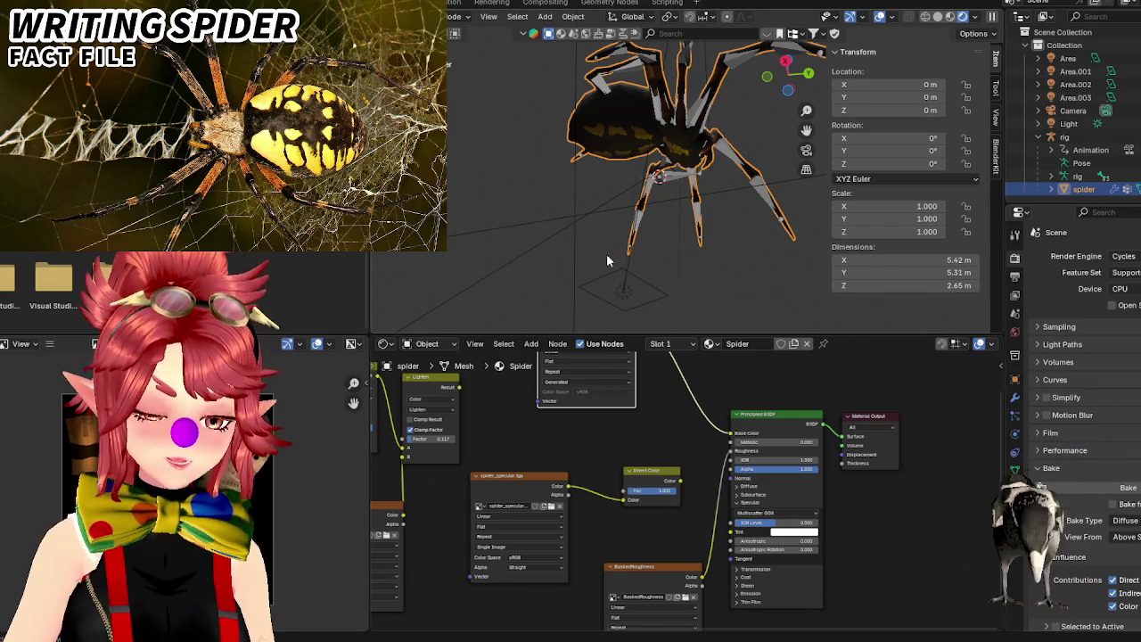
pyautogui.hotkey('alt', 'Tab')
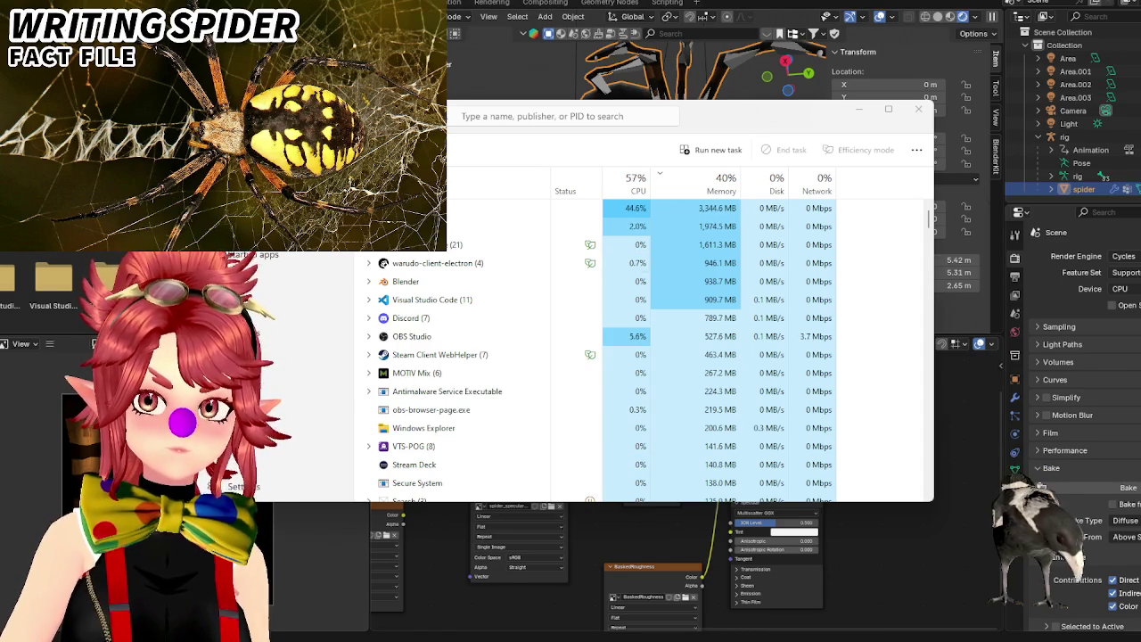
pyautogui.click(763, 31)
pyautogui.click(11, 4)
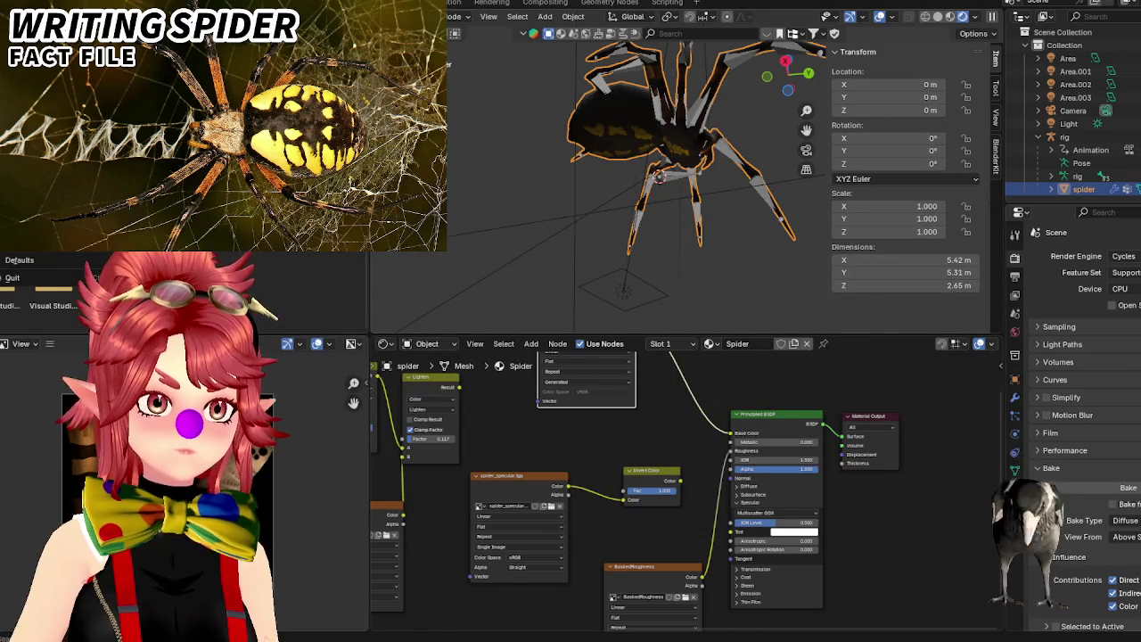
pyautogui.hotkey('ctrl', 's')
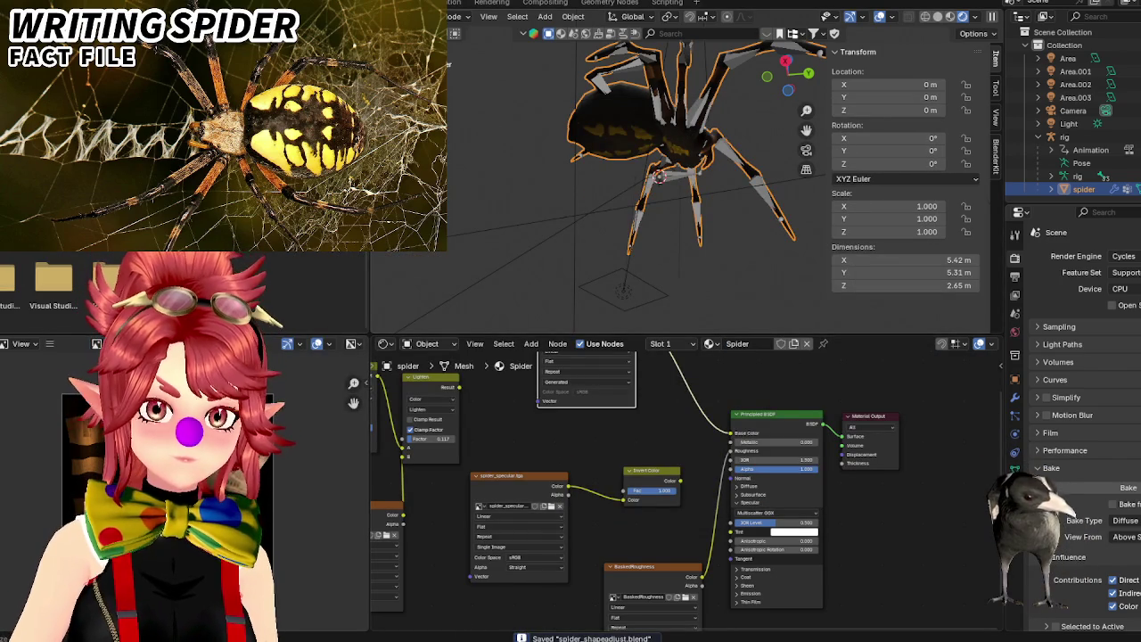
pyautogui.hotkey('alt', 'Tab')
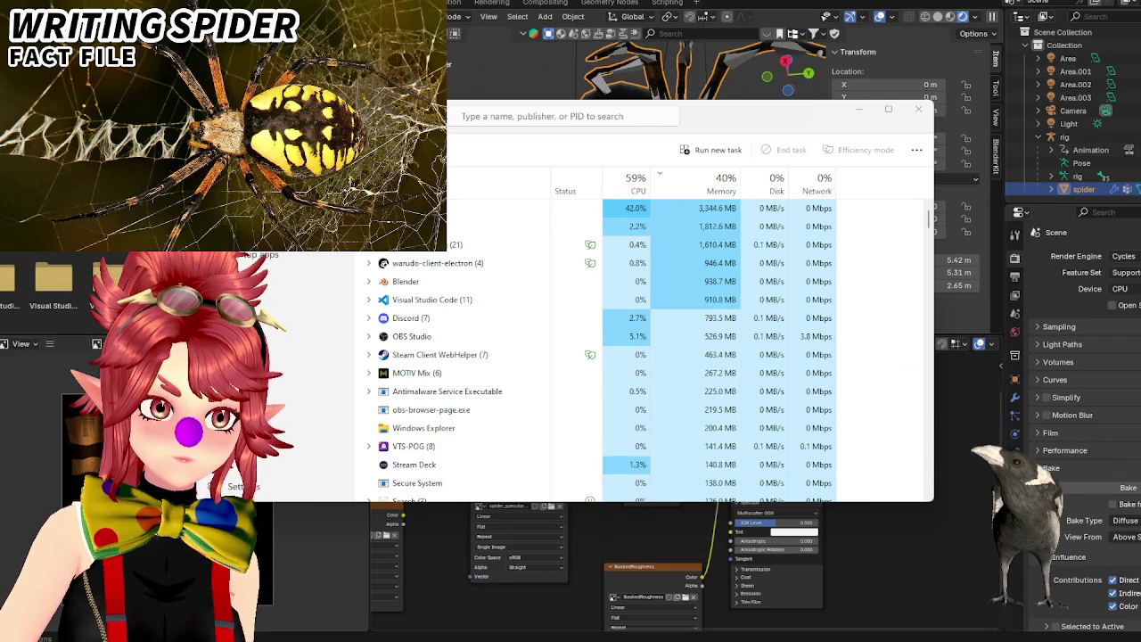
pyautogui.hotkey('alt', 'Tab')
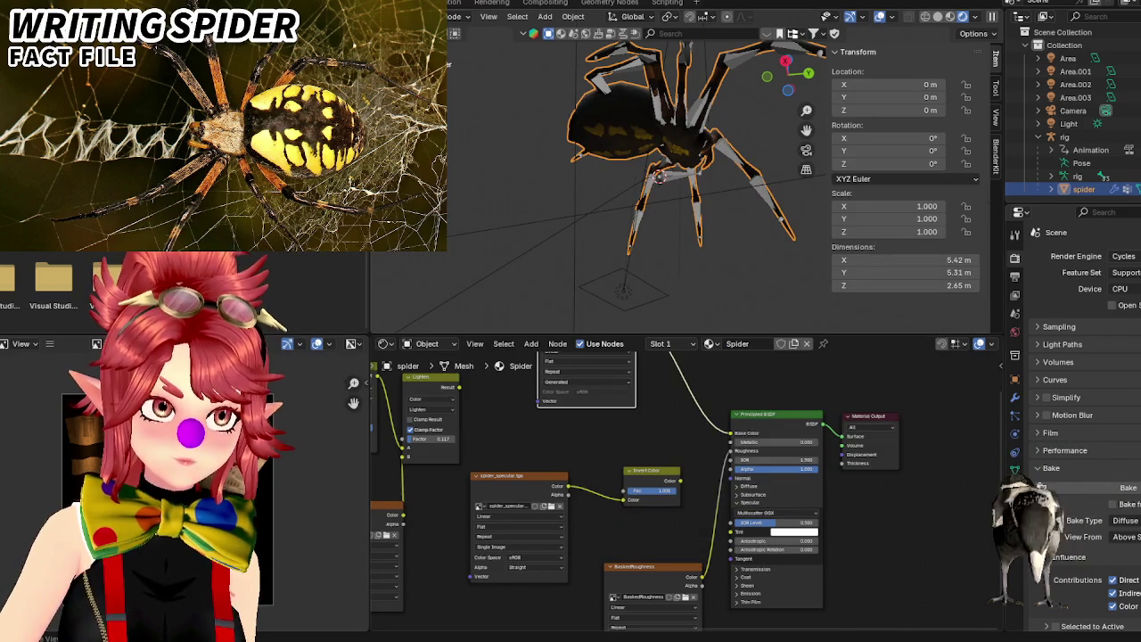
# Quit Blender, saving the file and its 3 modified images, then switch toward Warudo Editor.
pyautogui.hotkey('ctrl', 'q')
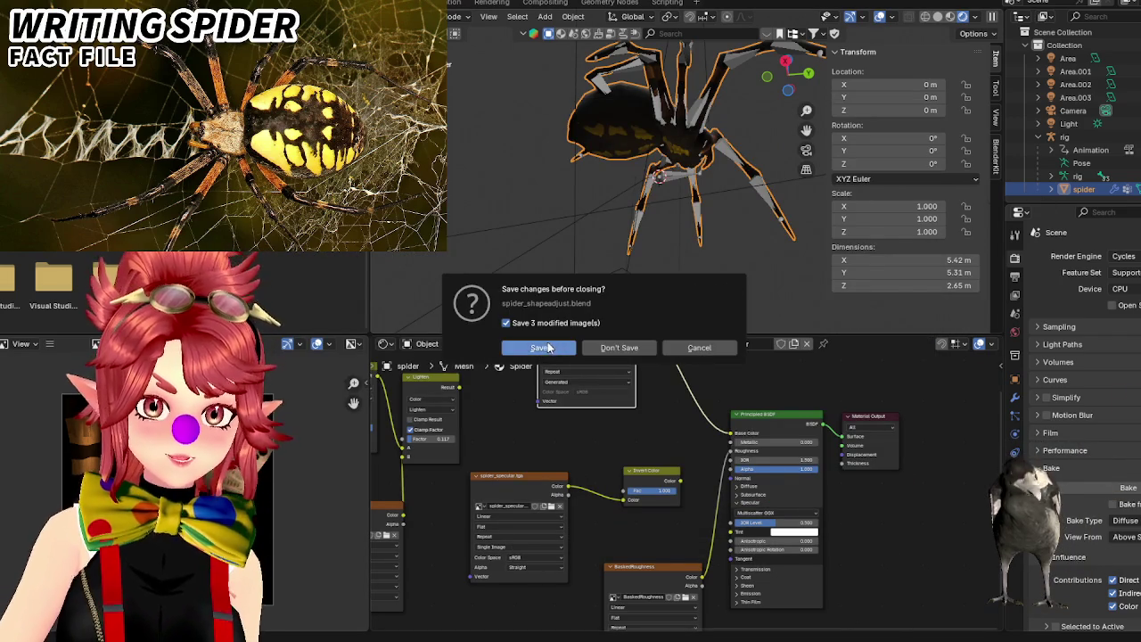
pyautogui.click(541, 348)
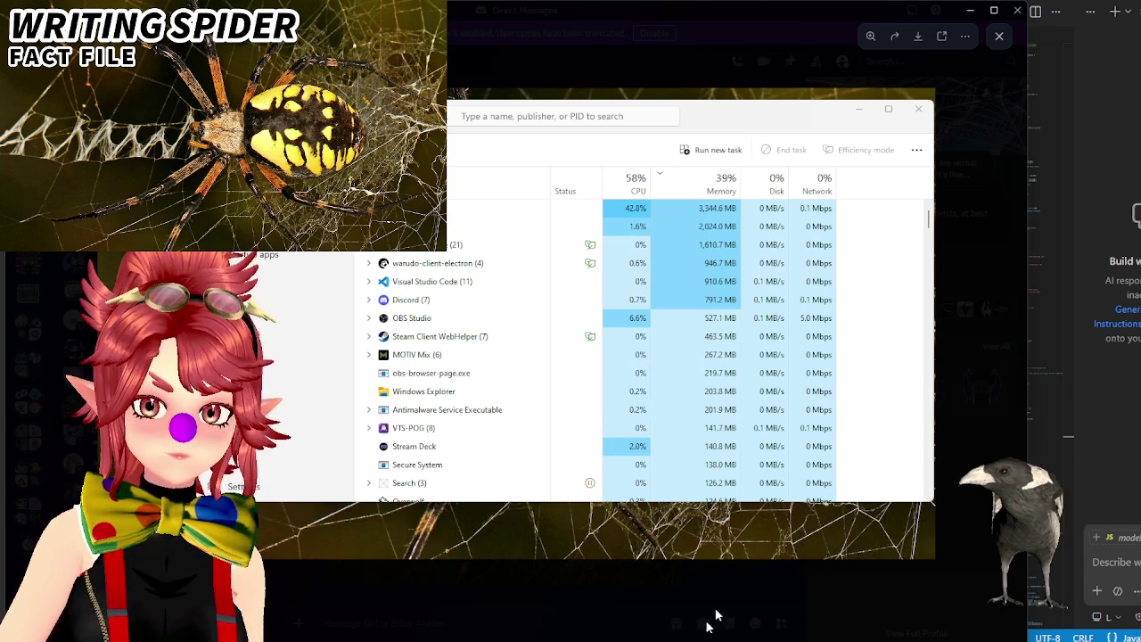
pyautogui.moveTo(666, 629)
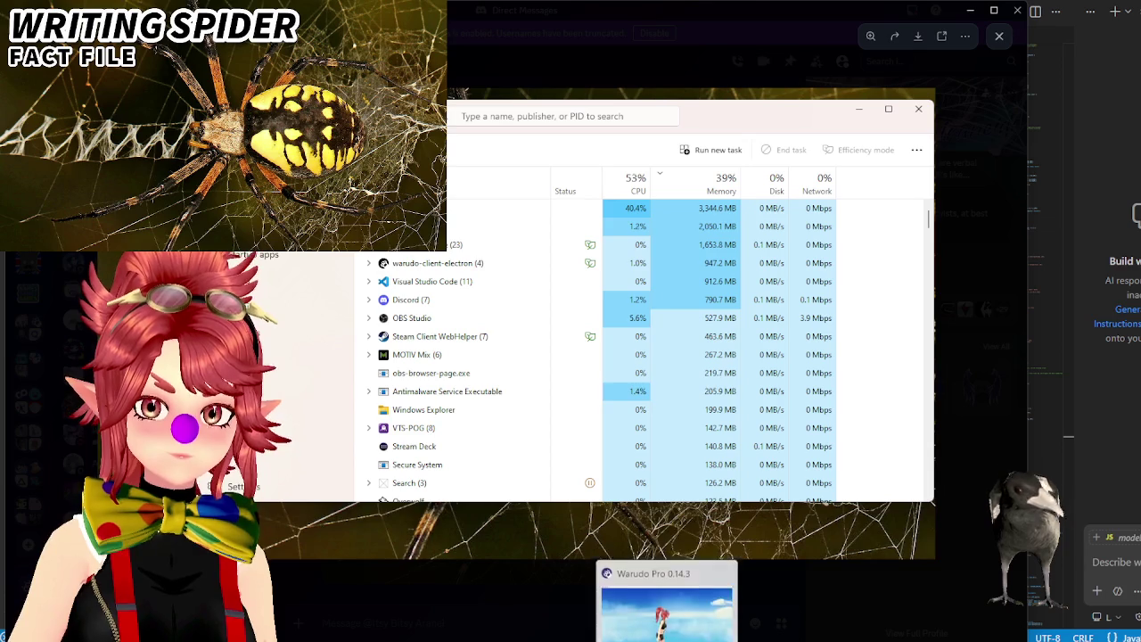
pyautogui.hotkey('alt', 'Tab')
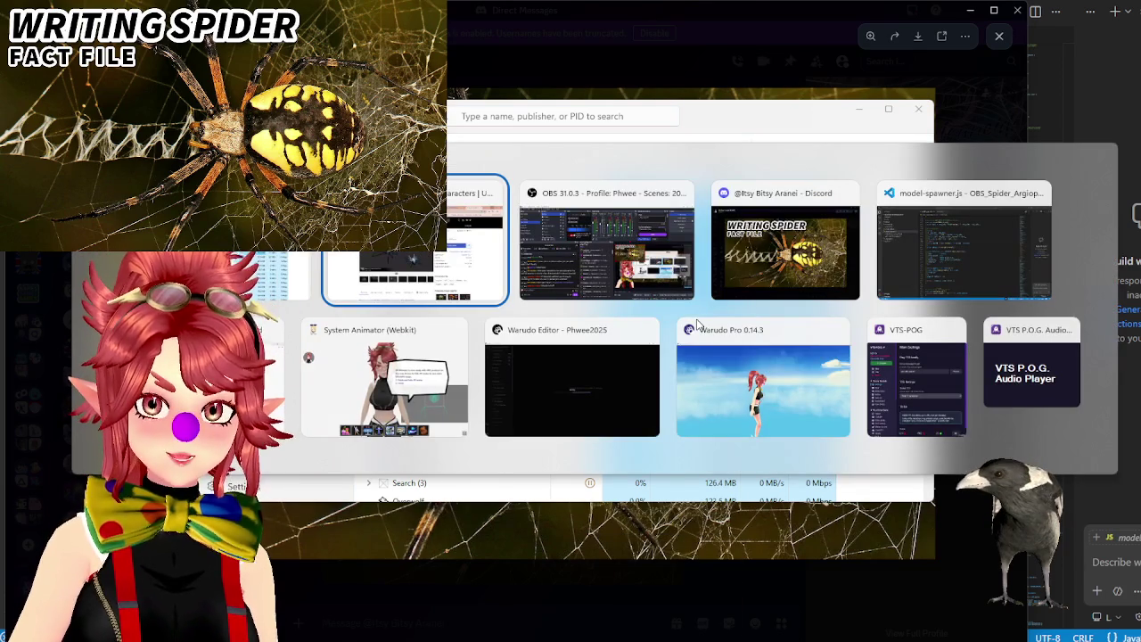
pyautogui.hotkey('alt', 'Tab')
pyautogui.hotkey('alt', 'Tab')
pyautogui.hotkey('alt', 'Tab')
pyautogui.hotkey('alt', 'Tab')
pyautogui.hotkey('alt', 'Tab')
pyautogui.hotkey('alt', 'Tab')
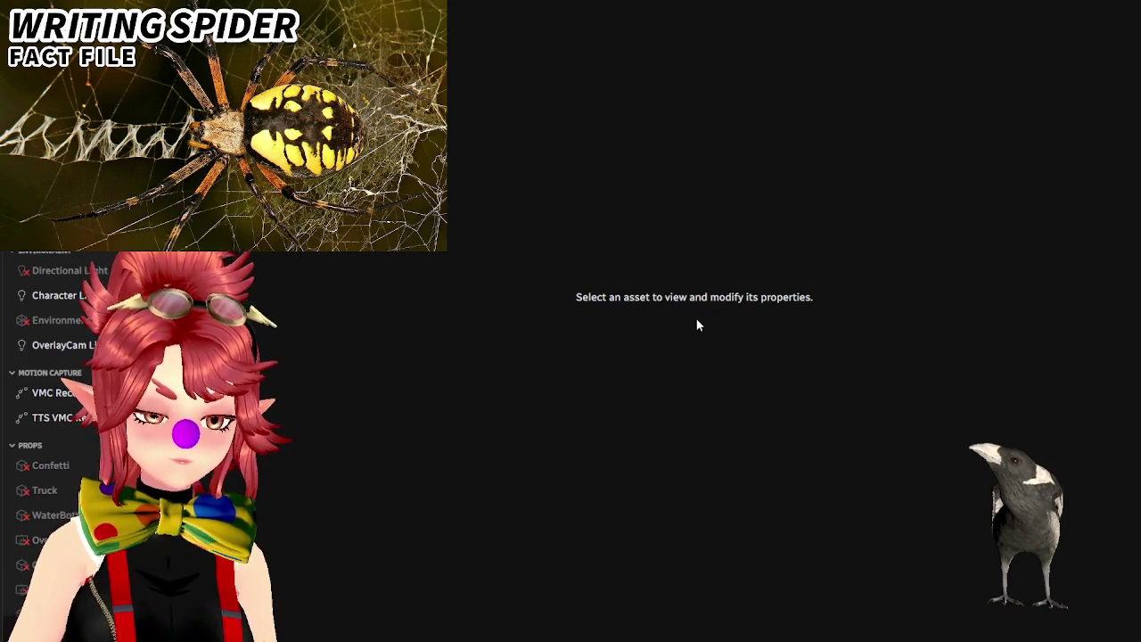
# Cycle through open windows until the Spider Infestation Pack store page in Chrome is in front.
pyautogui.hotkey('alt', 'Tab')
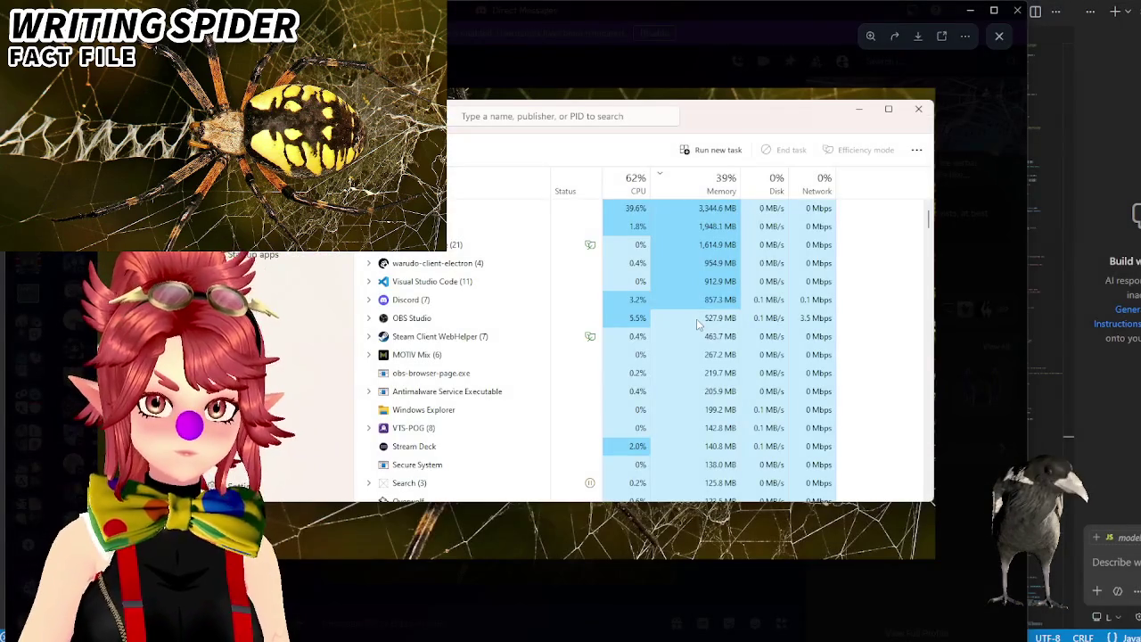
pyautogui.hotkey('alt', 'Tab')
pyautogui.hotkey('alt', 'Tab')
pyautogui.hotkey('alt', 'Tab')
pyautogui.hotkey('alt', 'Tab')
pyautogui.hotkey('alt', 'Tab')
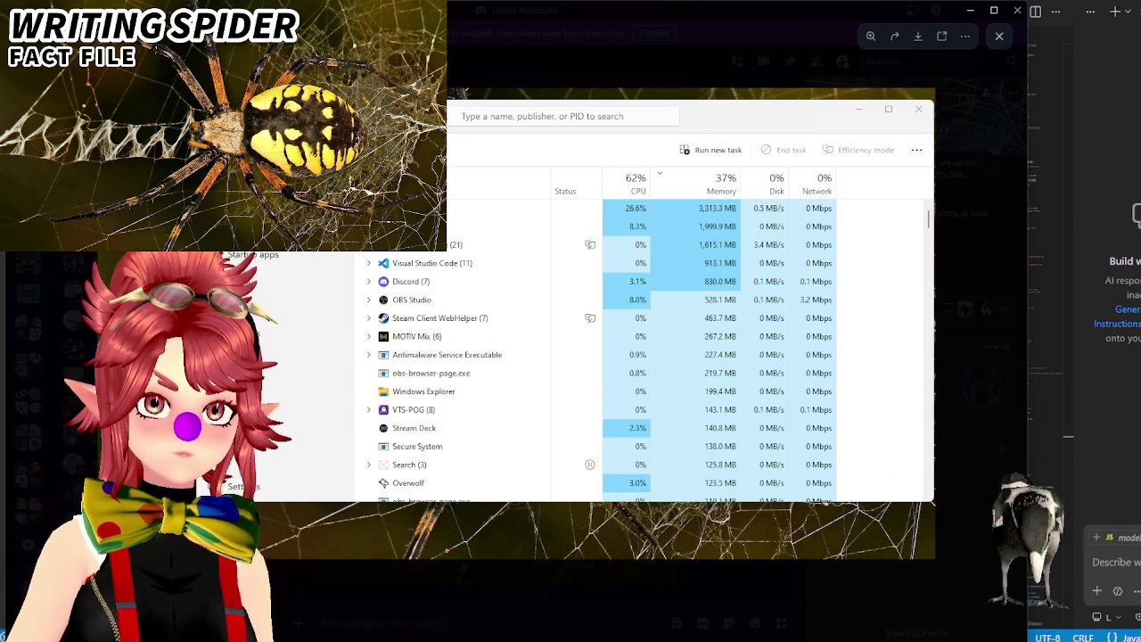
pyautogui.hotkey('alt', 'Tab')
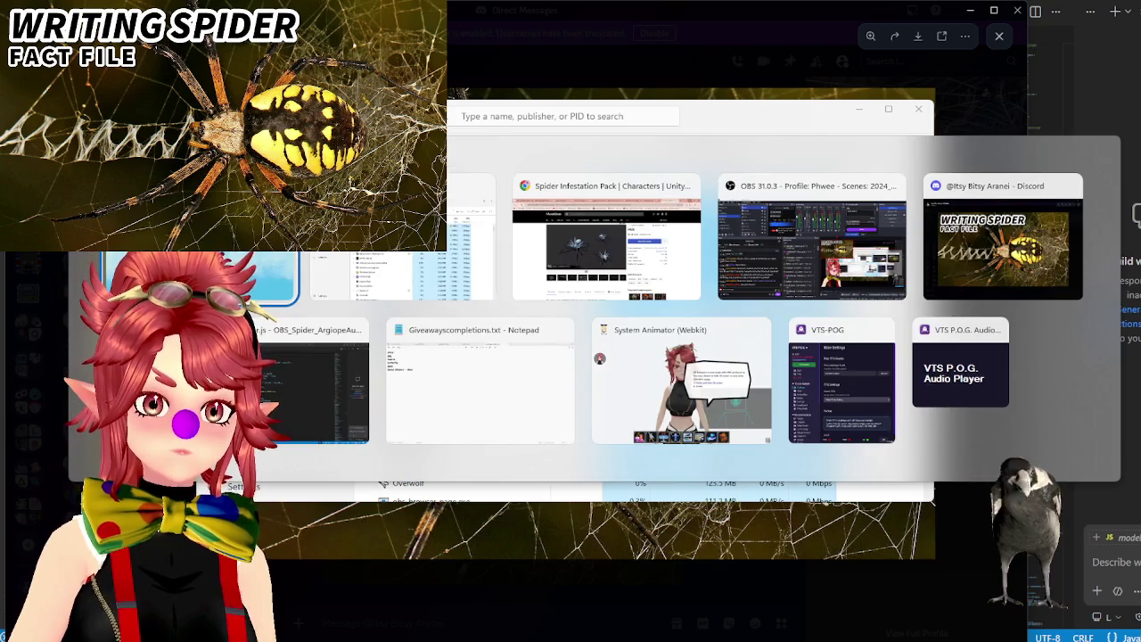
pyautogui.press('Escape')
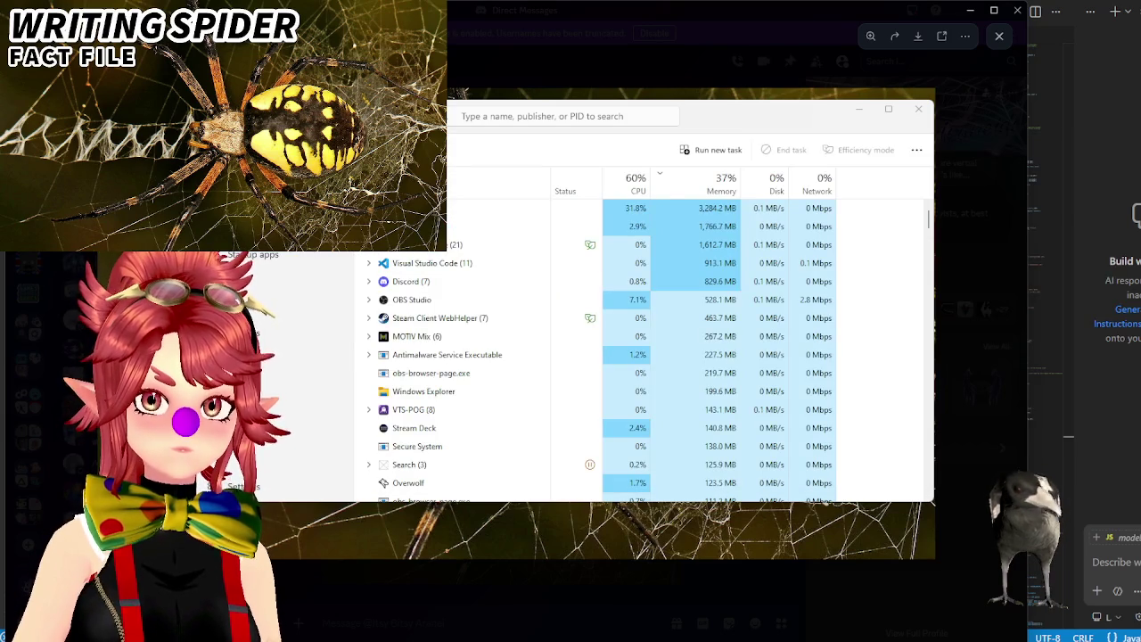
pyautogui.hotkey('alt', 'Tab')
pyautogui.press('Tab')
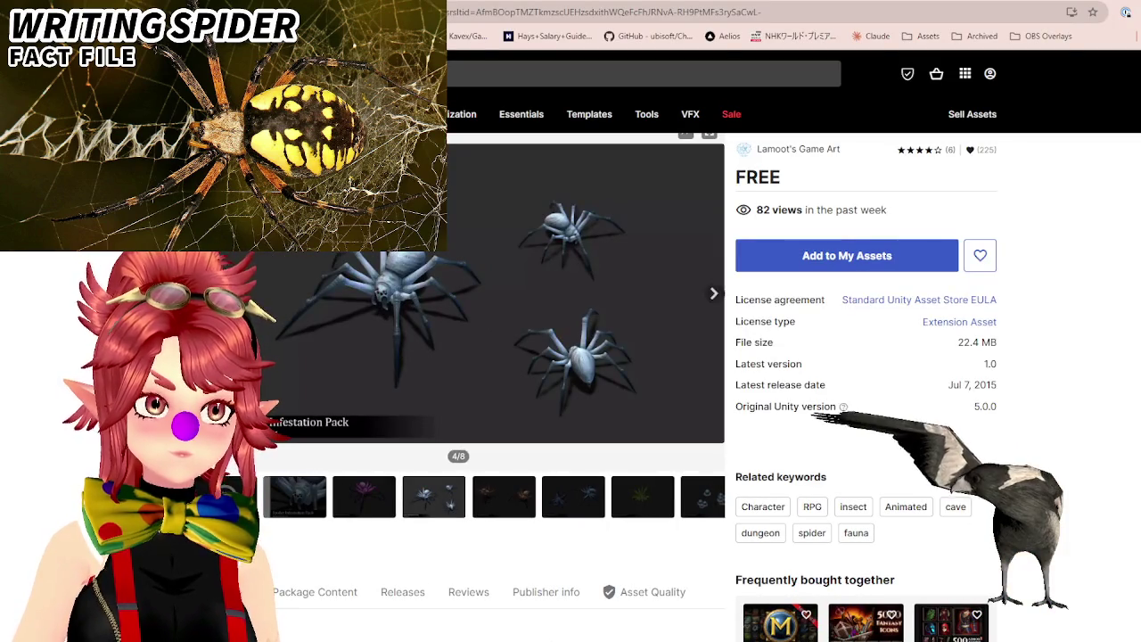
# Cycle windows back to the store page, open Task Manager over it, then the Start menu.
pyautogui.hotkey('alt', 'Tab')
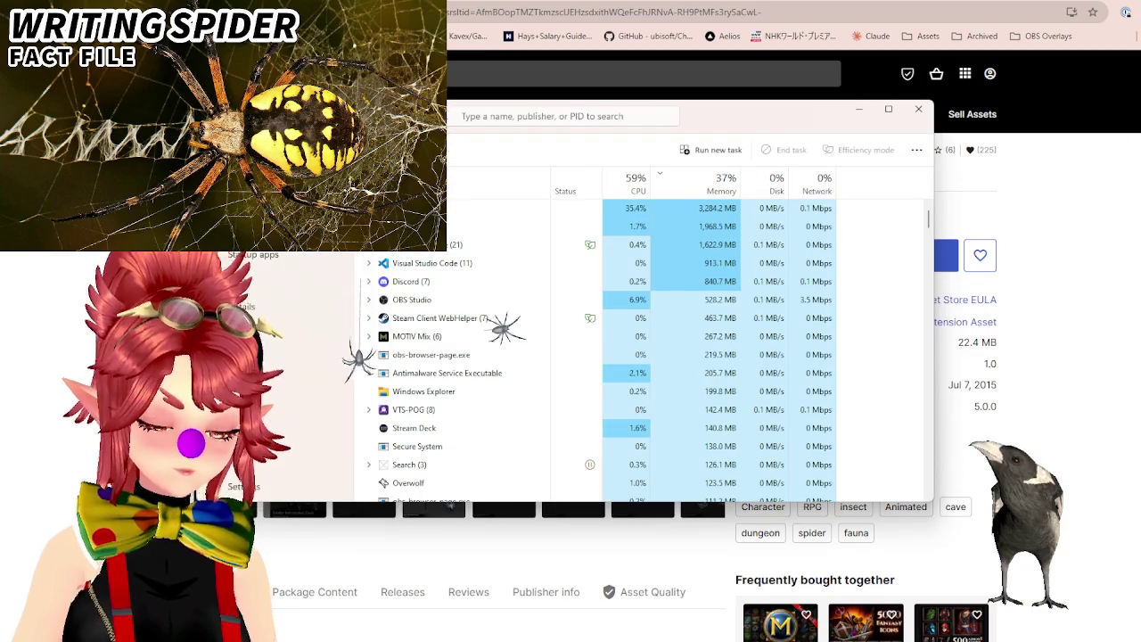
pyautogui.hotkey('alt', 'Tab')
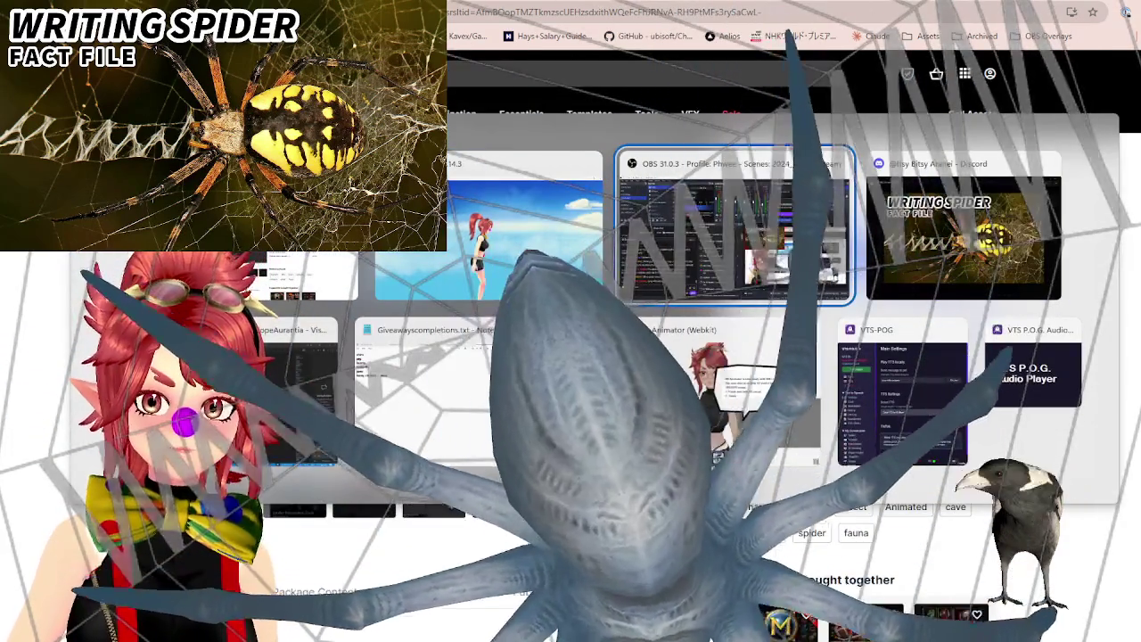
pyautogui.hotkey('alt', 'Tab')
pyautogui.hotkey('alt', 'Tab')
pyautogui.hotkey('alt', 'Tab')
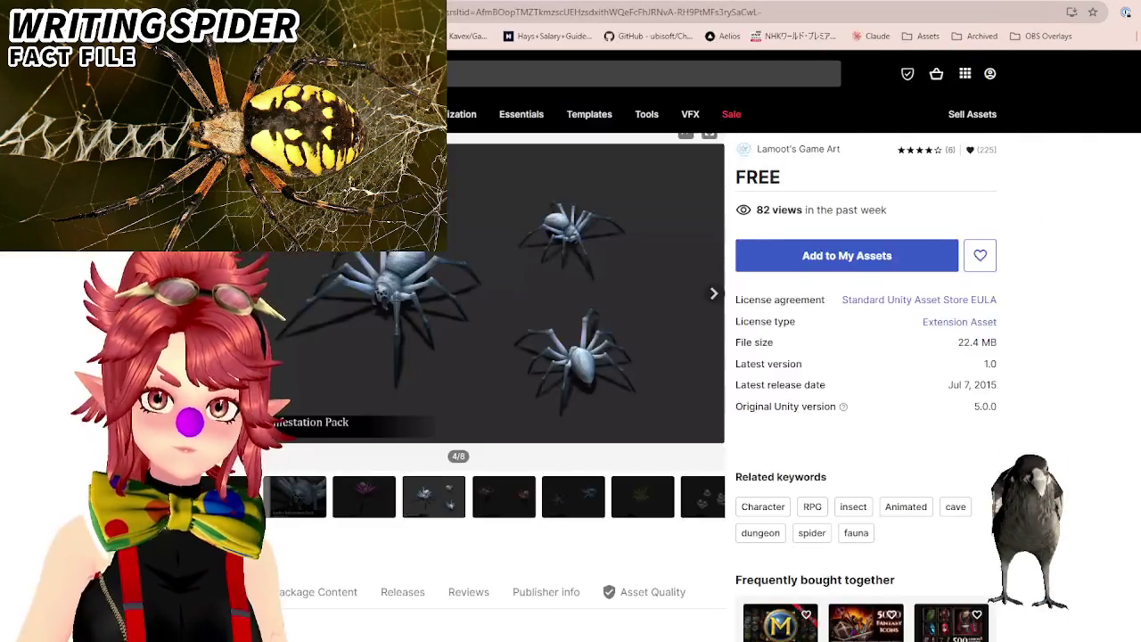
pyautogui.hotkey('alt', 'Tab')
pyautogui.hotkey('alt', 'Tab')
pyautogui.hotkey('alt', 'Tab')
pyautogui.hotkey('alt', 'Tab')
pyautogui.hotkey('alt', 'Tab')
pyautogui.press('Escape')
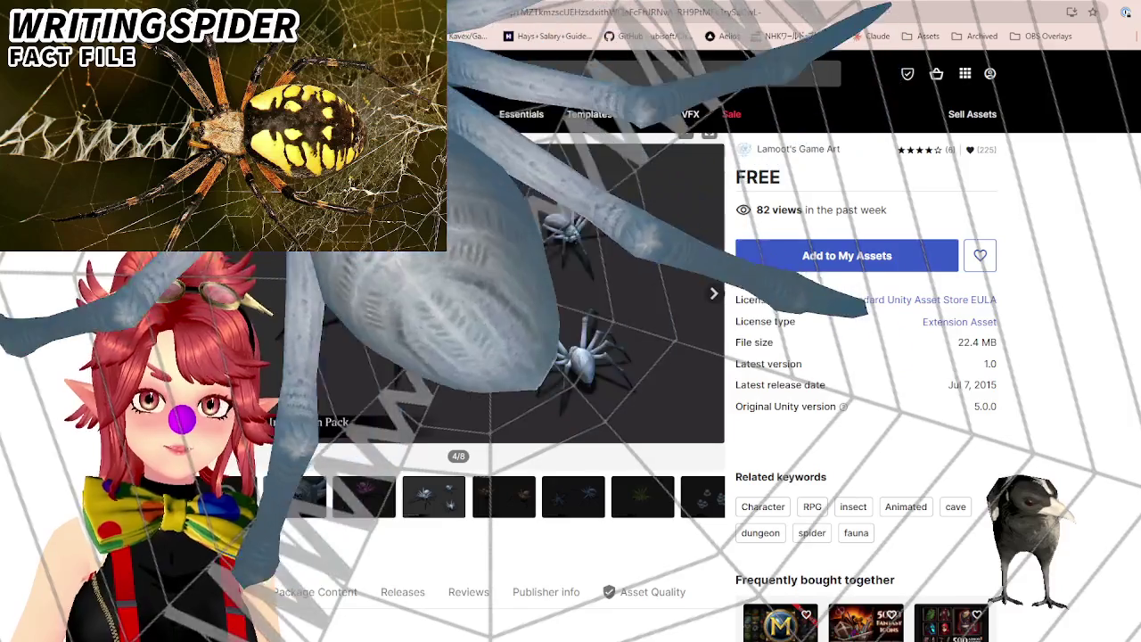
pyautogui.hotkey('alt', 'Tab')
pyautogui.hotkey('alt', 'Tab')
pyautogui.press('Escape')
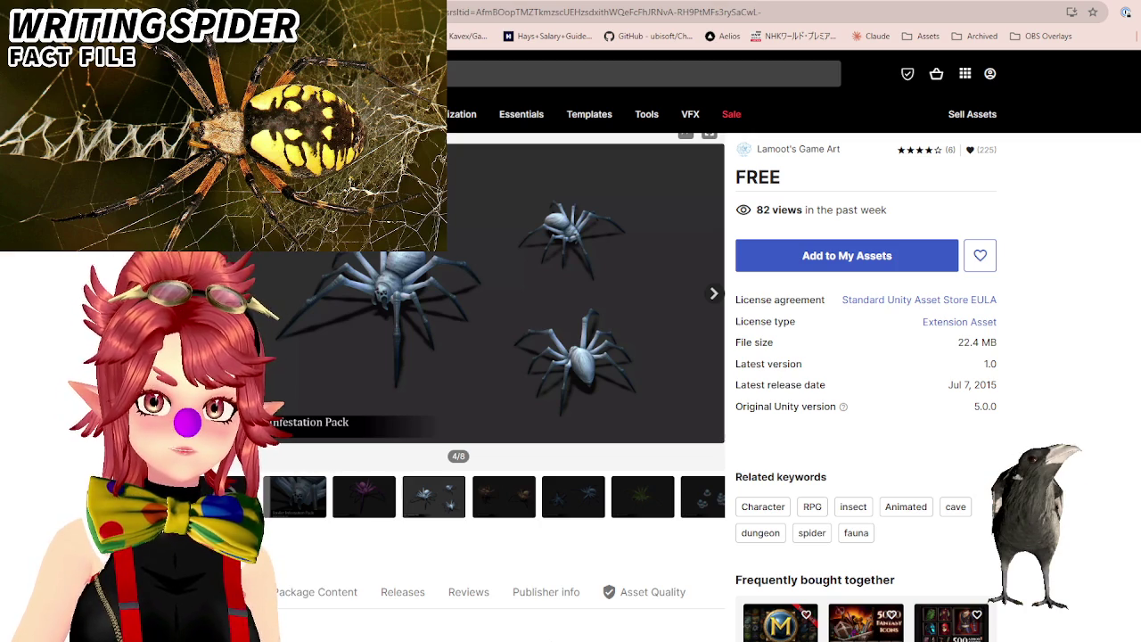
pyautogui.hotkey('ctrl', 'shift', 'Escape')
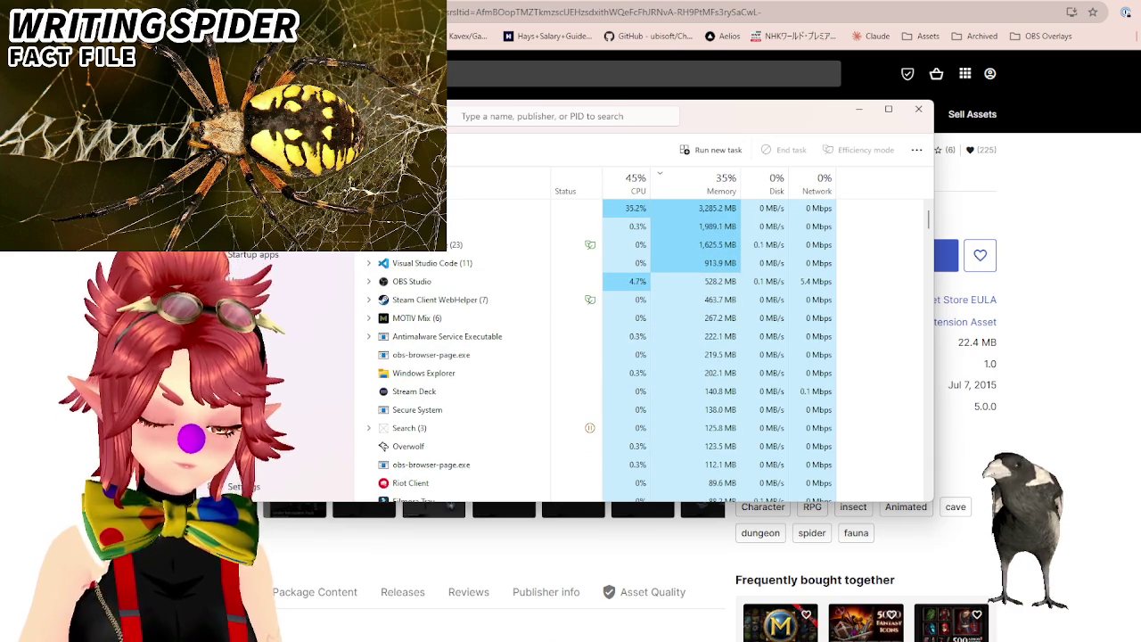
pyautogui.press('super')
# Launch Command Prompt from search, then open a new File Explorer window.
pyautogui.write('cmd')
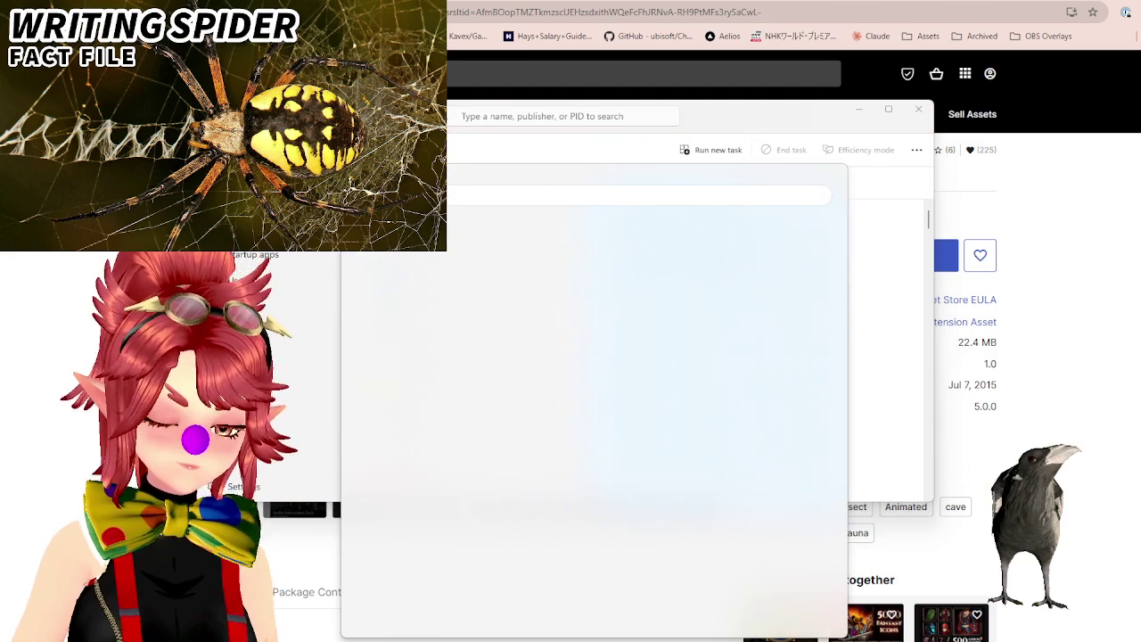
pyautogui.press('Return')
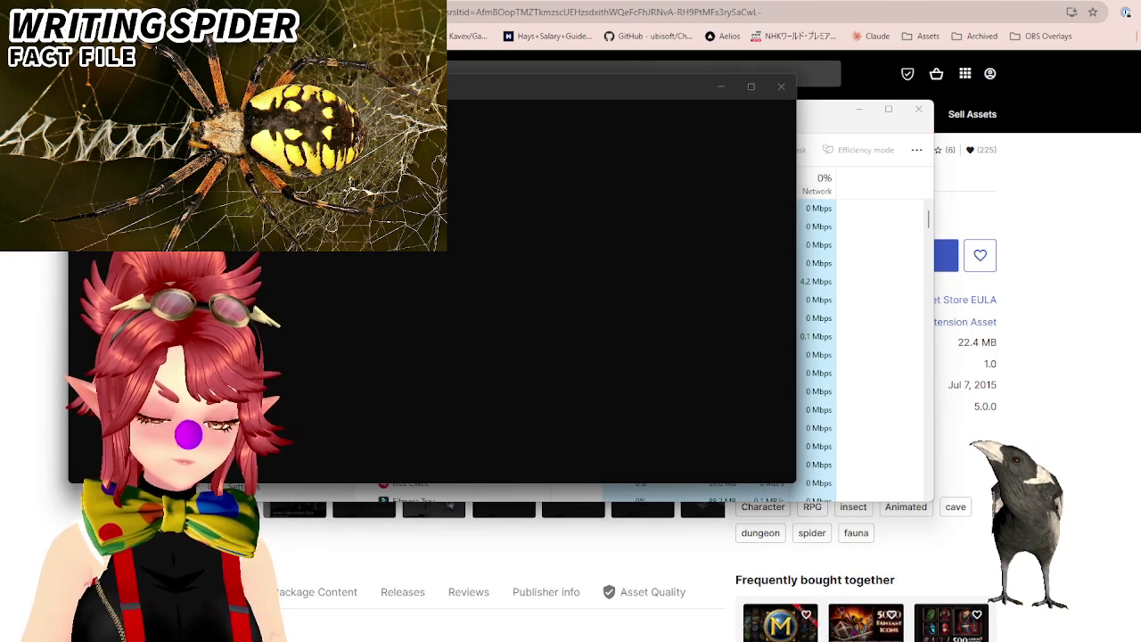
pyautogui.press('super+e')
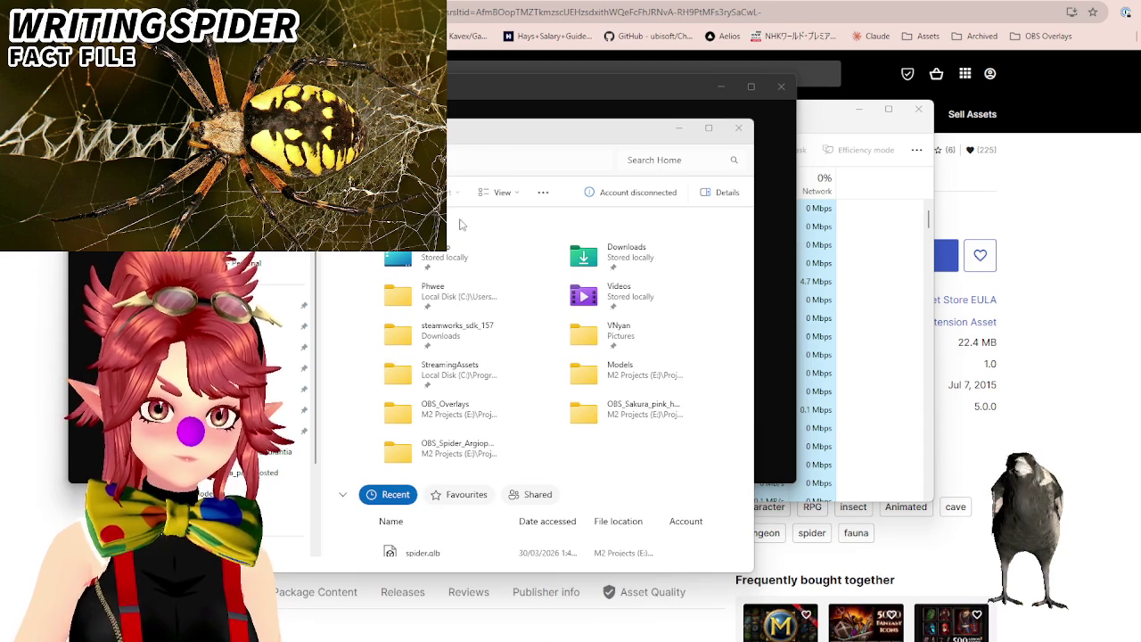
pyautogui.hotkey('alt', 'Tab')
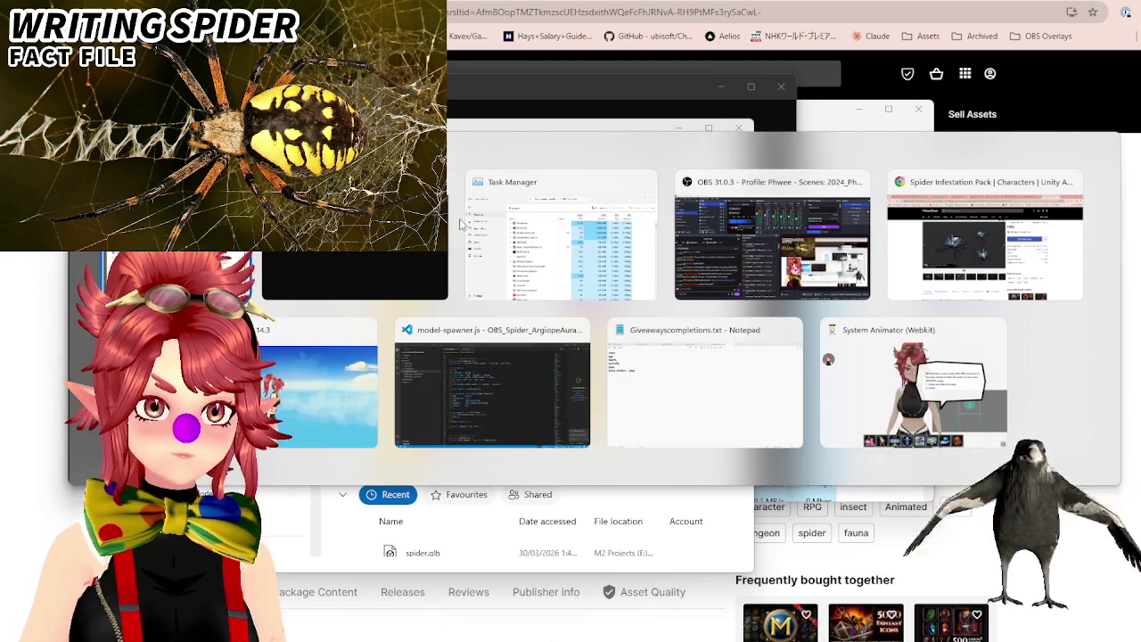
pyautogui.press('Escape')
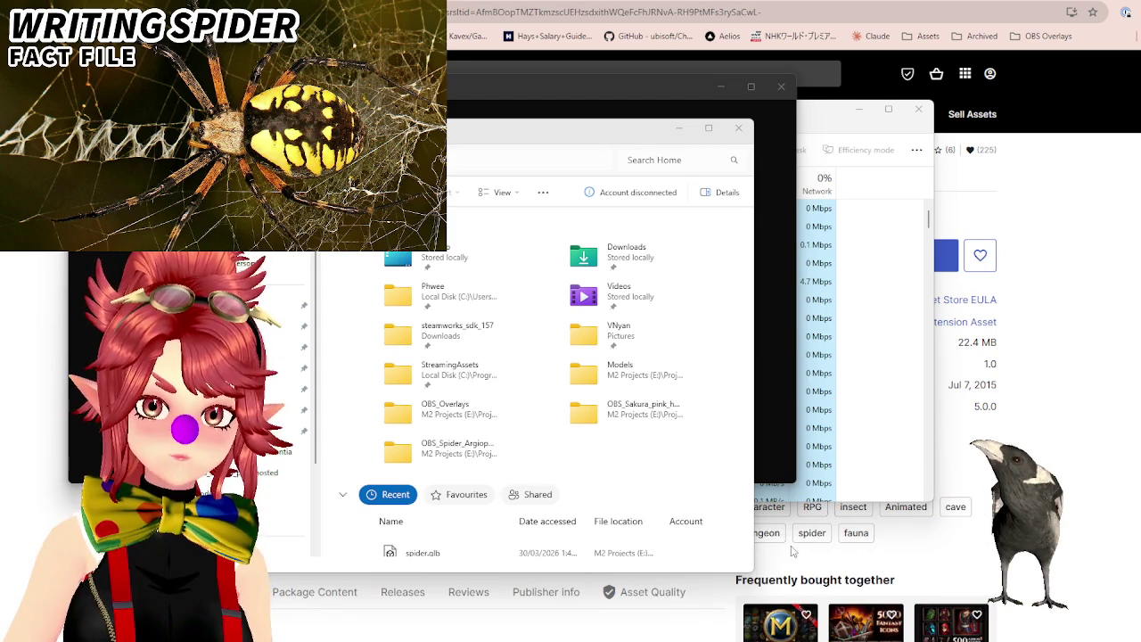
# Return to File Explorer and open the OBS_Spider_ArgiopeAurantia folder from Quick access.
pyautogui.hotkey('alt', 'Tab')
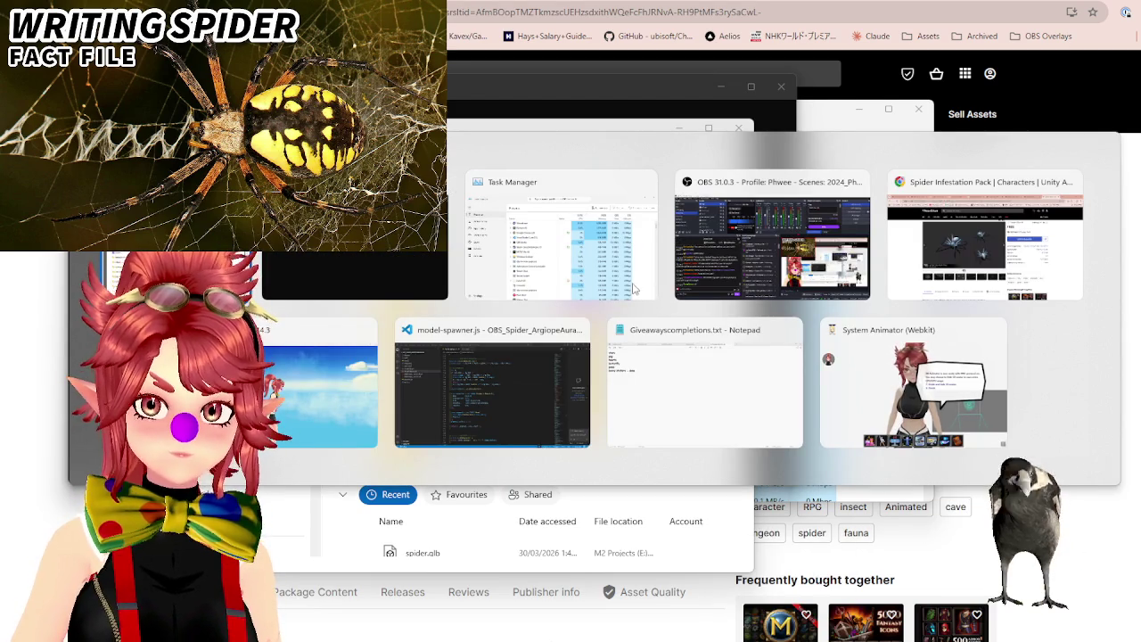
pyautogui.press('Escape')
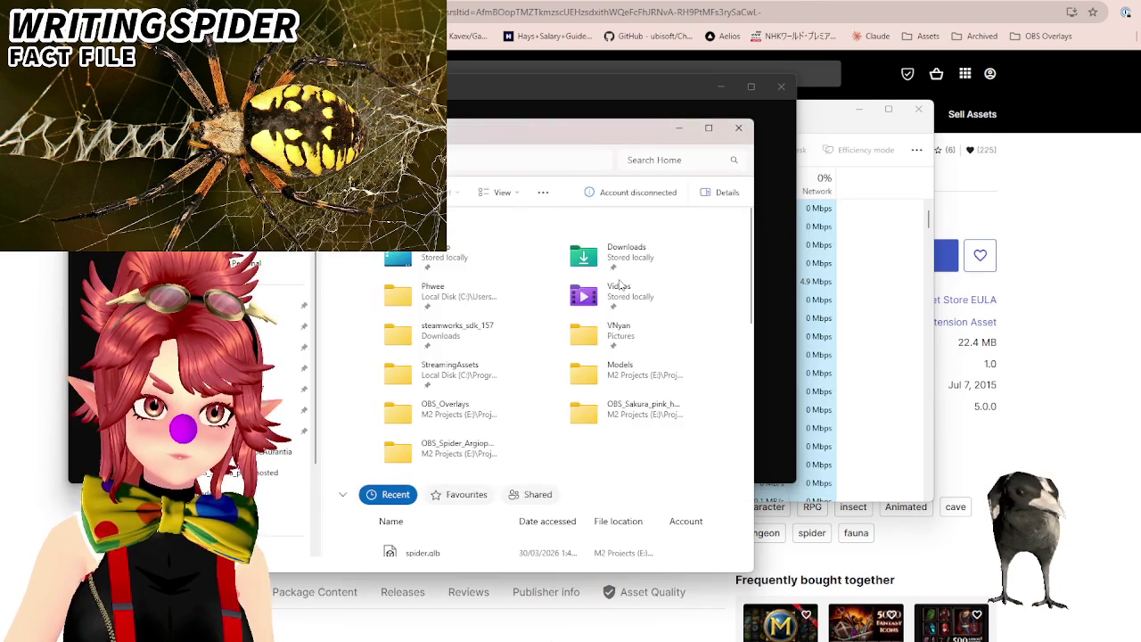
pyautogui.press('Down')
pyautogui.press('Down')
pyautogui.press('Up')
pyautogui.press('Right')
pyautogui.press('Left')
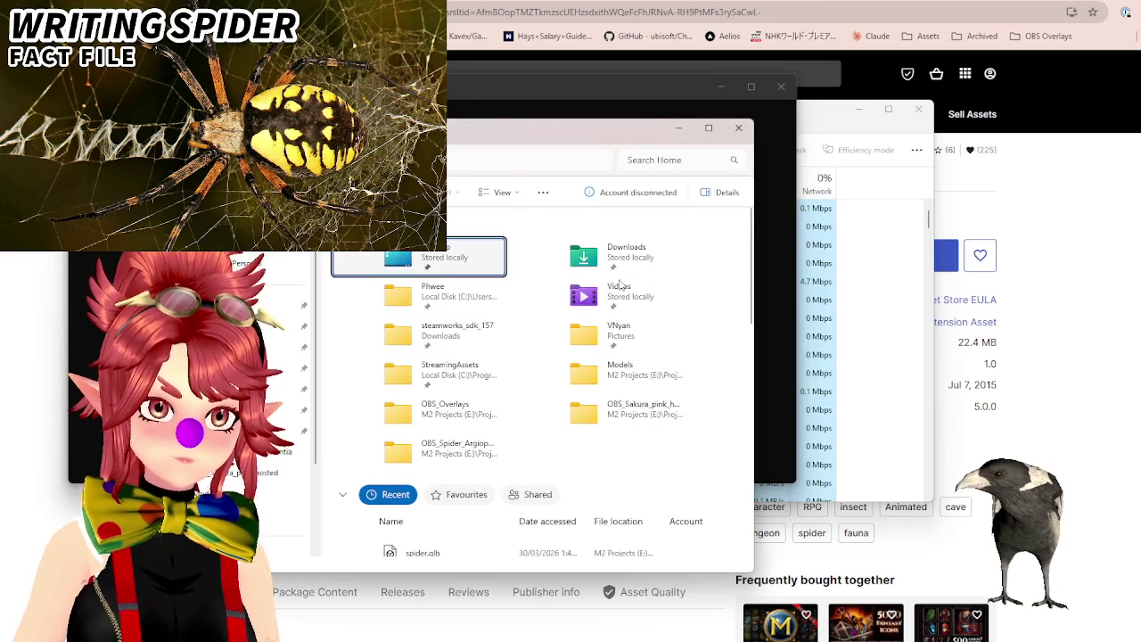
pyautogui.press('Down')
pyautogui.press('Down')
pyautogui.press('Down')
pyautogui.press('Down')
pyautogui.press('Down')
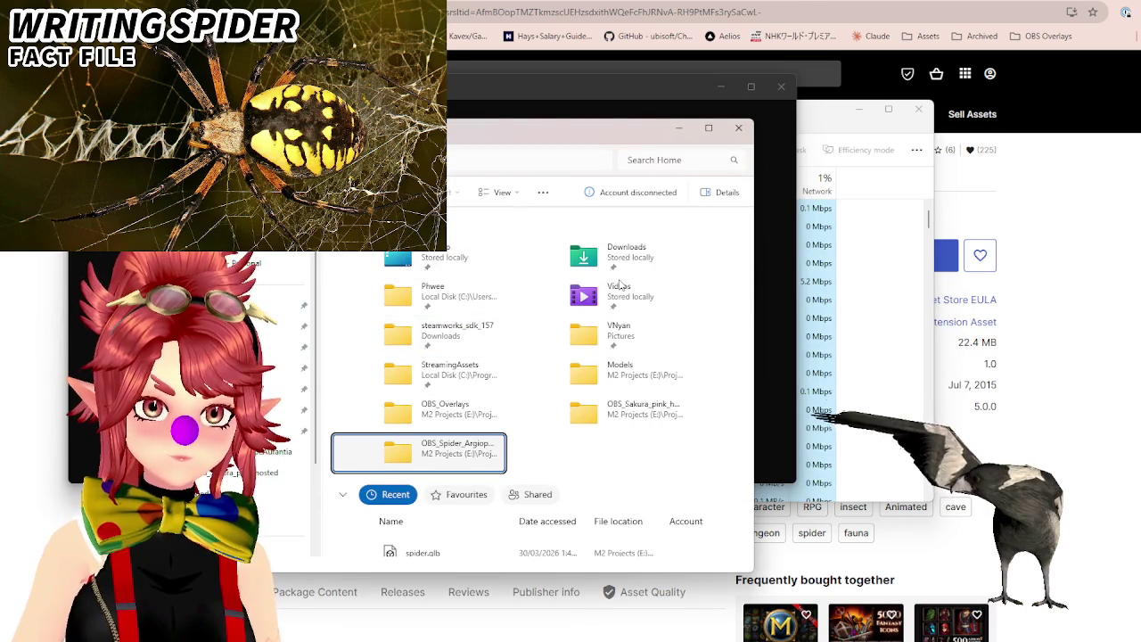
pyautogui.press('Return')
pyautogui.press('Down')
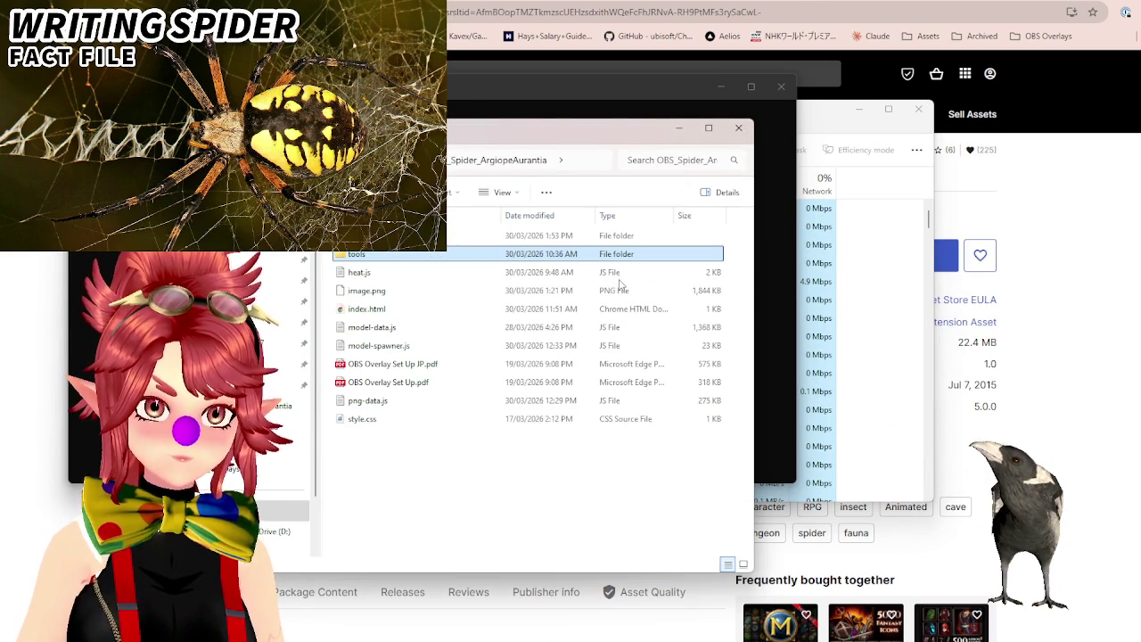
# Open the Models folder and select spider.glb in the file list.
pyautogui.press('Up')
pyautogui.press('Return')
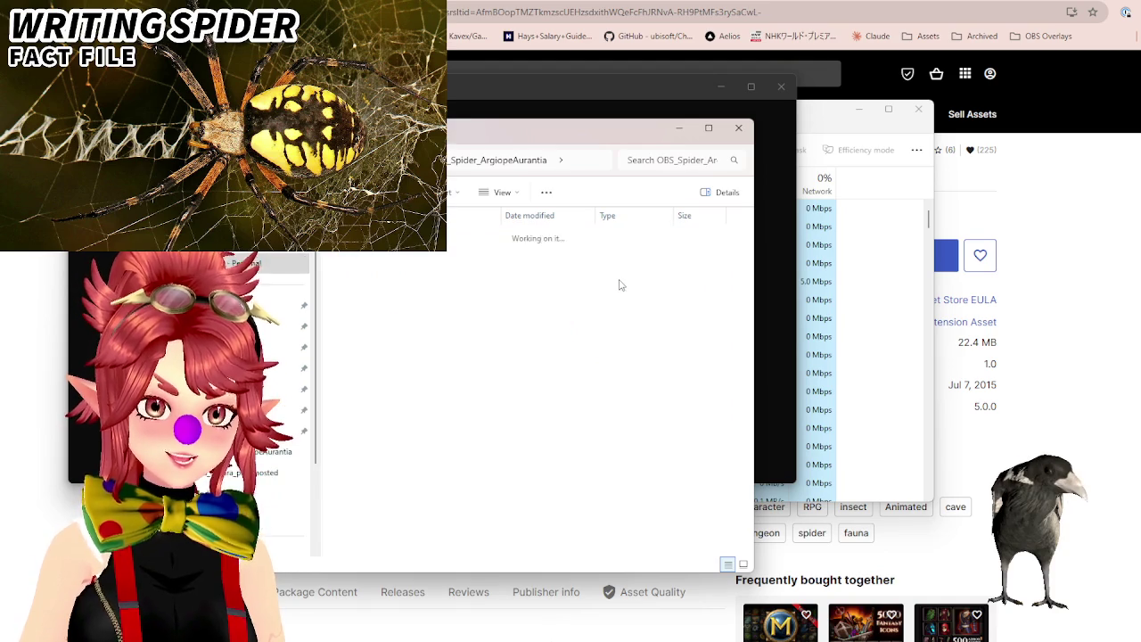
pyautogui.press('Down')
pyautogui.press('Down')
pyautogui.press('Down')
pyautogui.press('Down')
pyautogui.press('Down')
pyautogui.press('Down')
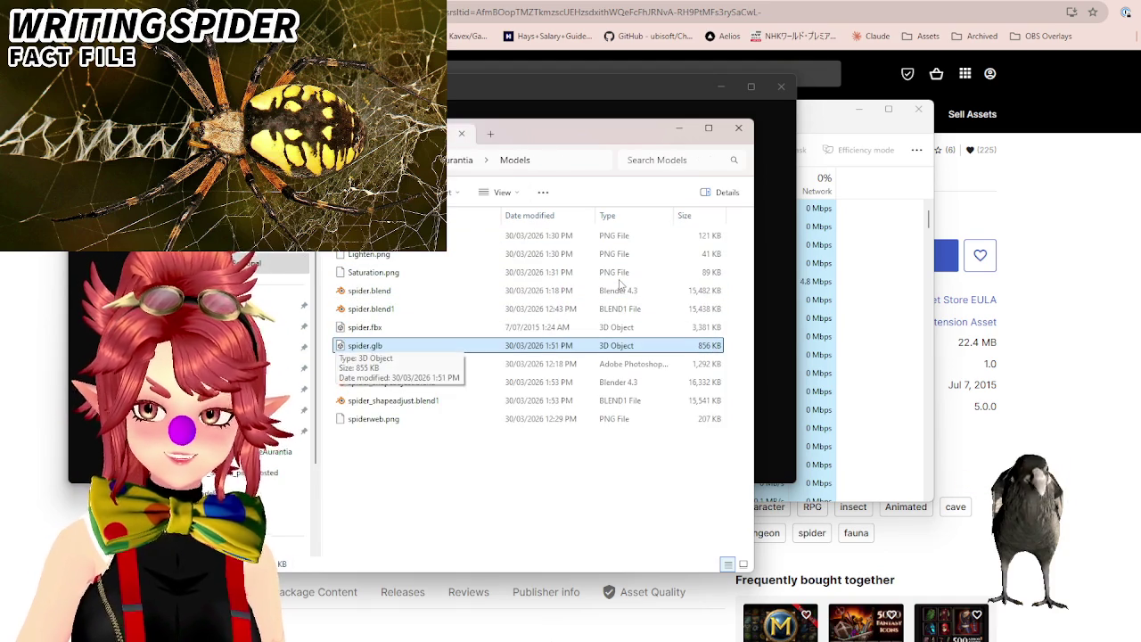
pyautogui.press('Down')
pyautogui.press('Up')
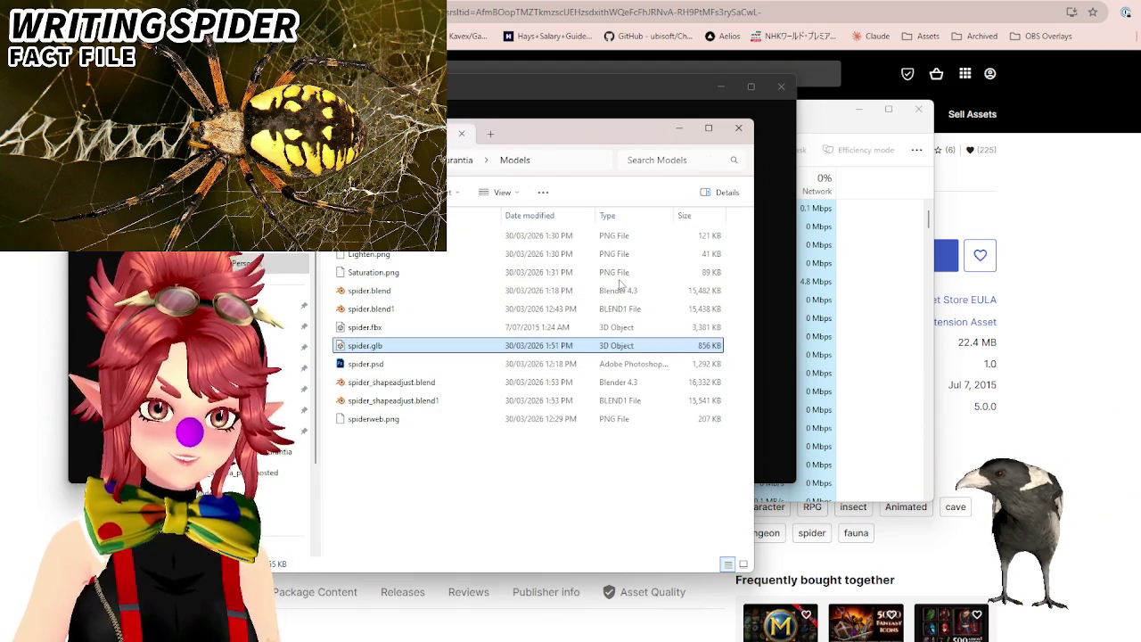
pyautogui.press('Down')
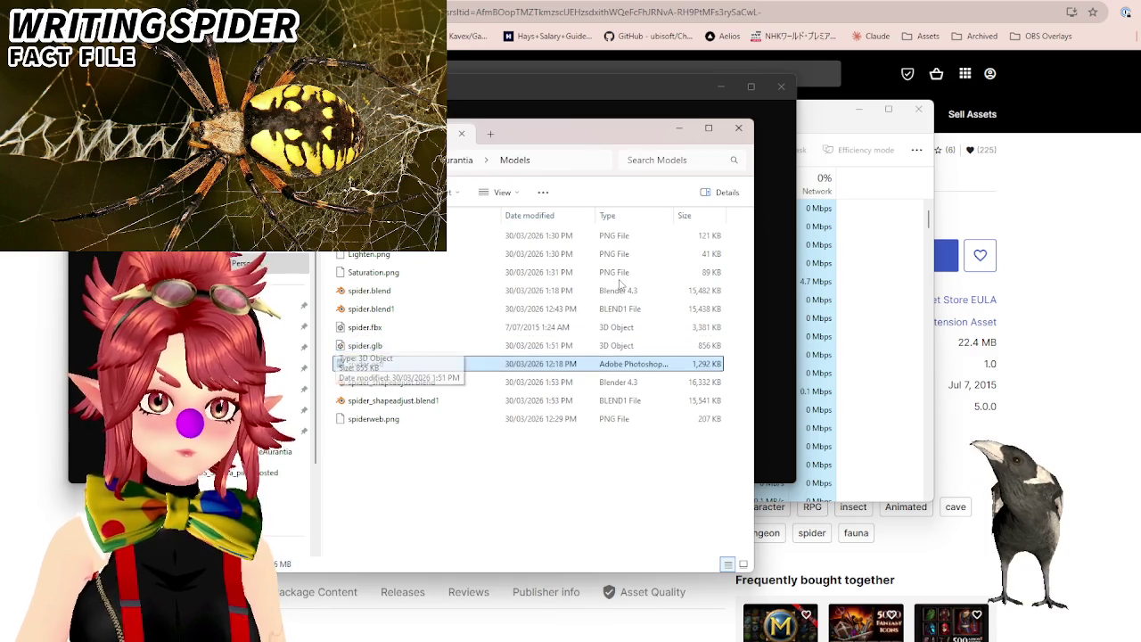
pyautogui.press('Up')
pyautogui.press('Down')
pyautogui.press('Up')
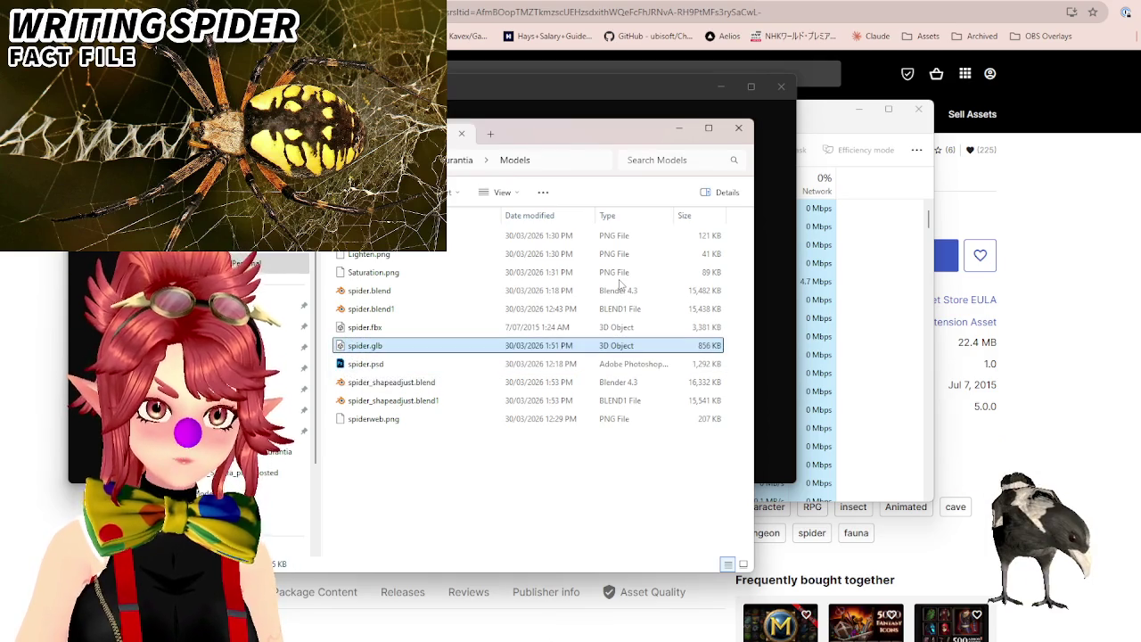
# Look at the Name column's A–H, I–P, Q–Z filters without applying any.
pyautogui.press('Tab')
pyautogui.hotkey('alt', 'Down')
pyautogui.press('Escape')
pyautogui.hotkey('alt', 'Down')
pyautogui.press('Escape')
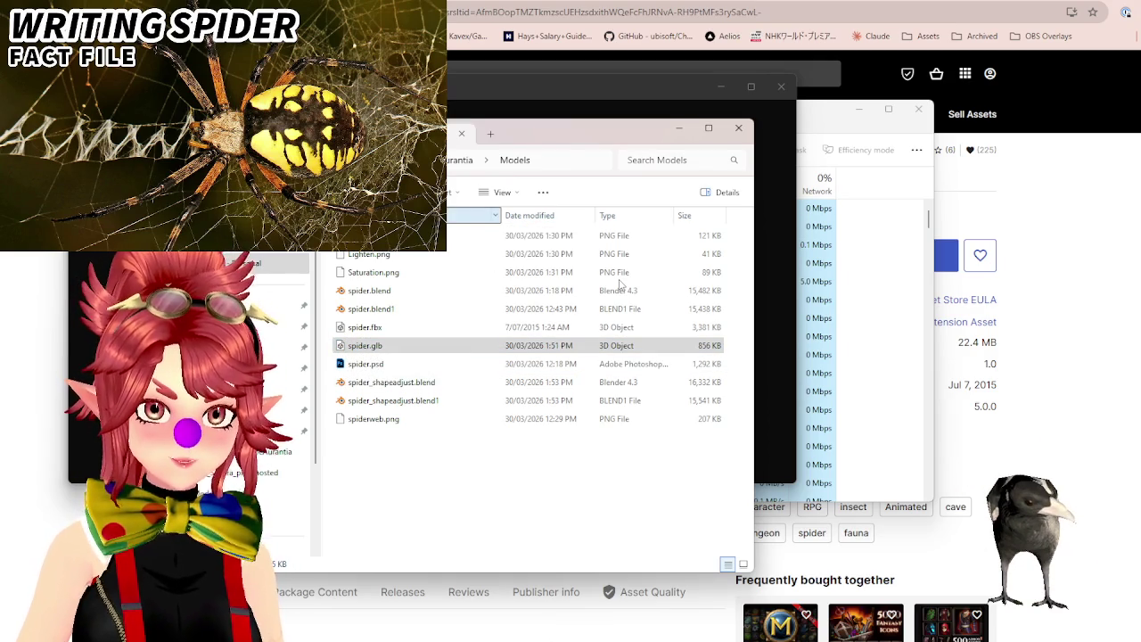
pyautogui.hotkey('alt', 'Down')
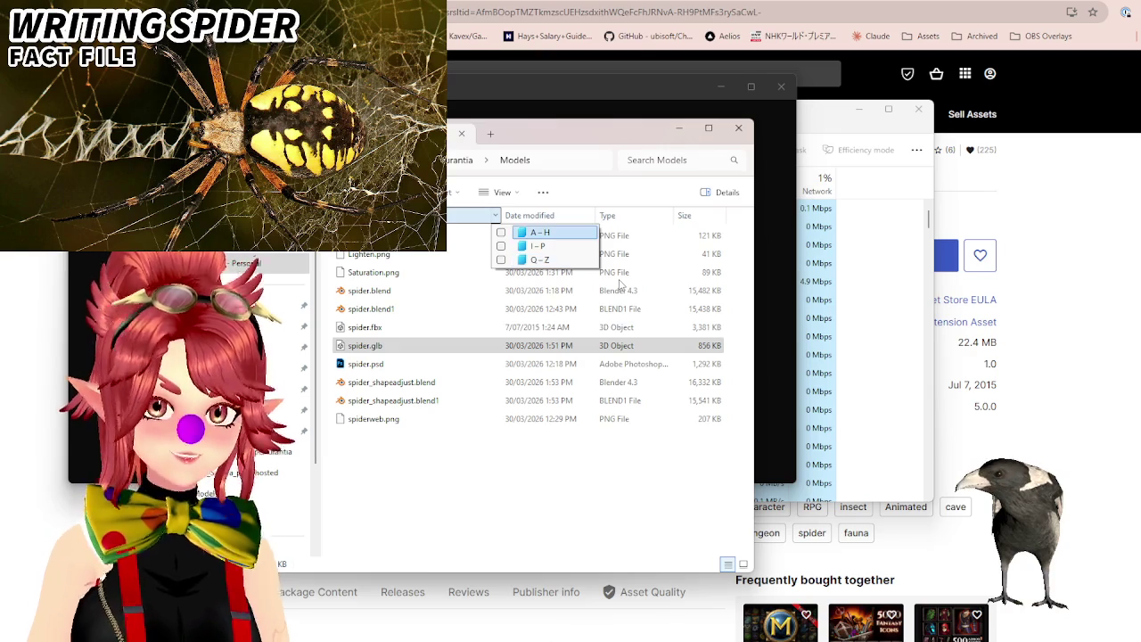
pyautogui.press('Escape')
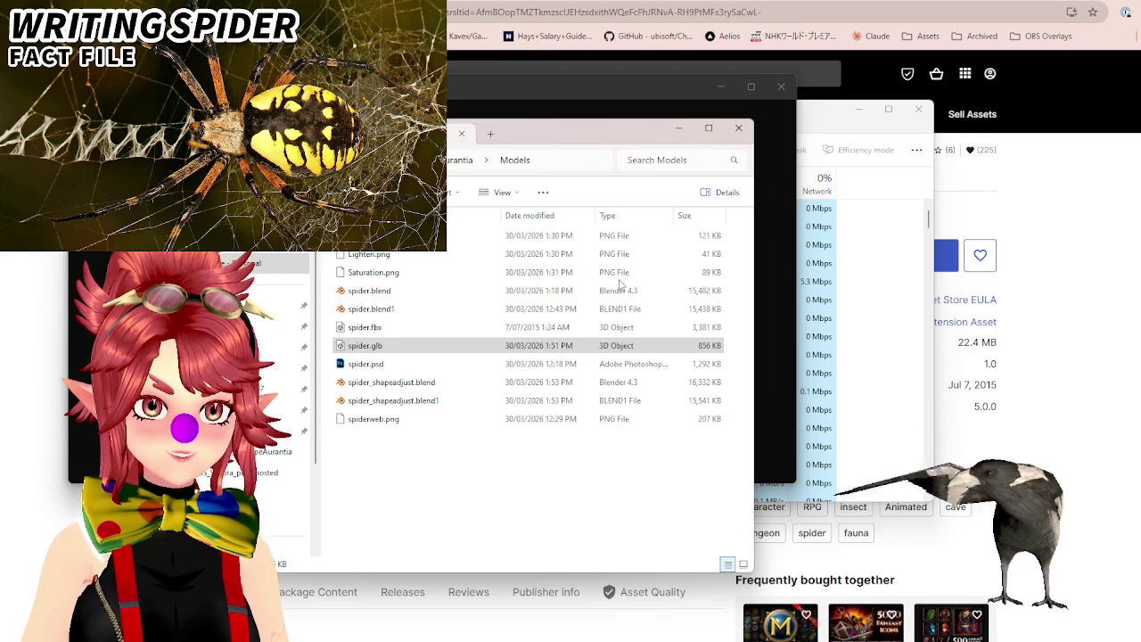
pyautogui.press('F4')
pyautogui.press('Escape')
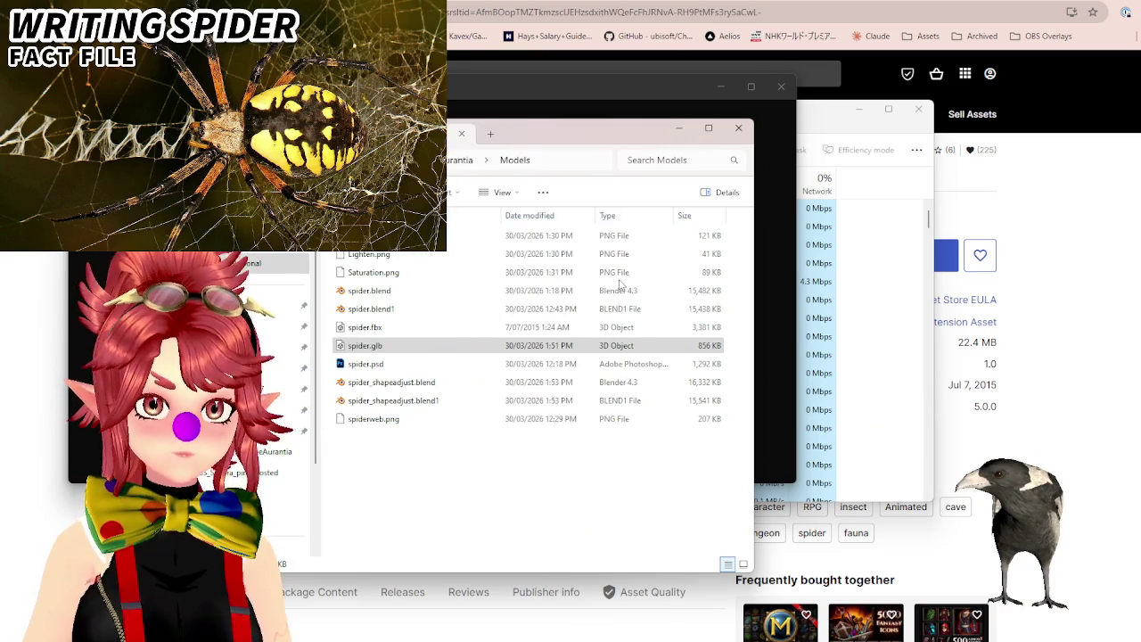
# Reselect spider.glb and bring up its context menu of file actions.
pyautogui.press('Tab')
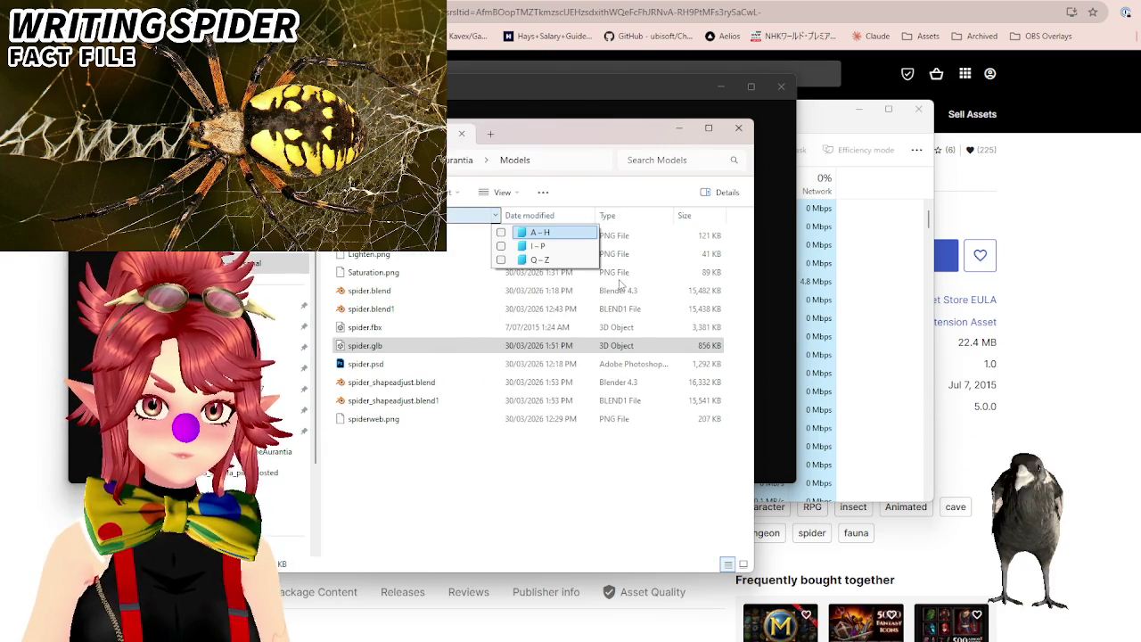
pyautogui.press('Escape')
pyautogui.press('Tab')
pyautogui.press('Up')
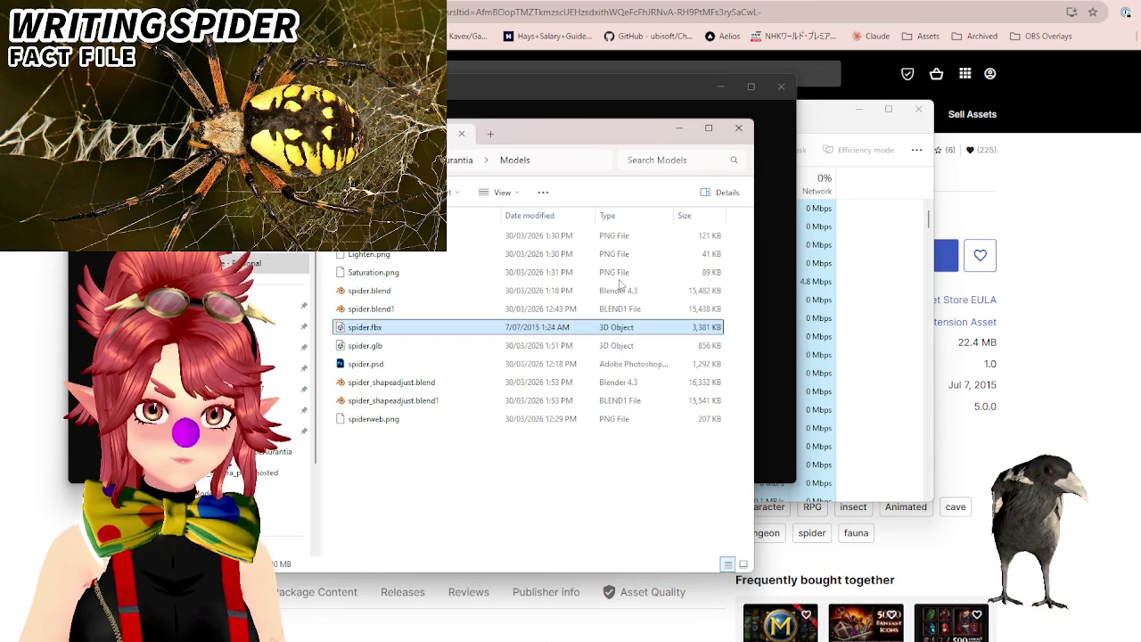
pyautogui.press('Down')
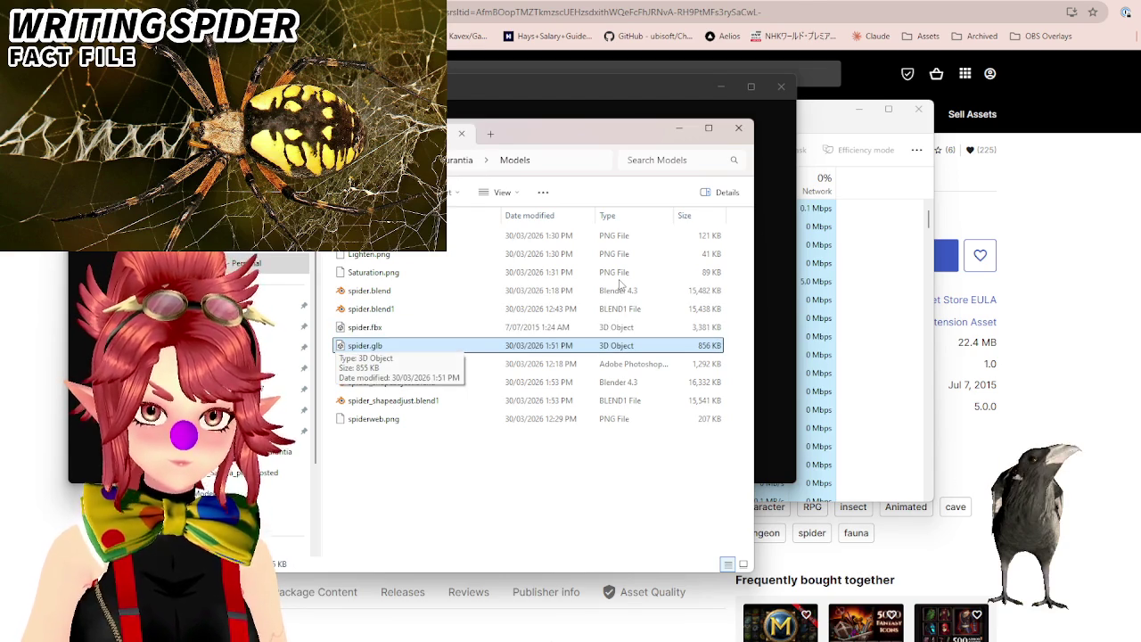
pyautogui.hotkey('shift', 'F10')
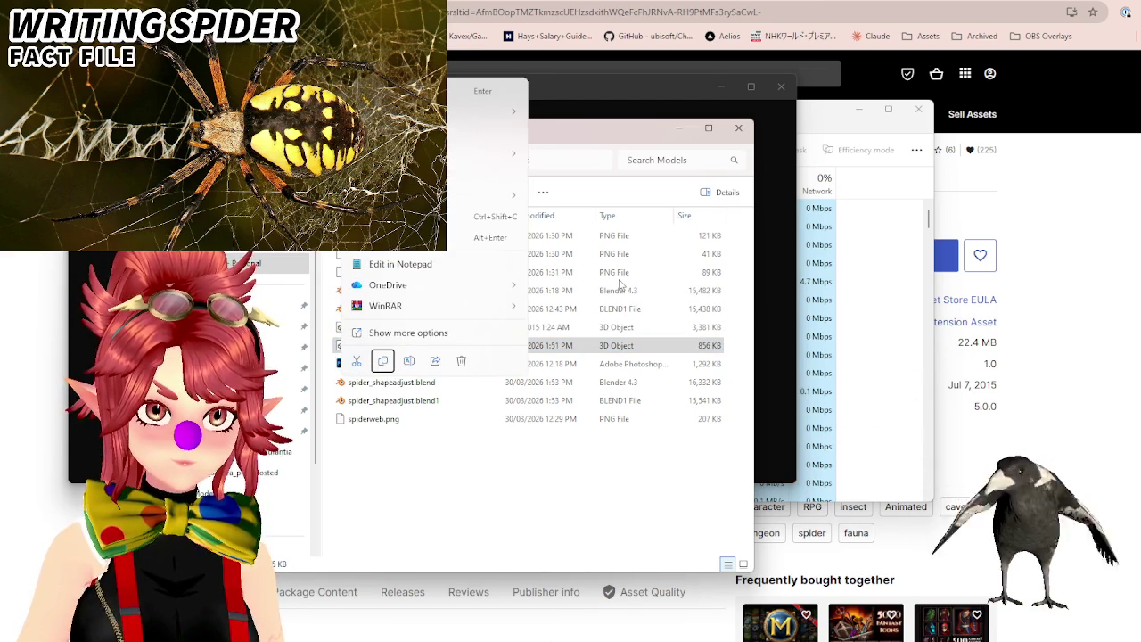
# Open spider.glb with 3D Viewer to display the textured spider model.
pyautogui.press('Up')
pyautogui.press('Up')
pyautogui.press('Up')
pyautogui.press('Up')
pyautogui.press('Up')
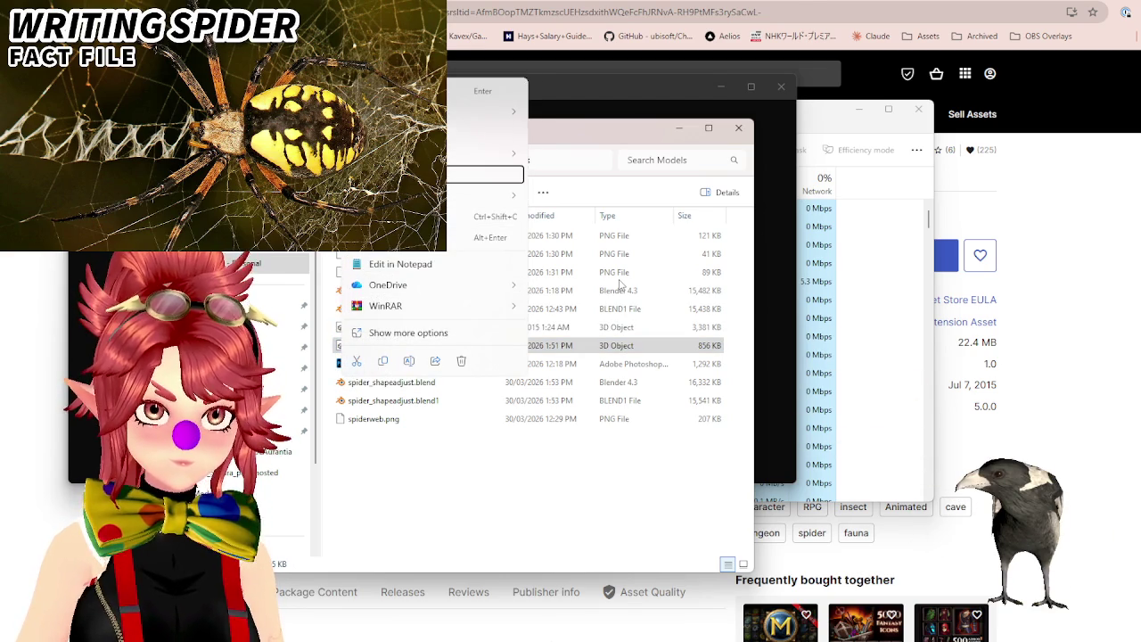
pyautogui.press('Up')
pyautogui.press('Up')
pyautogui.press('Up')
pyautogui.press('Up')
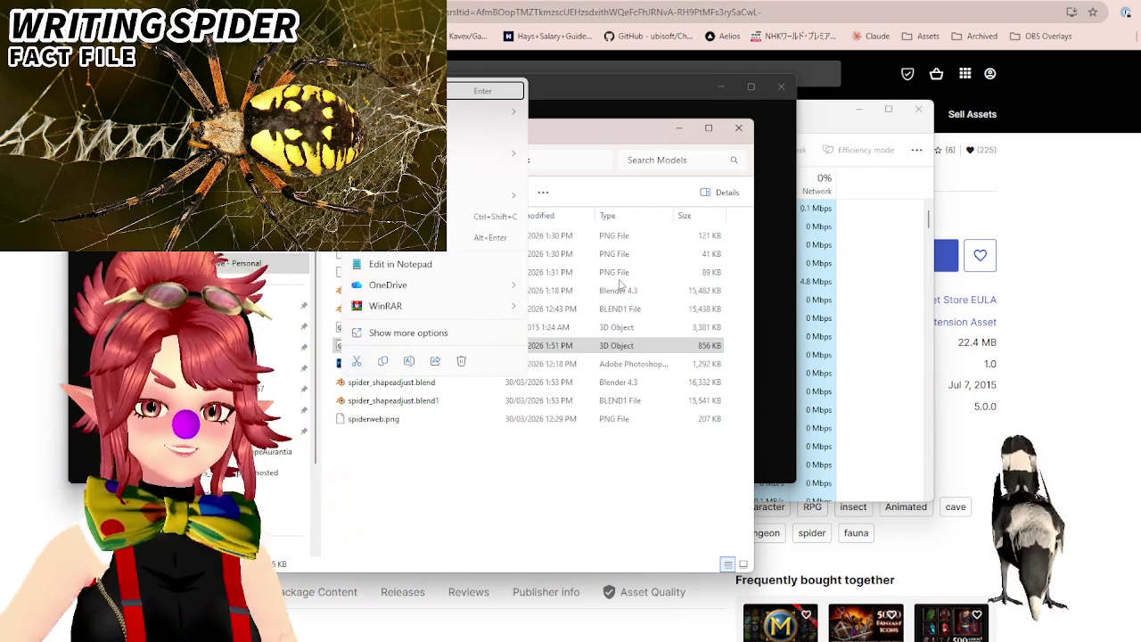
pyautogui.press('Down')
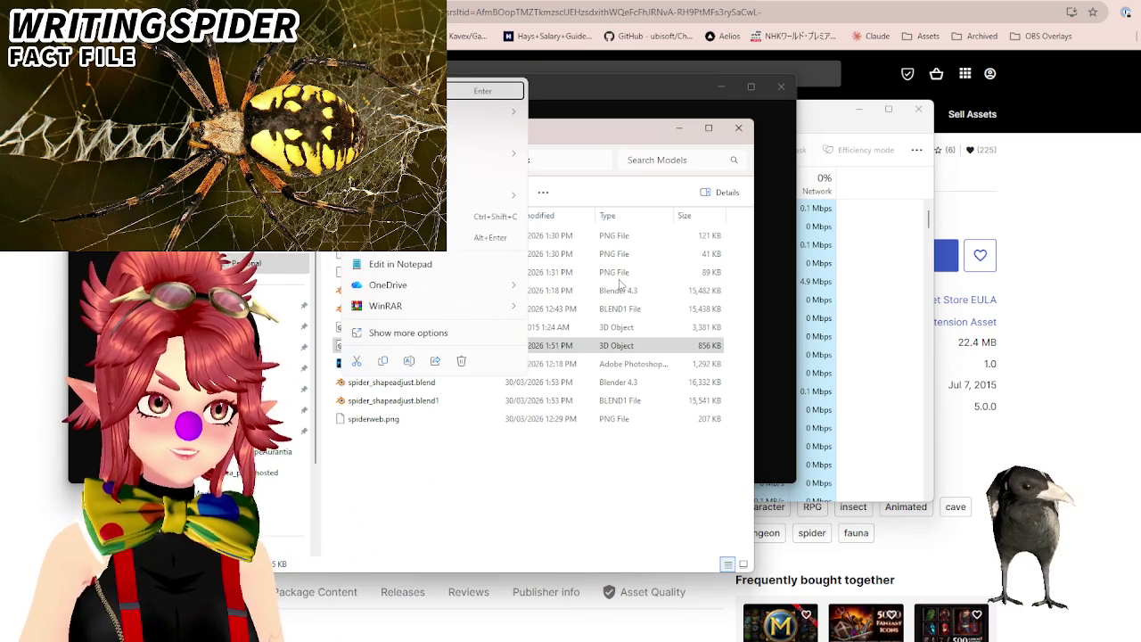
pyautogui.press('Return')
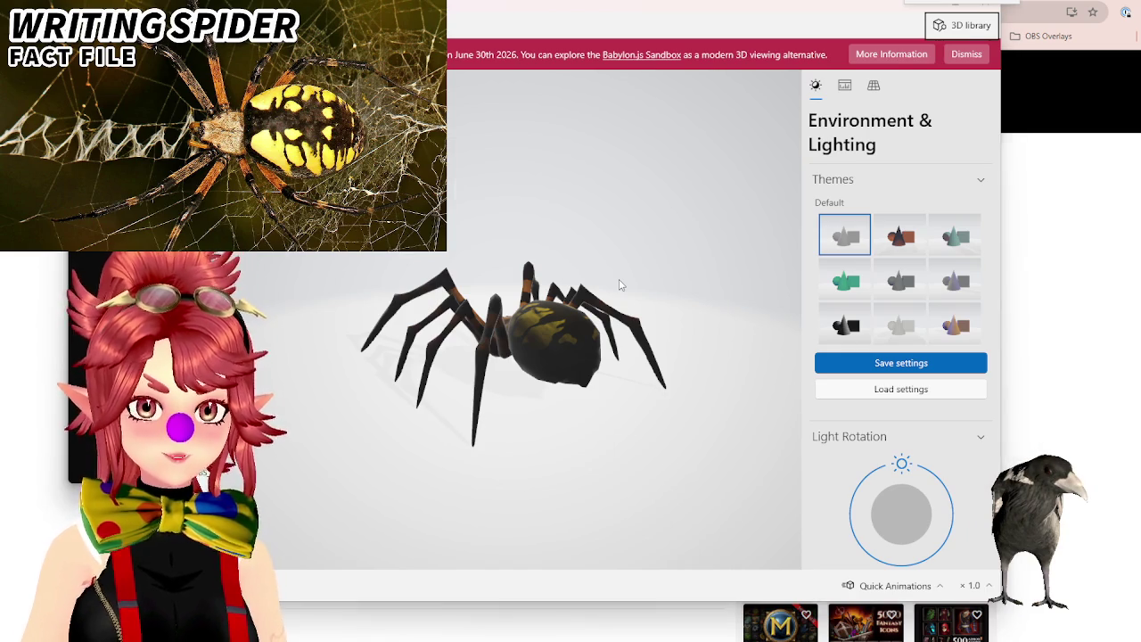
pyautogui.hotkey('alt', 'Tab')
pyautogui.press('Escape')
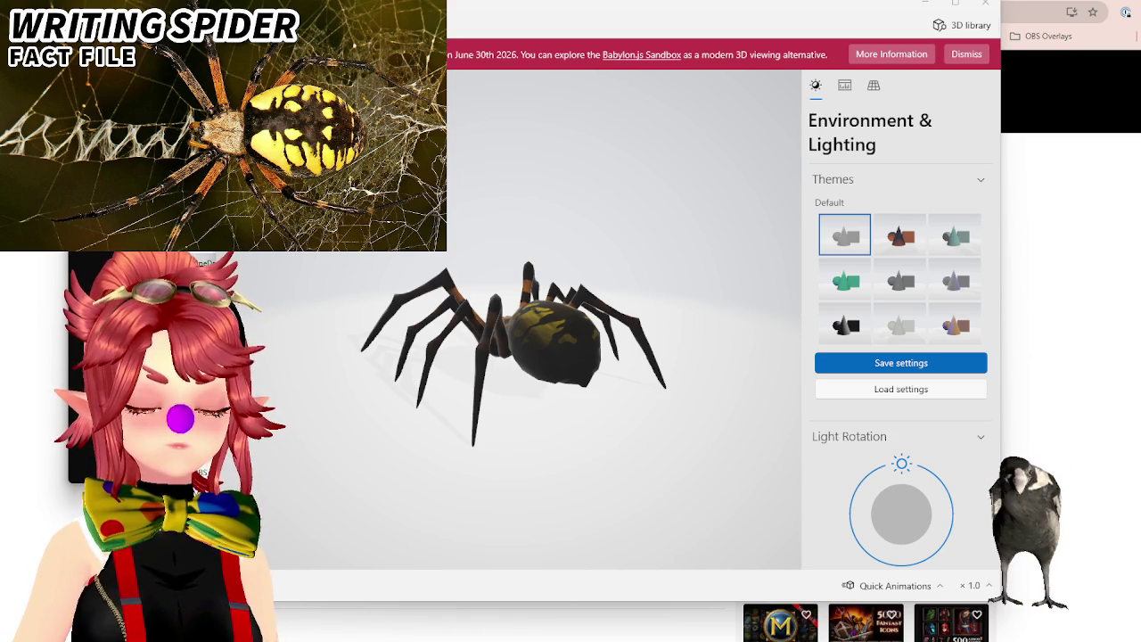
pyautogui.hotkey('alt', 'Tab')
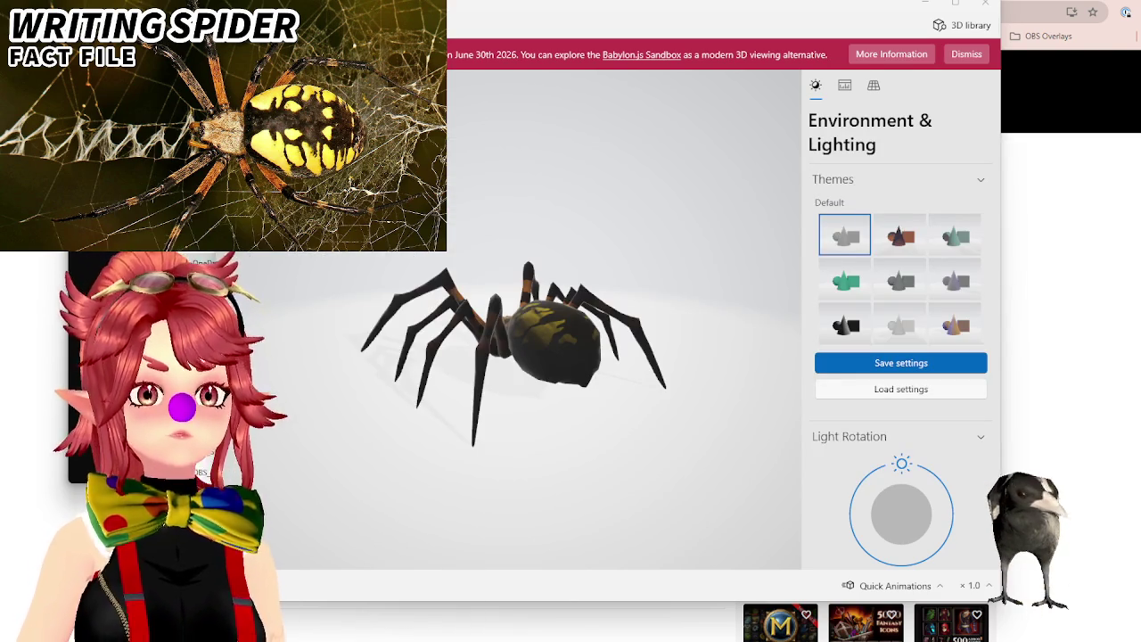